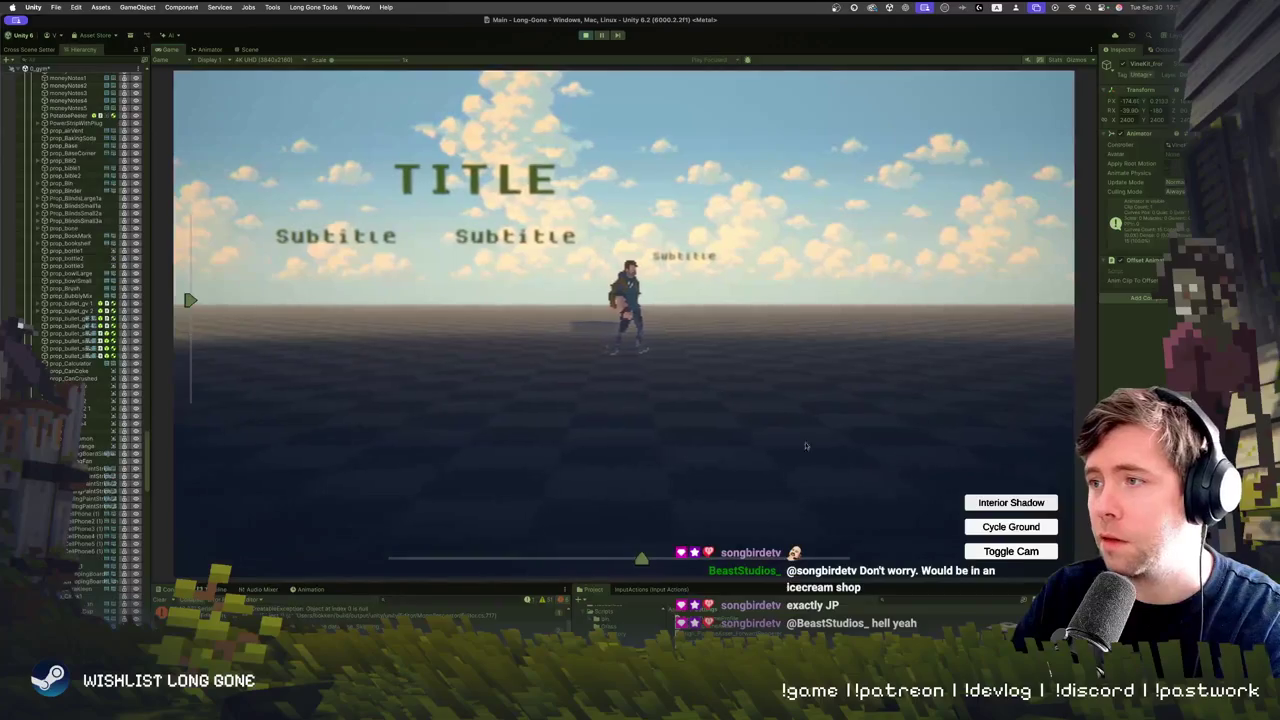
Switch the game ground to the checkered floor and toggle the interior shadow on and off
left_click(1009, 523)
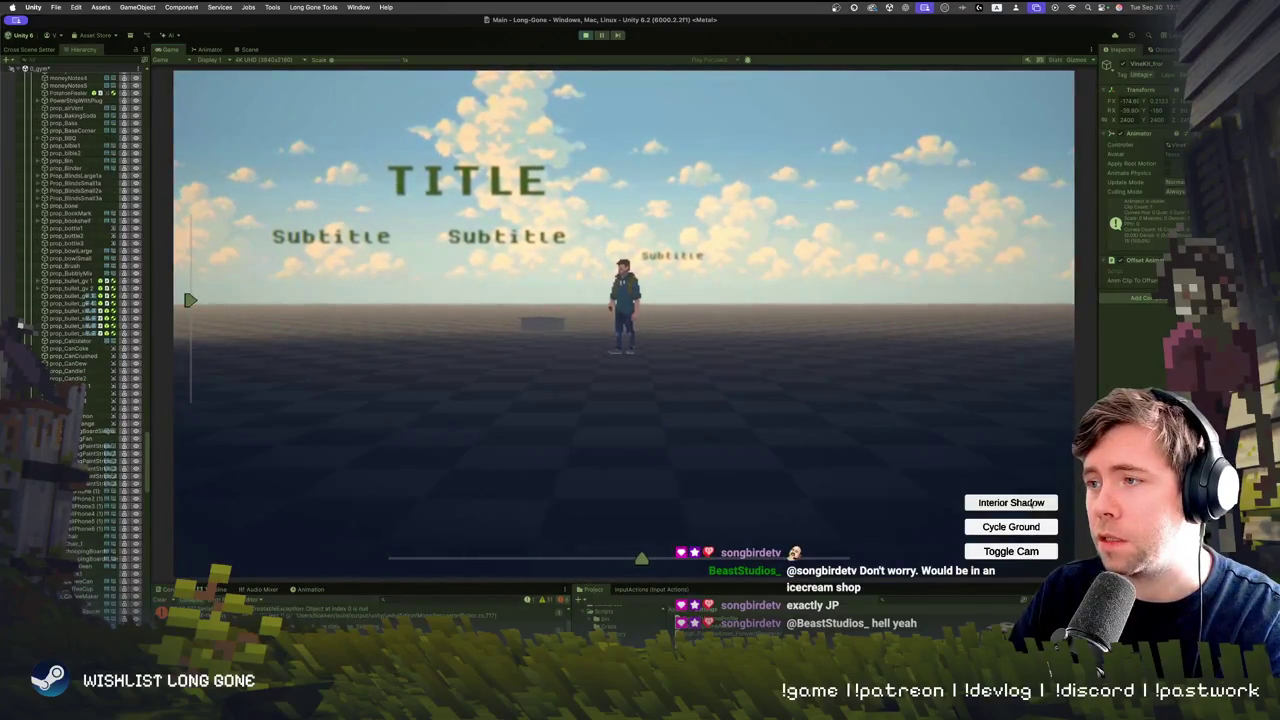
left_click(1017, 505)
left_click(1017, 505)
left_click(1017, 505)
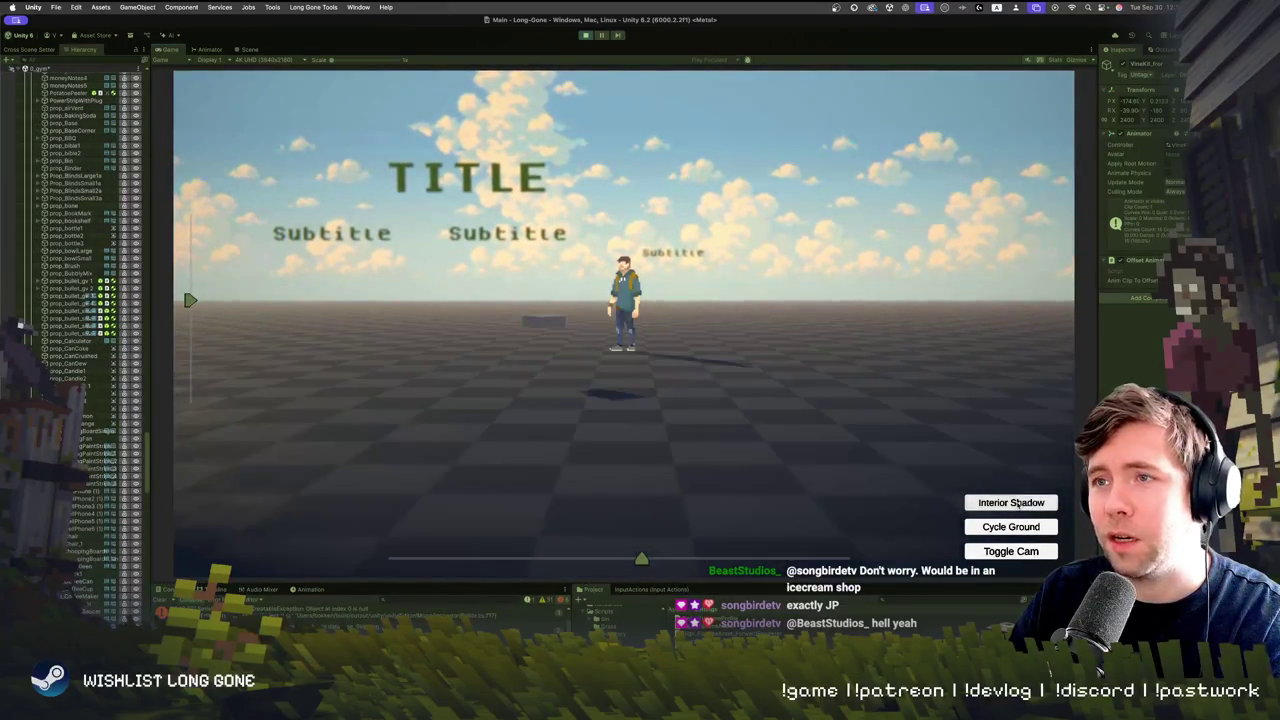
left_click(1017, 505)
left_click(1017, 505)
Keep toggling the interior shadow until the floor is lit, then use the close-up camera
left_click(1017, 505)
left_click(1017, 505)
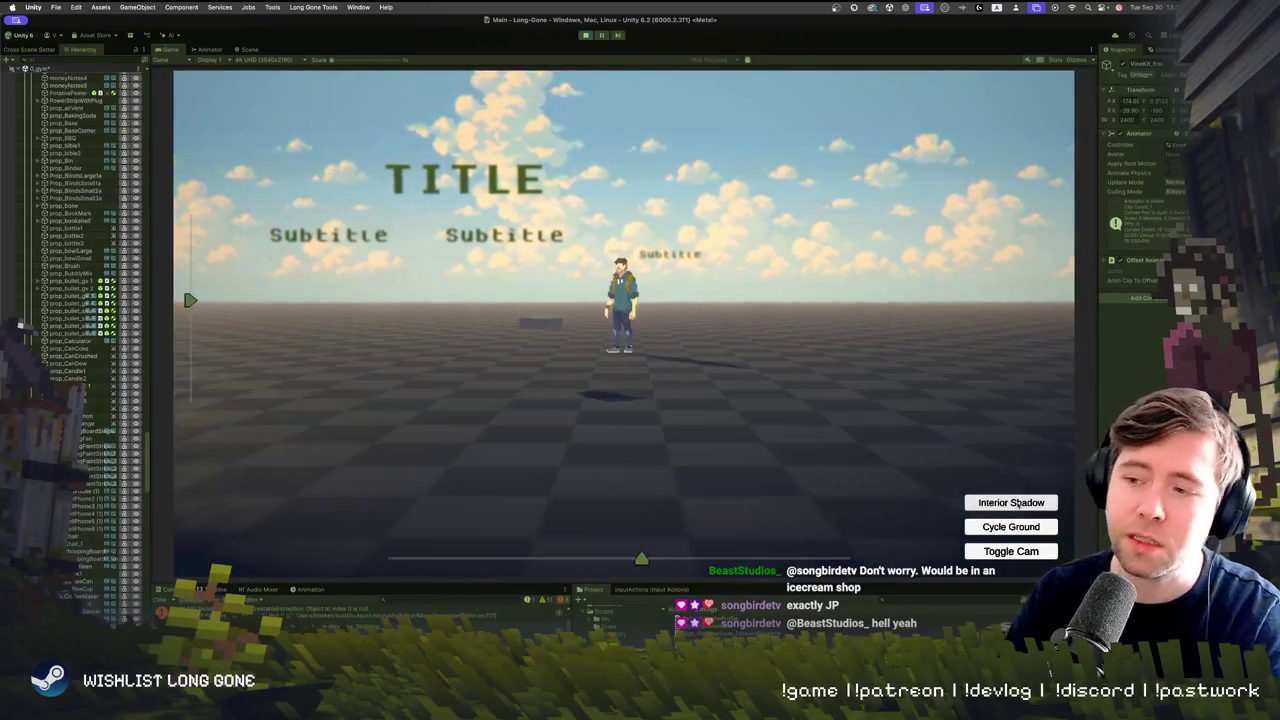
left_click(1017, 505)
left_click(1017, 505)
left_click(1017, 505)
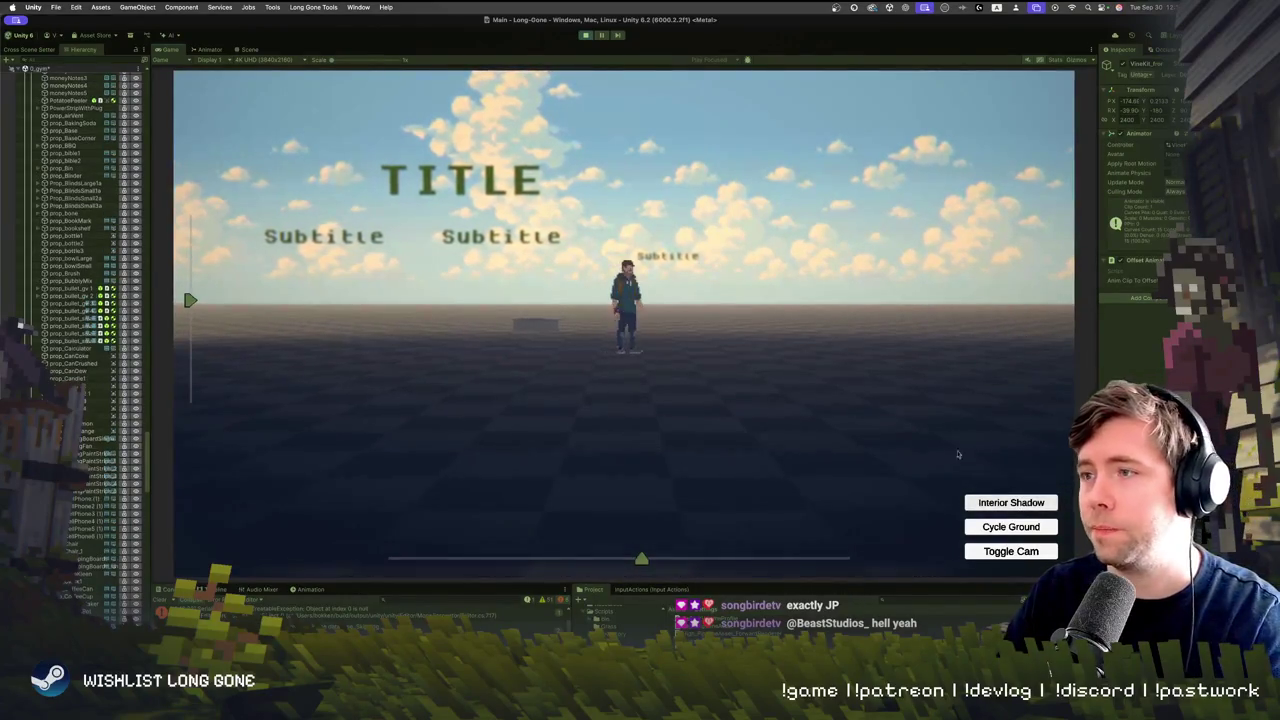
left_click(1011, 503)
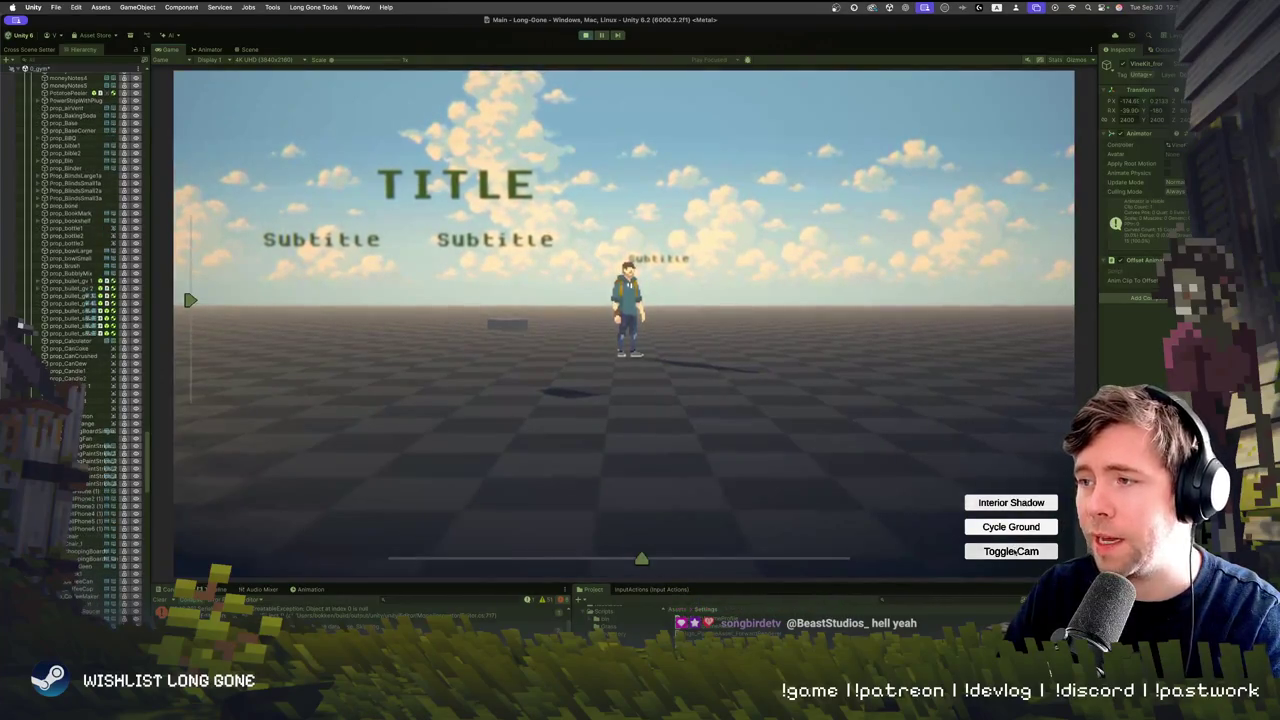
left_click(1013, 551)
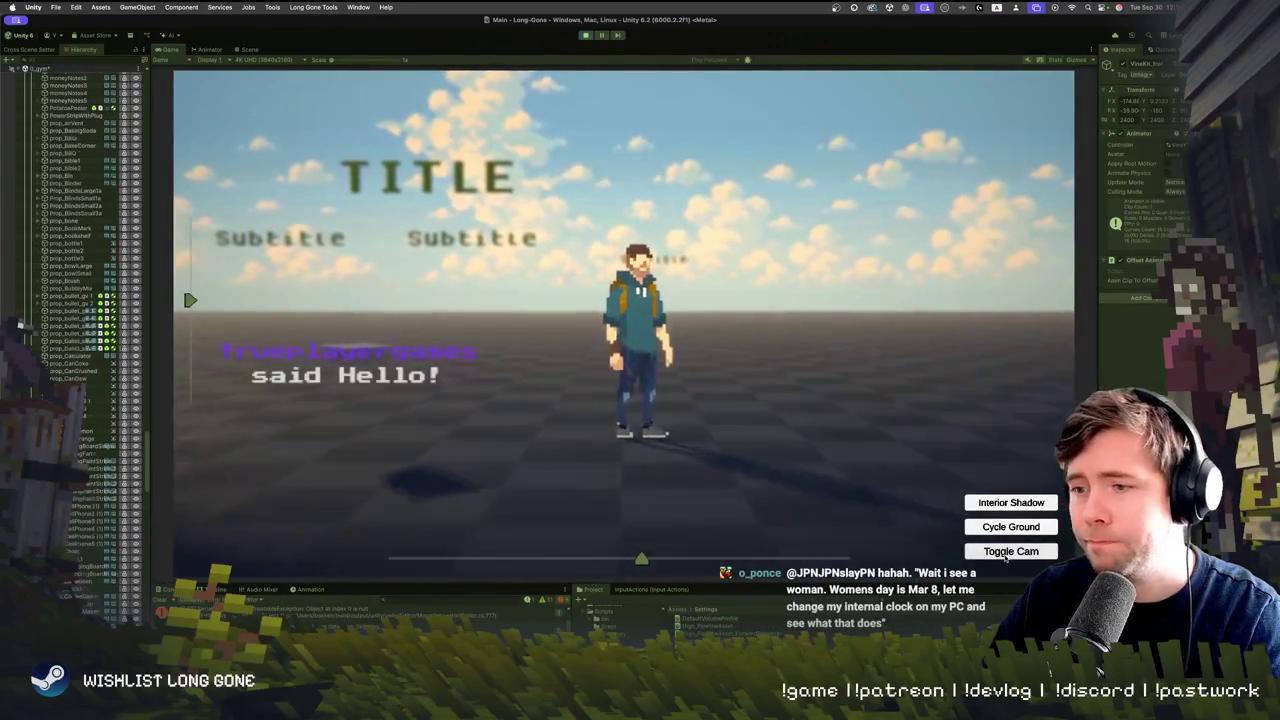
Return to the wider game camera and toggle the interior shadow on, then off
left_click(1005, 555)
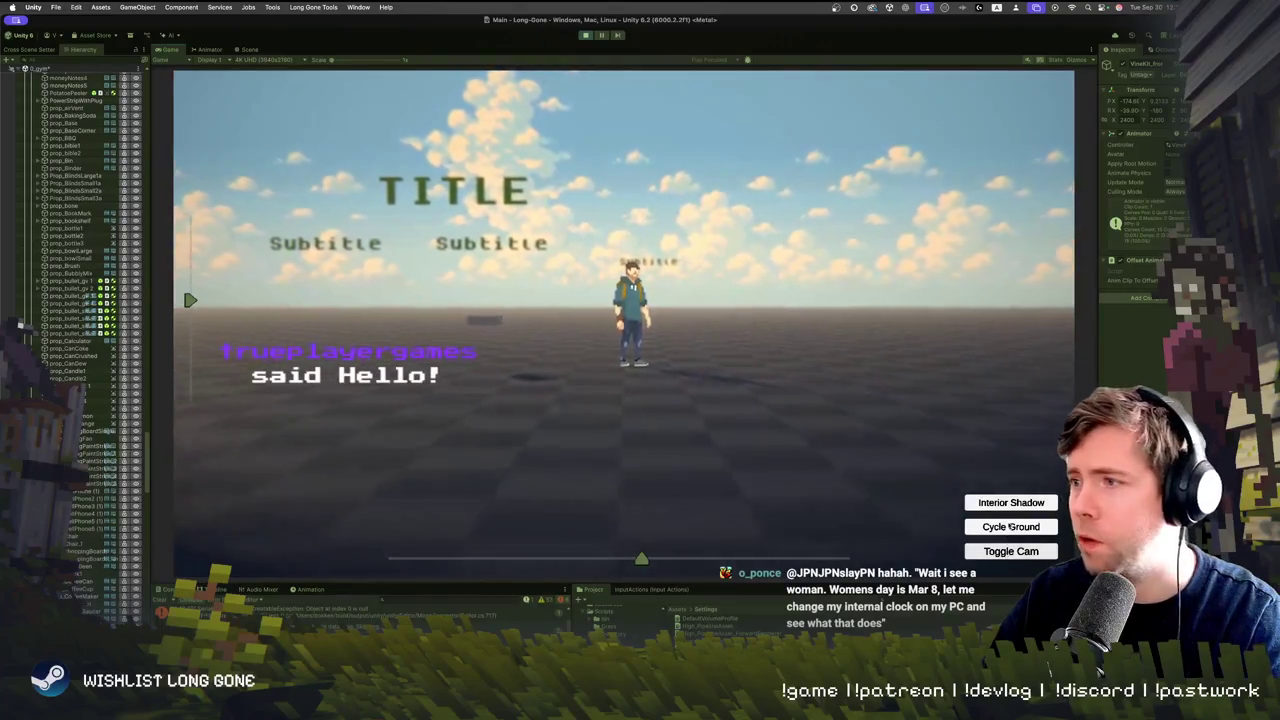
left_click(1015, 503)
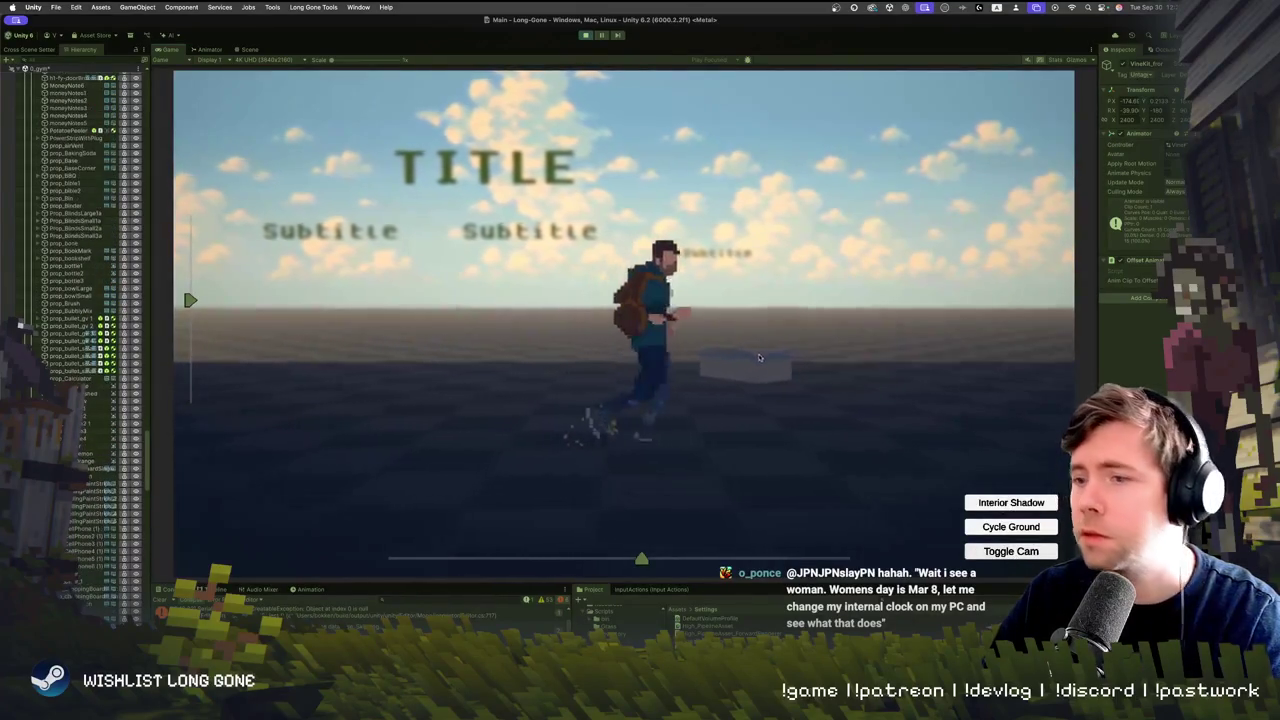
left_click(1003, 505)
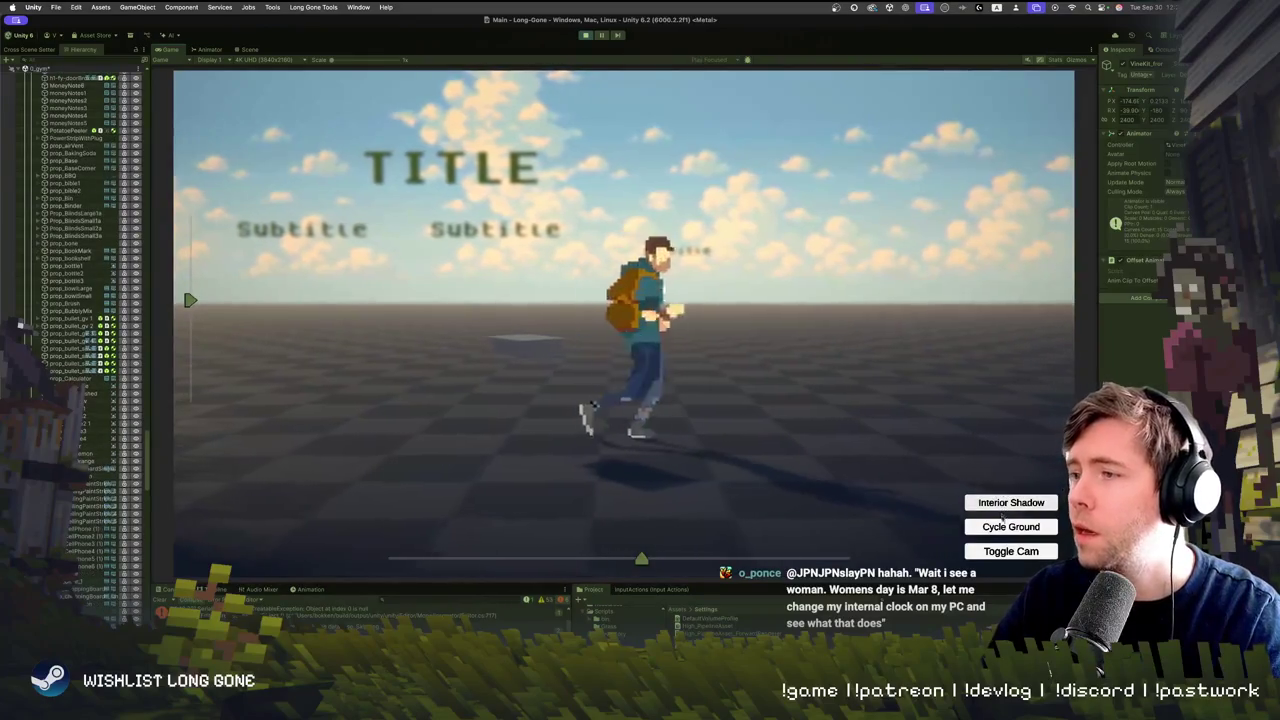
Cycle the ground through grass, wooden planks and dark soil
left_click(1010, 528)
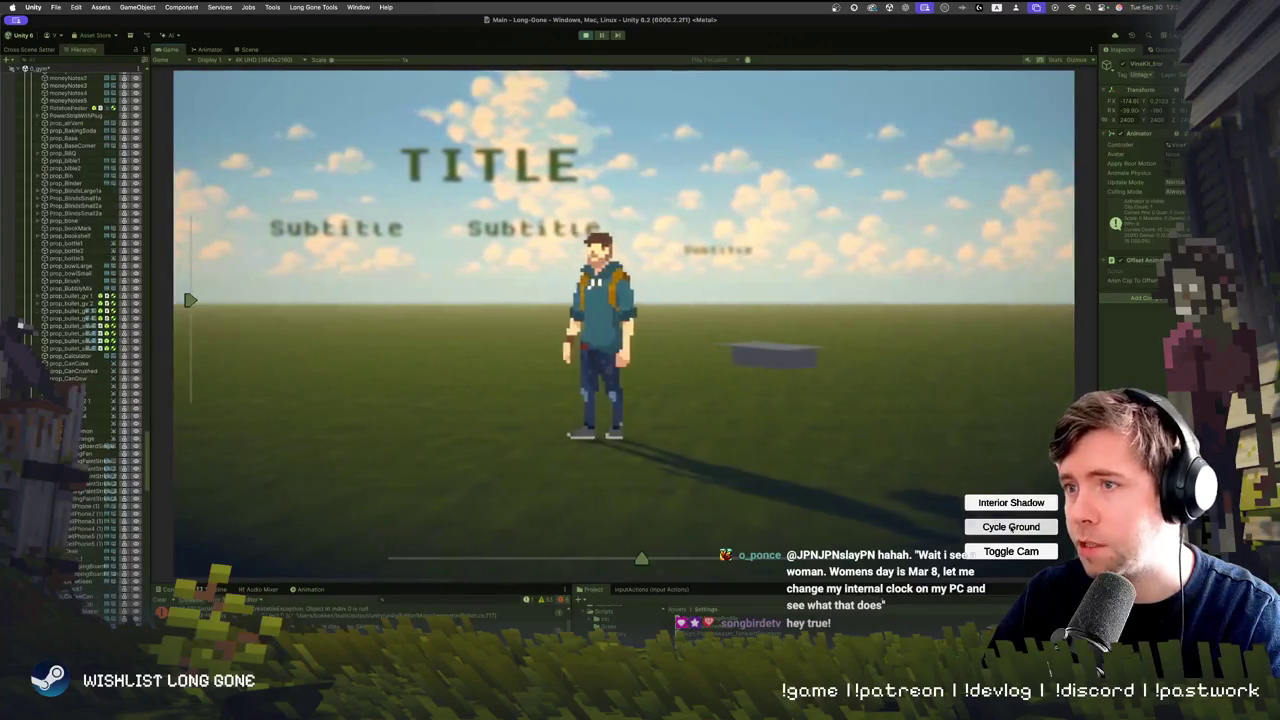
left_click(1010, 527)
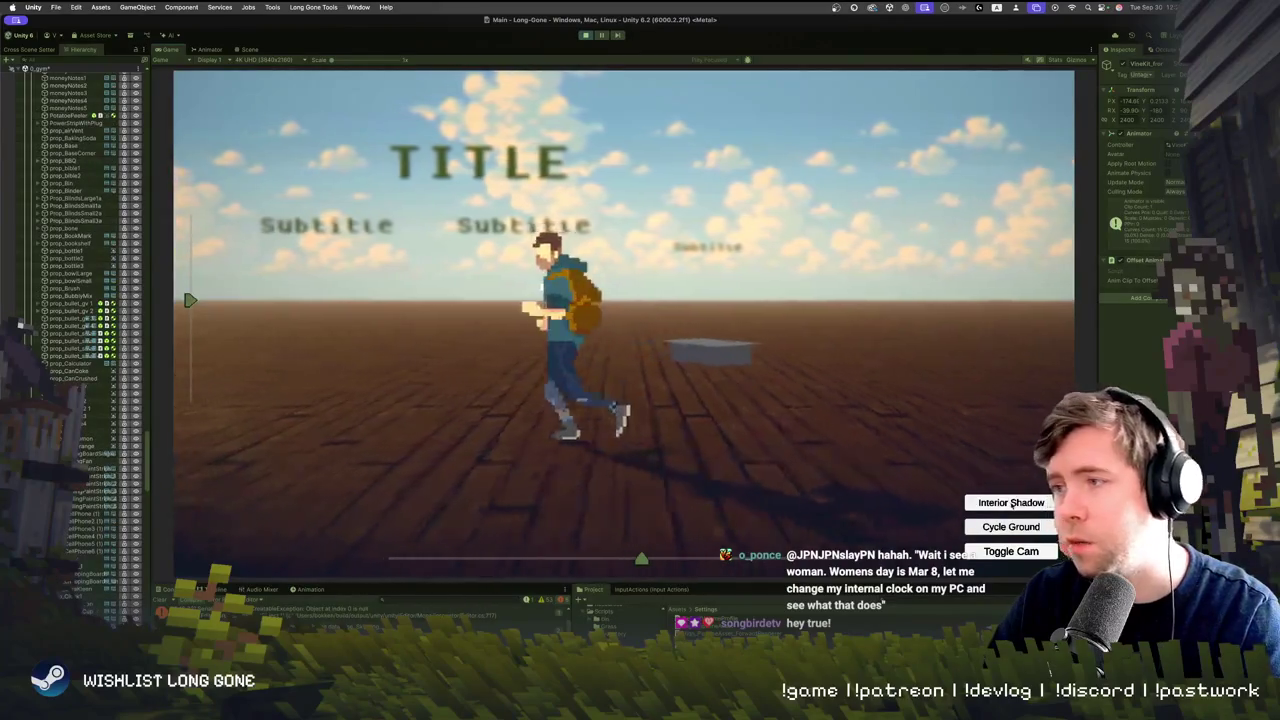
left_click(1010, 527)
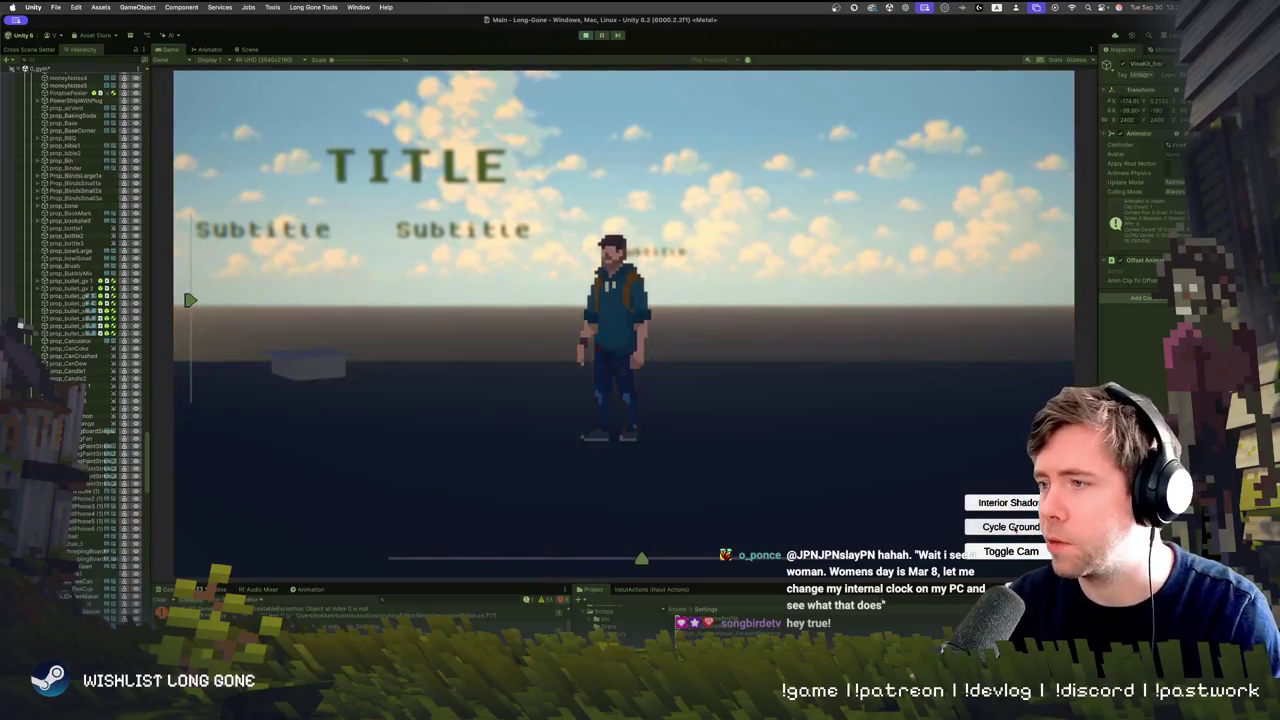
Walk the character left and right with A and D, toggling the interior shadow once midway
key("a")
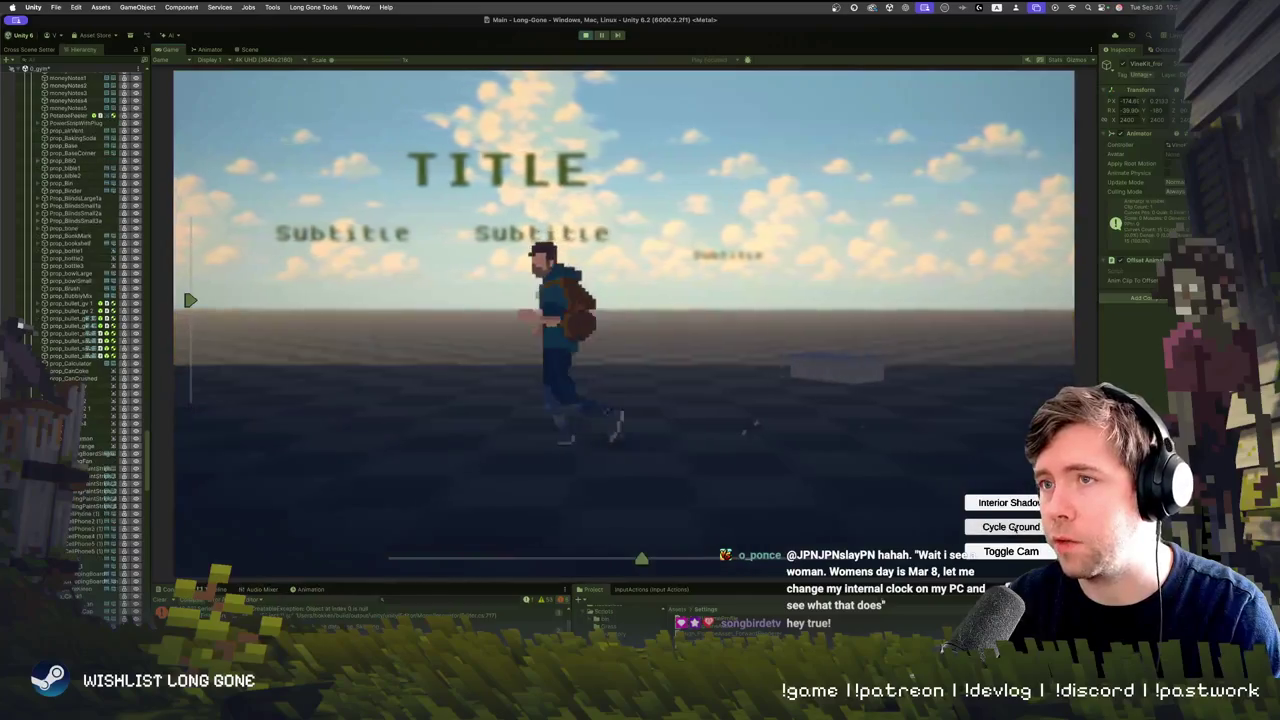
key("d")
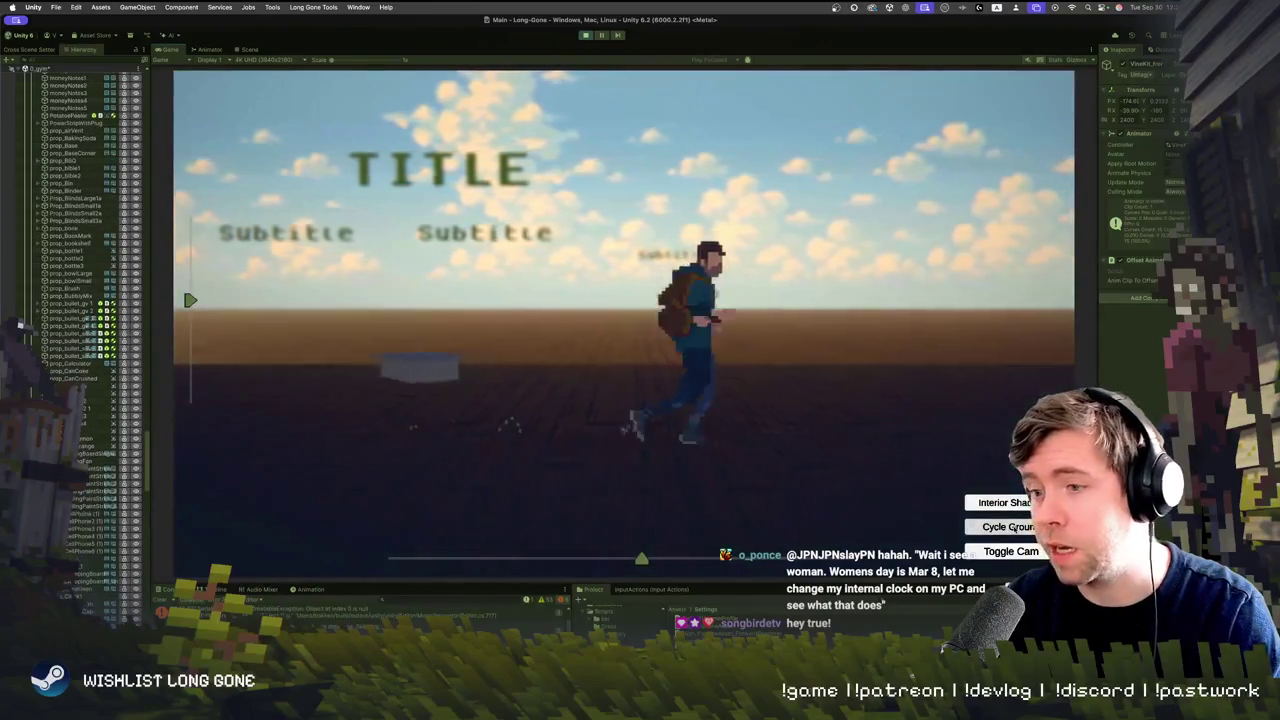
key("a")
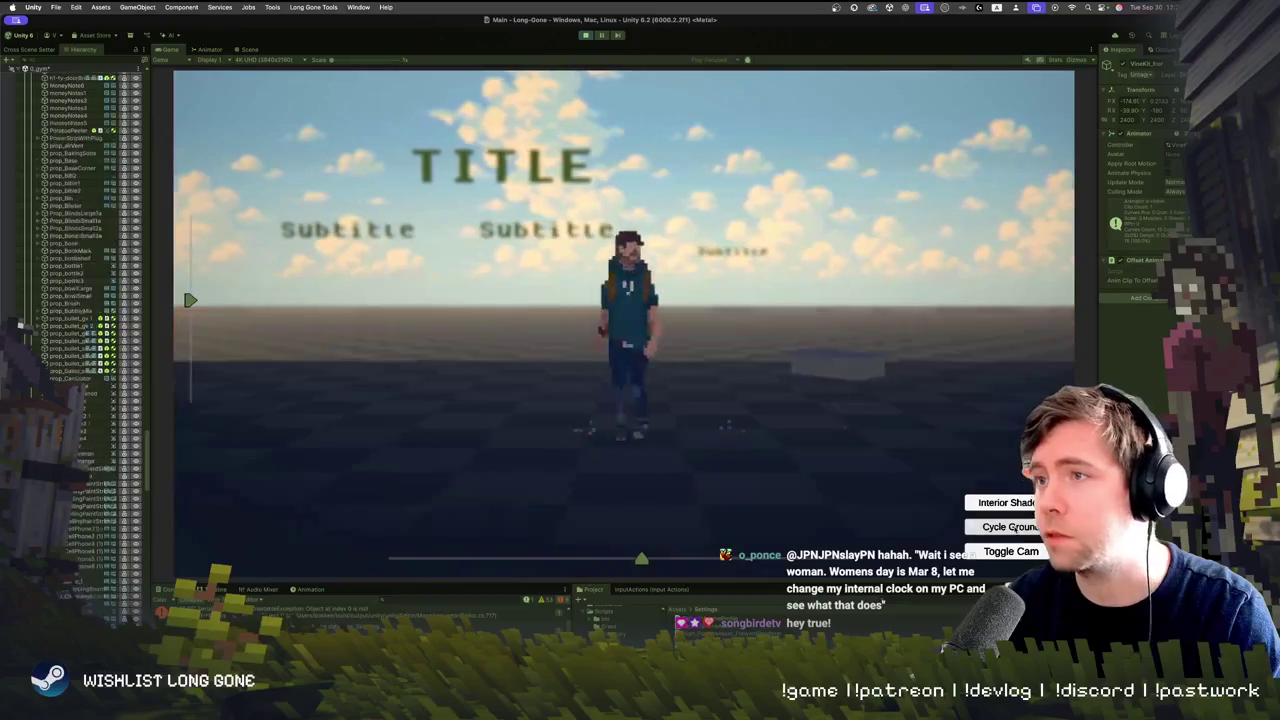
key("d")
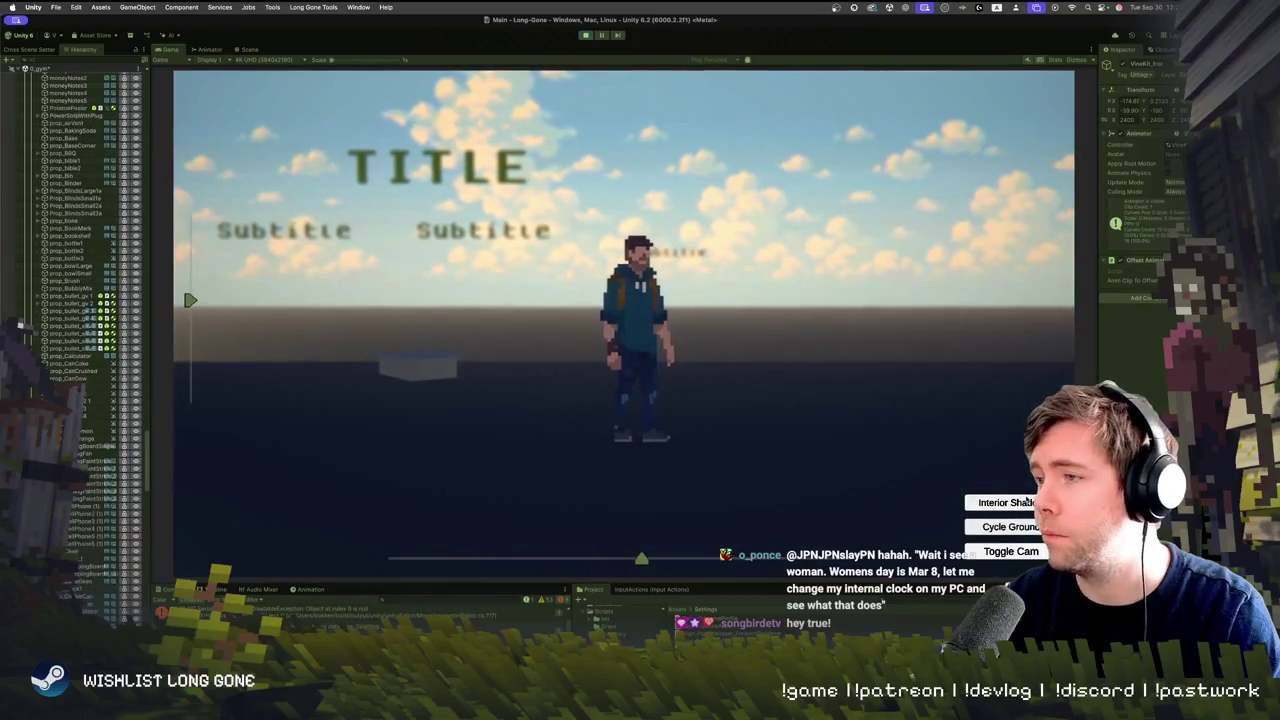
left_click(1027, 502)
key("a")
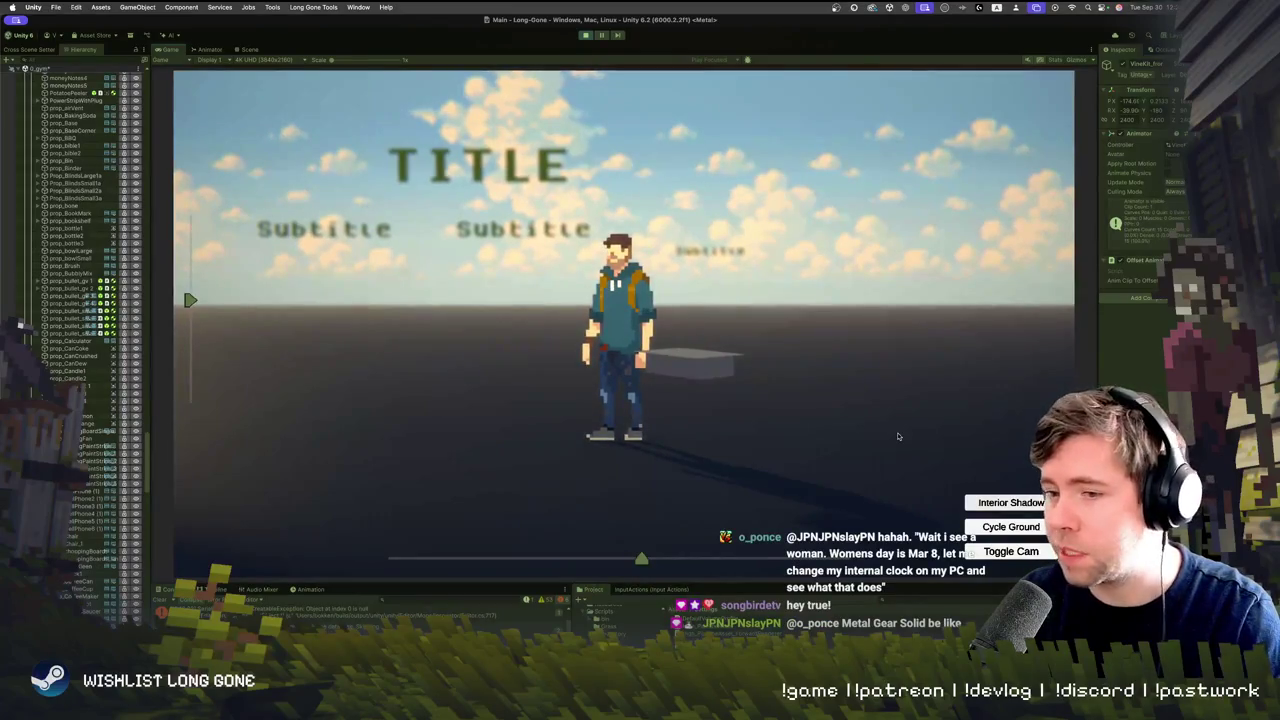
key("a")
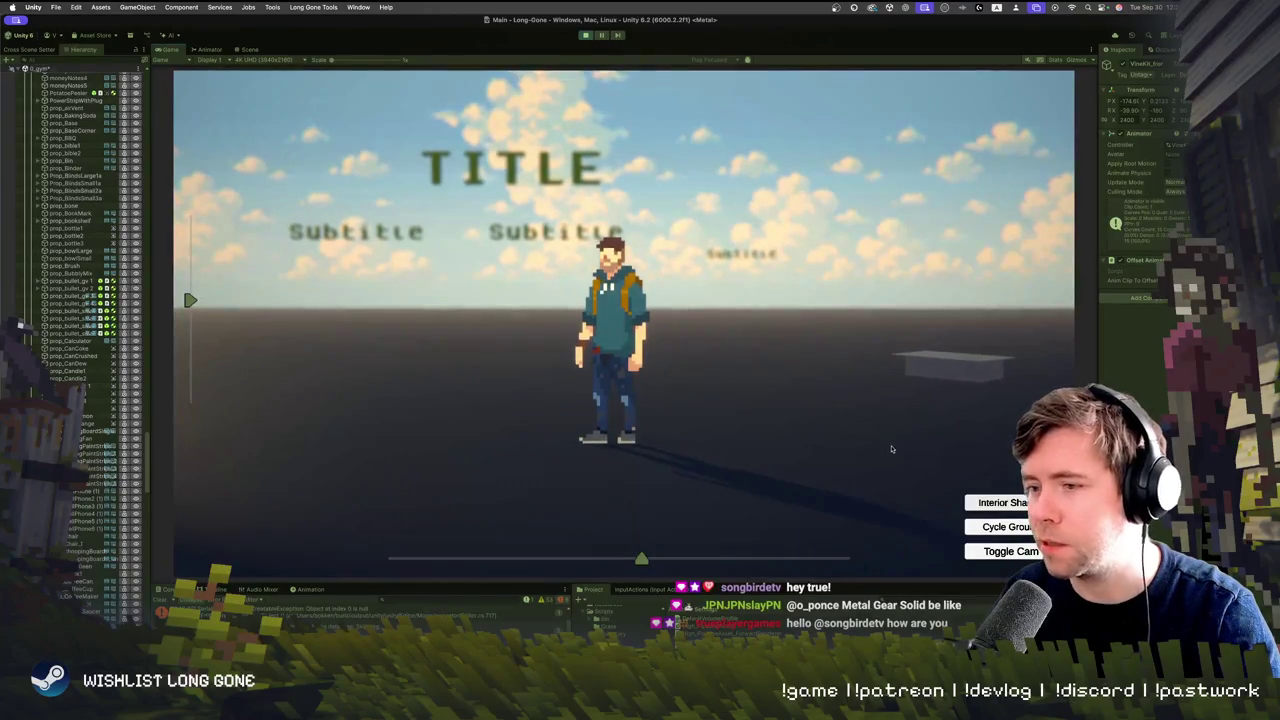
key("d")
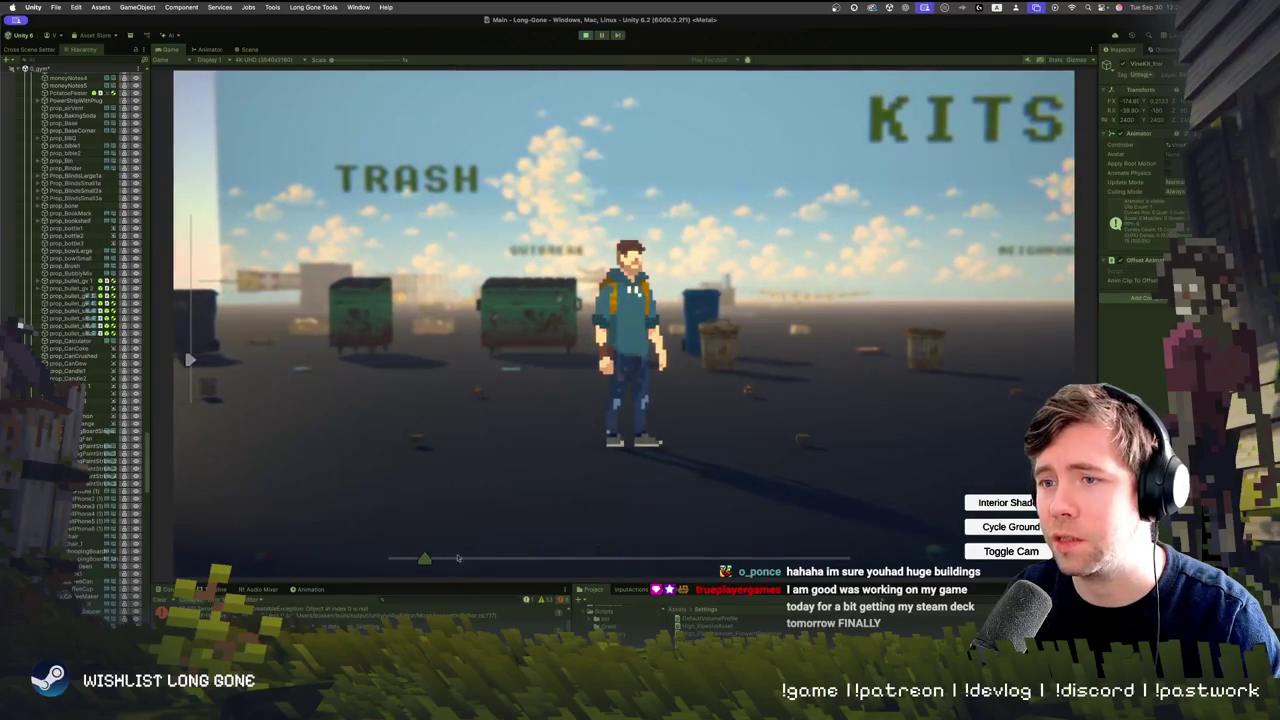
Jump ahead to the OUTBREAK area, walk the character right, and stop Play mode
left_click(826, 559)
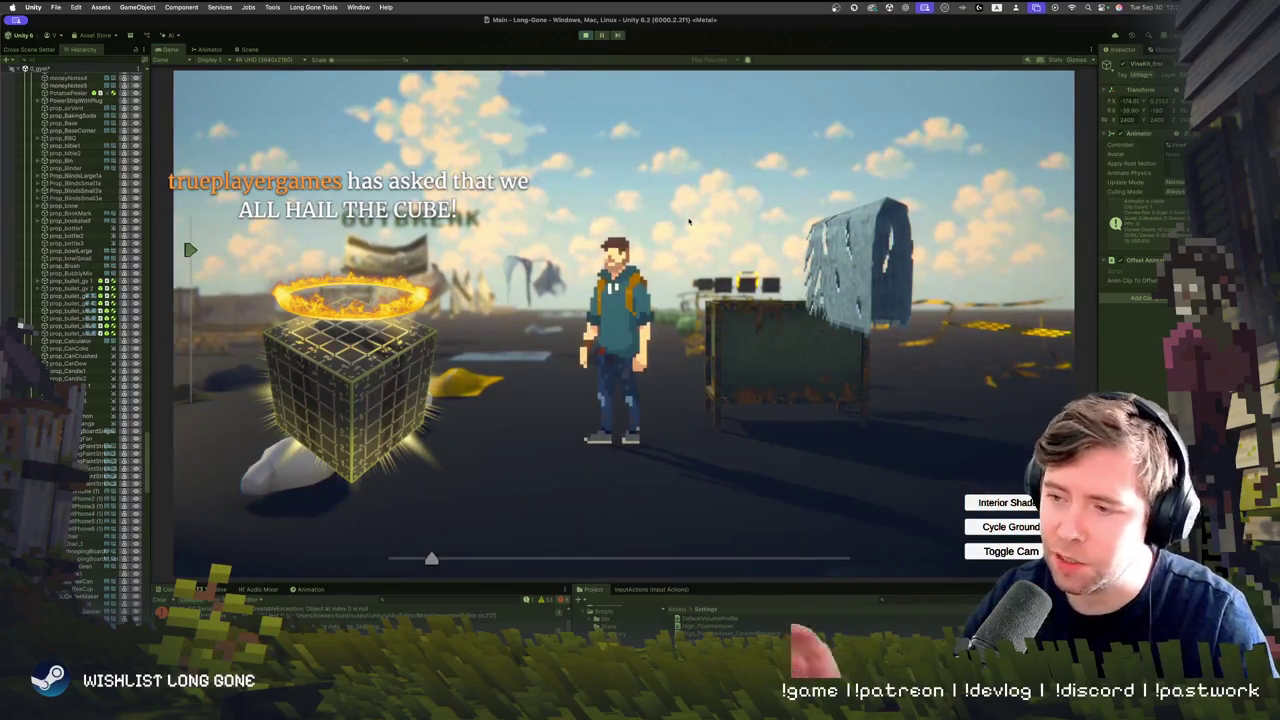
key("d")
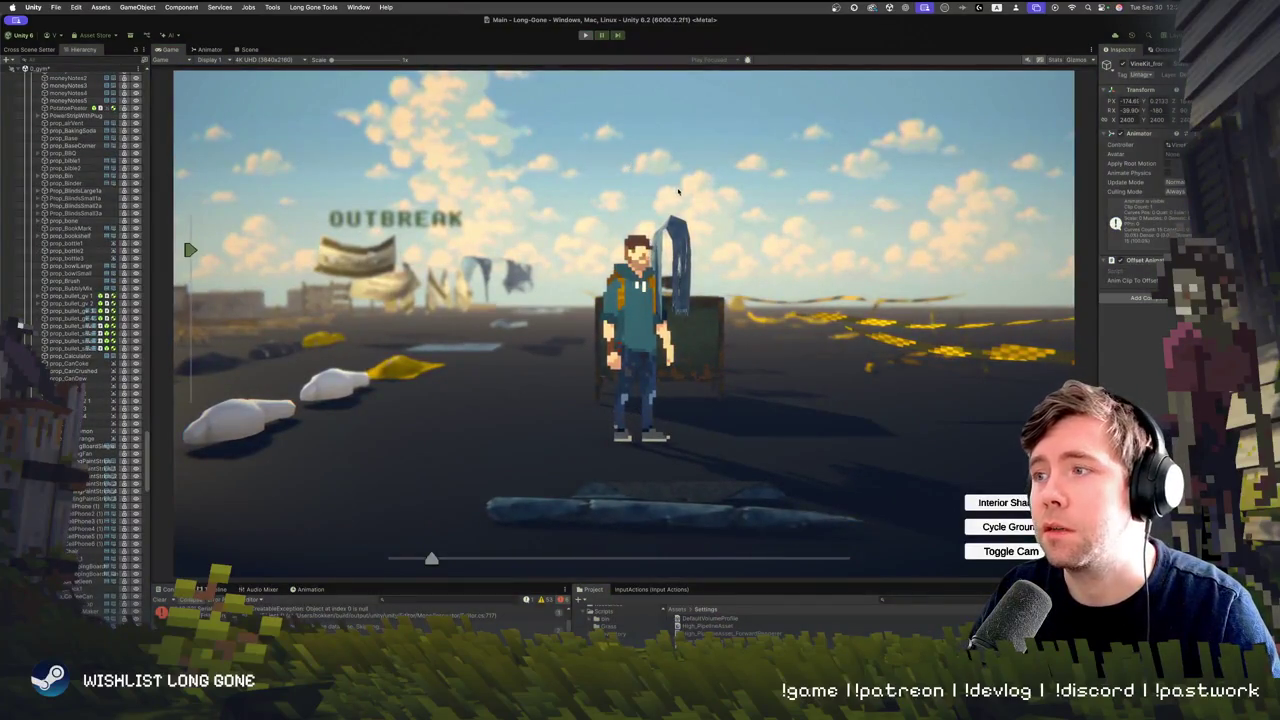
key("super+p")
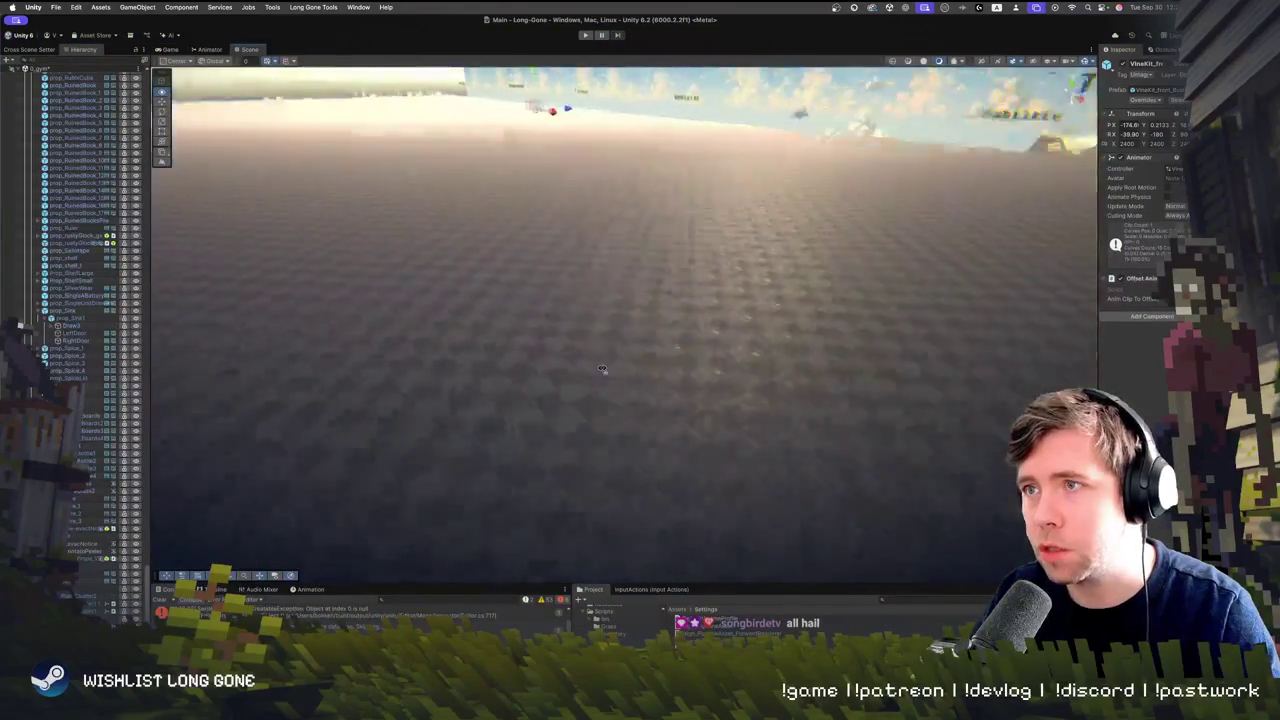
Fly the Scene view across the KITS wall and prop grid, then select and frame sofa_Test
mouse_move(601, 369)
left_mouse_down()
mouse_move(748, 272)
mouse_move(675, 360)
mouse_move(532, 342)
left_mouse_up()
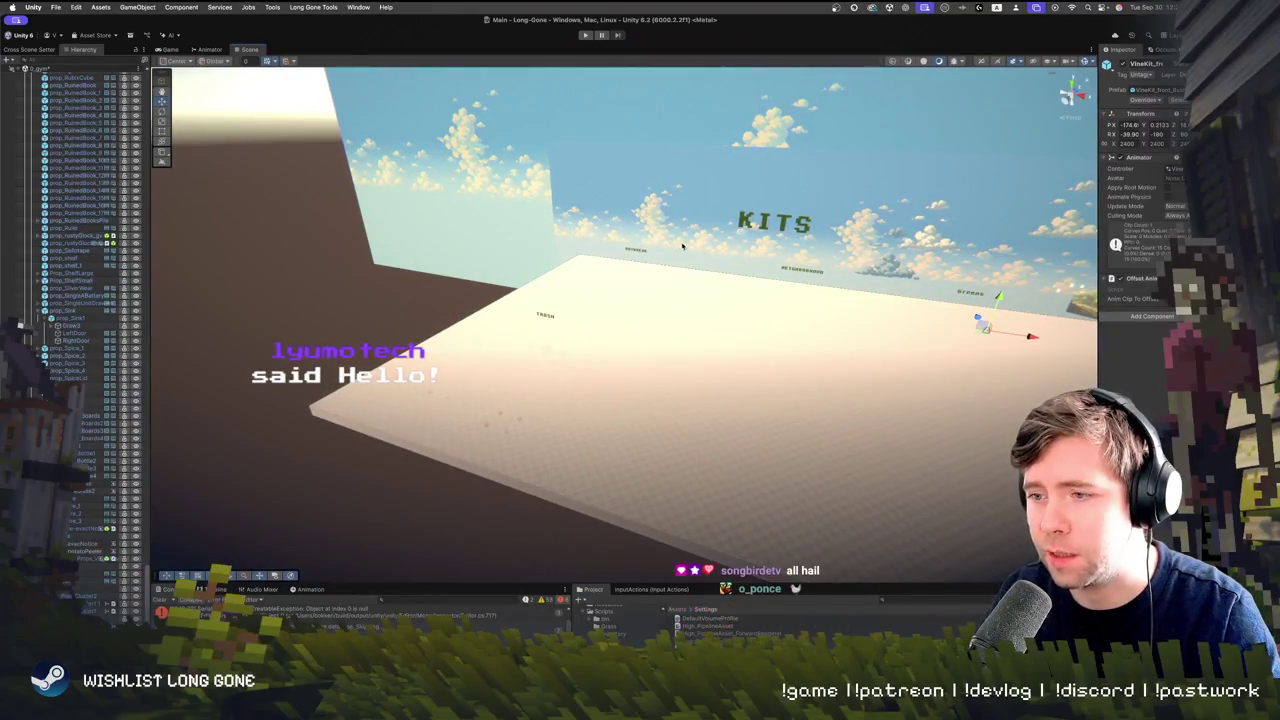
mouse_move(600, 292)
left_mouse_down()
mouse_move(601, 305)
mouse_move(650, 298)
mouse_move(566, 298)
mouse_move(595, 278)
left_mouse_up()
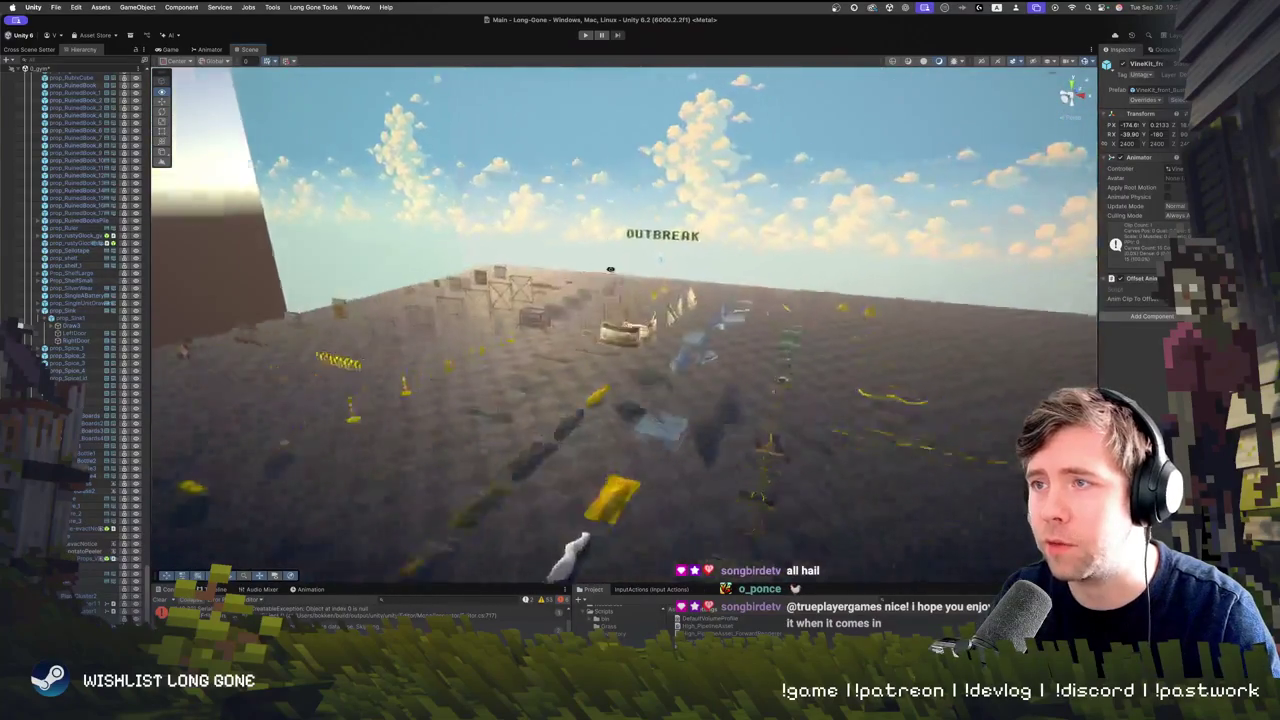
mouse_move(720, 337)
left_mouse_down()
mouse_move(689, 266)
mouse_move(659, 240)
mouse_move(622, 268)
mouse_move(632, 322)
mouse_move(671, 251)
mouse_move(689, 322)
left_mouse_up()
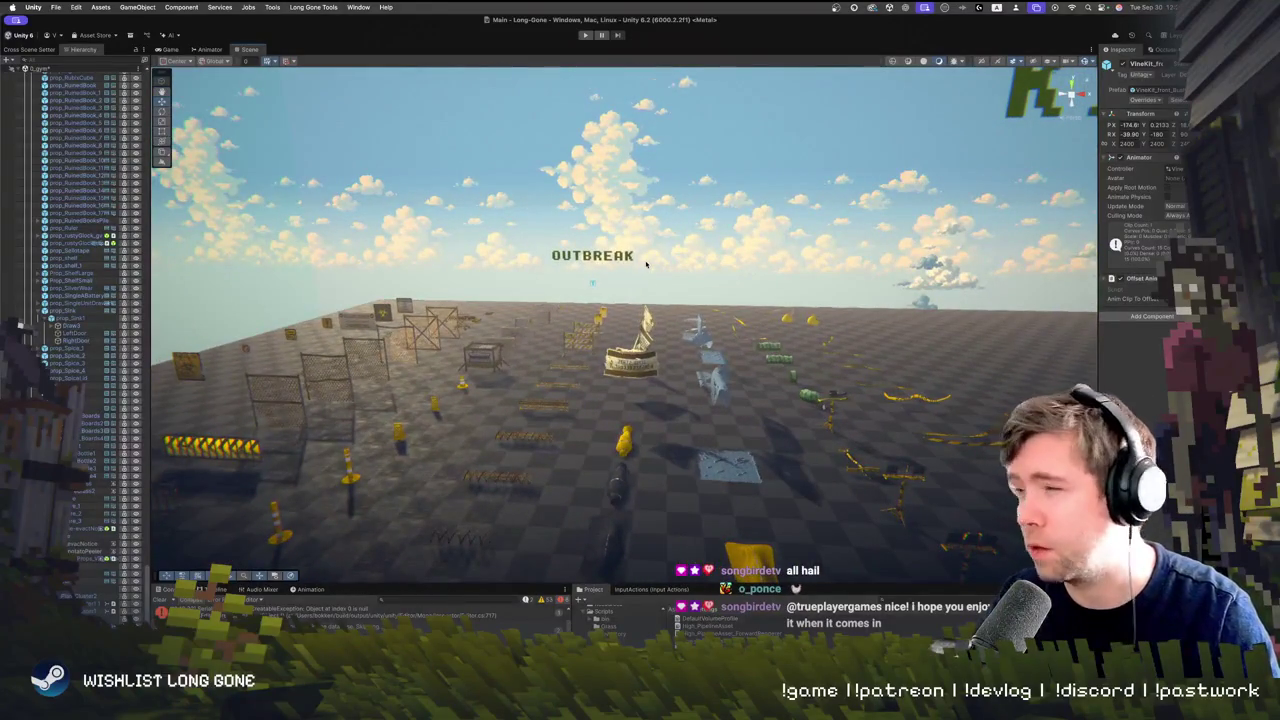
left_click_drag(648, 290, 859, 272)
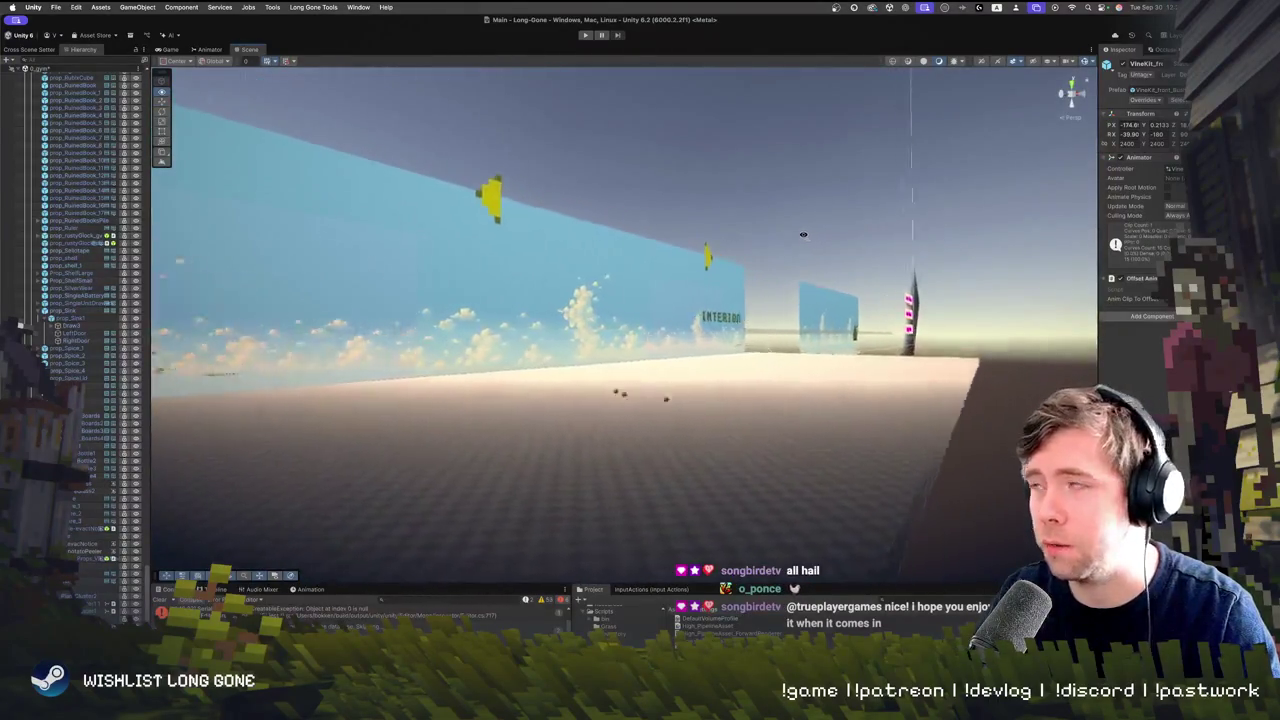
mouse_move(803, 234)
left_mouse_down()
mouse_move(734, 234)
mouse_move(573, 270)
mouse_move(688, 330)
left_mouse_up()
left_click(688, 330)
key("f")
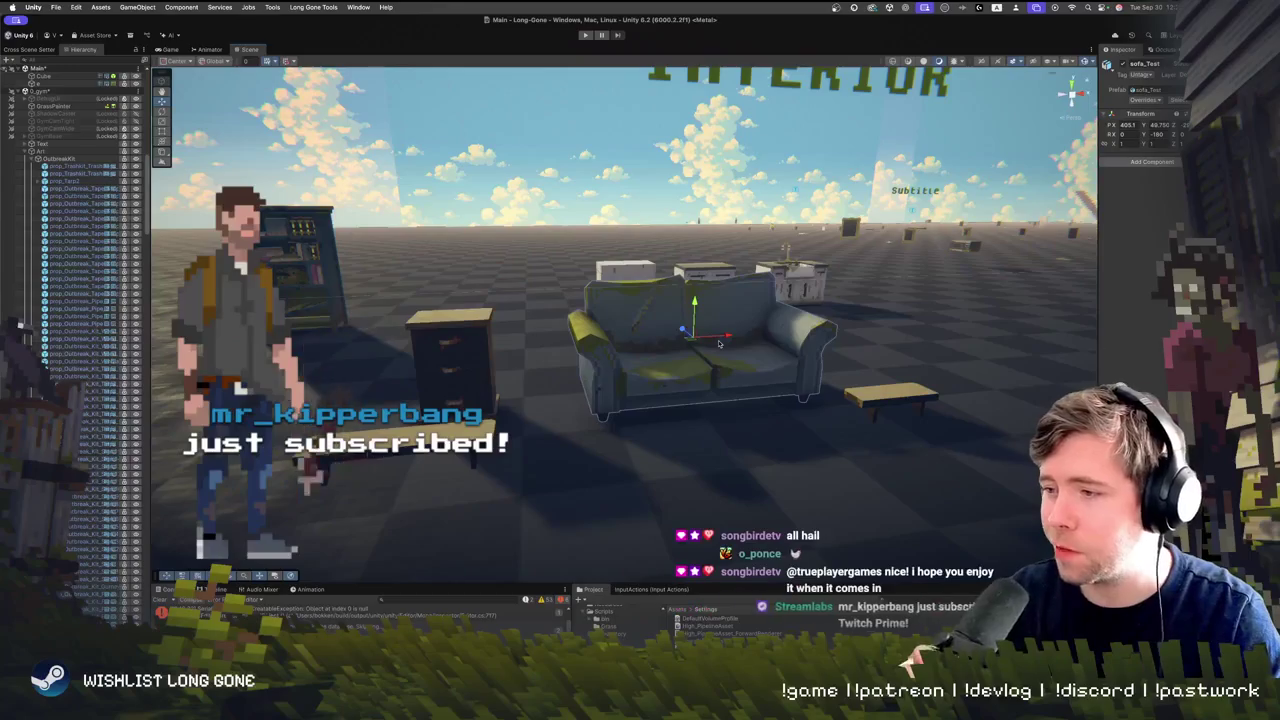
Select a piece of the sofa and zoom in and back out around it
left_click_drag(707, 316, 632, 323)
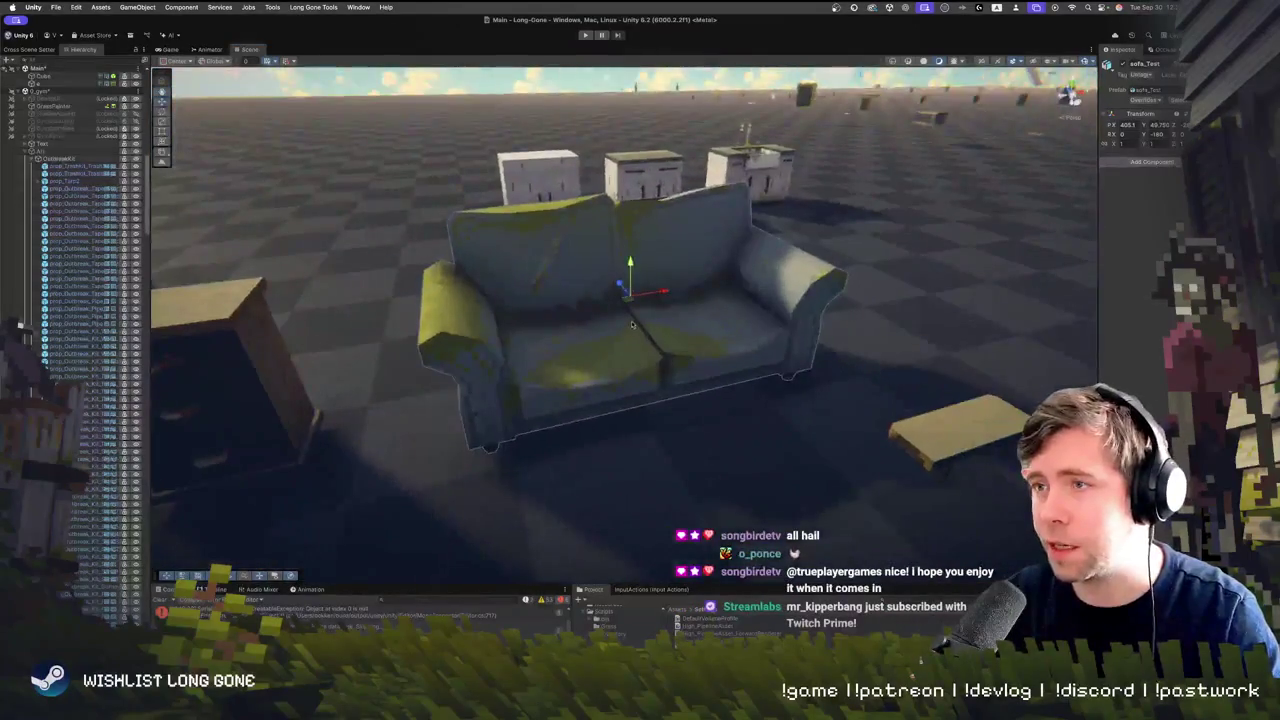
left_click(632, 323)
scroll(700, 405, "up", 3)
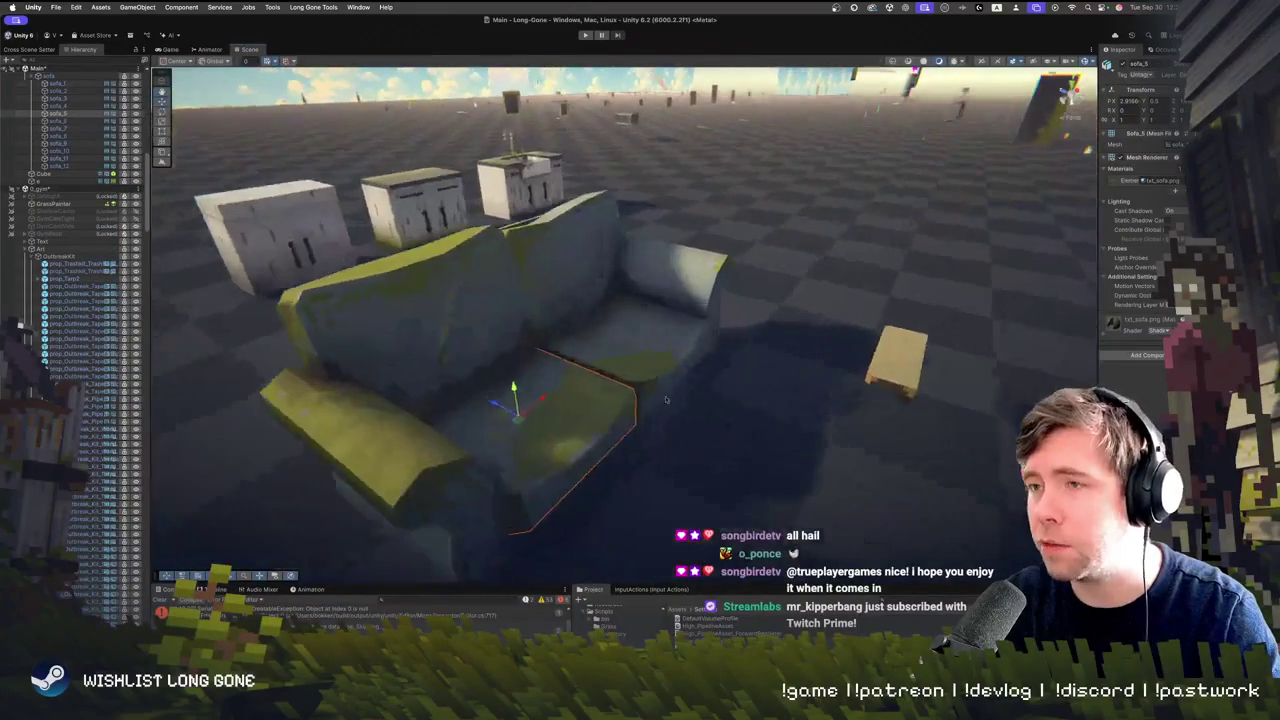
scroll(790, 438, "up", 5)
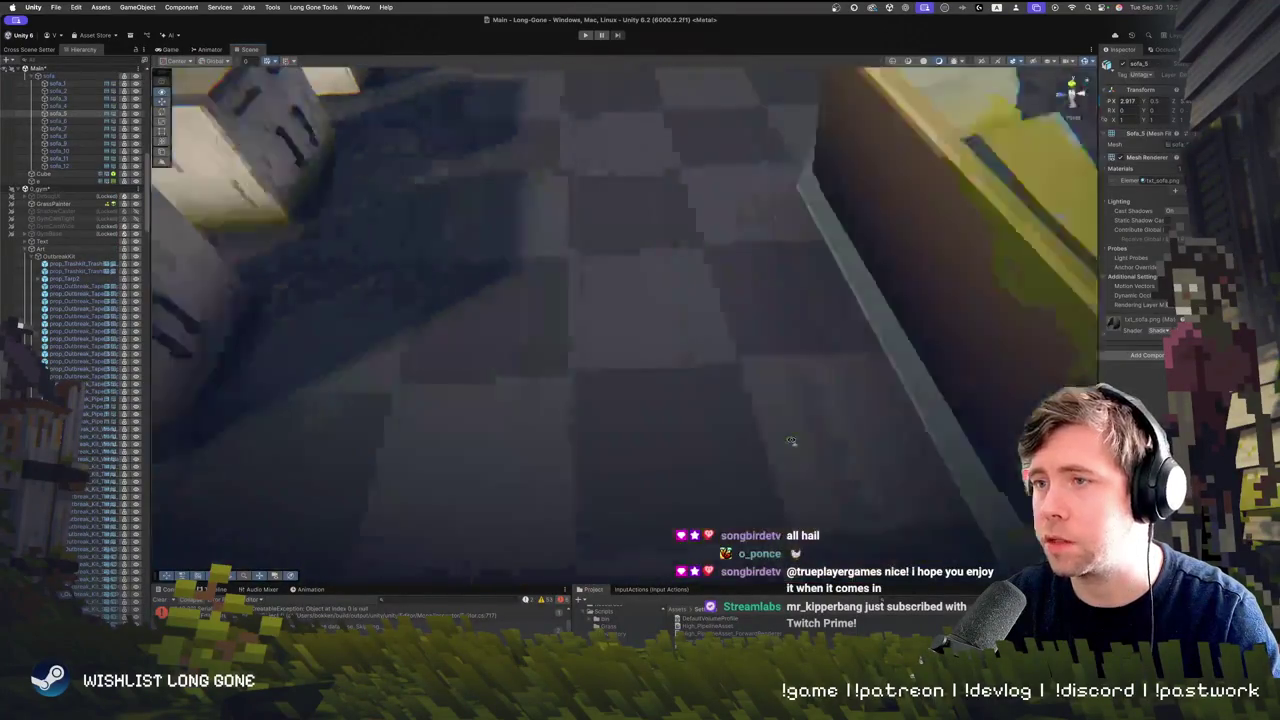
scroll(790, 438, "down", 5)
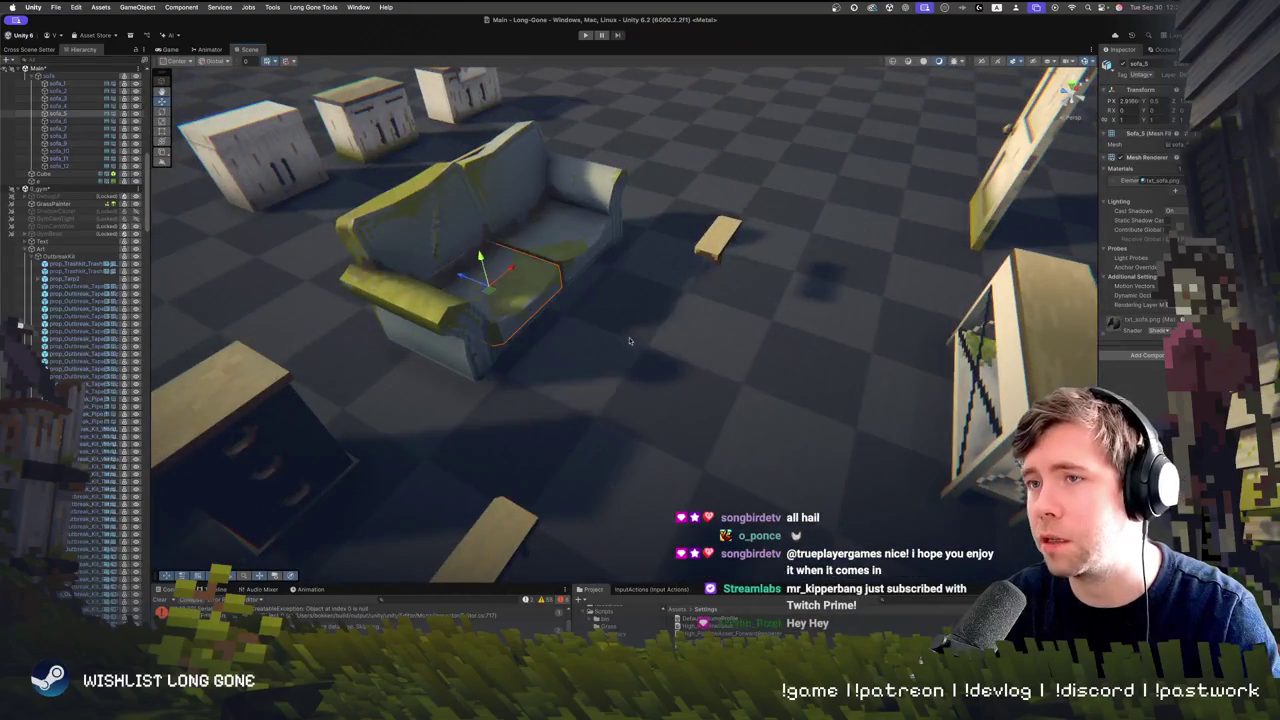
scroll(629, 341, "down", 10)
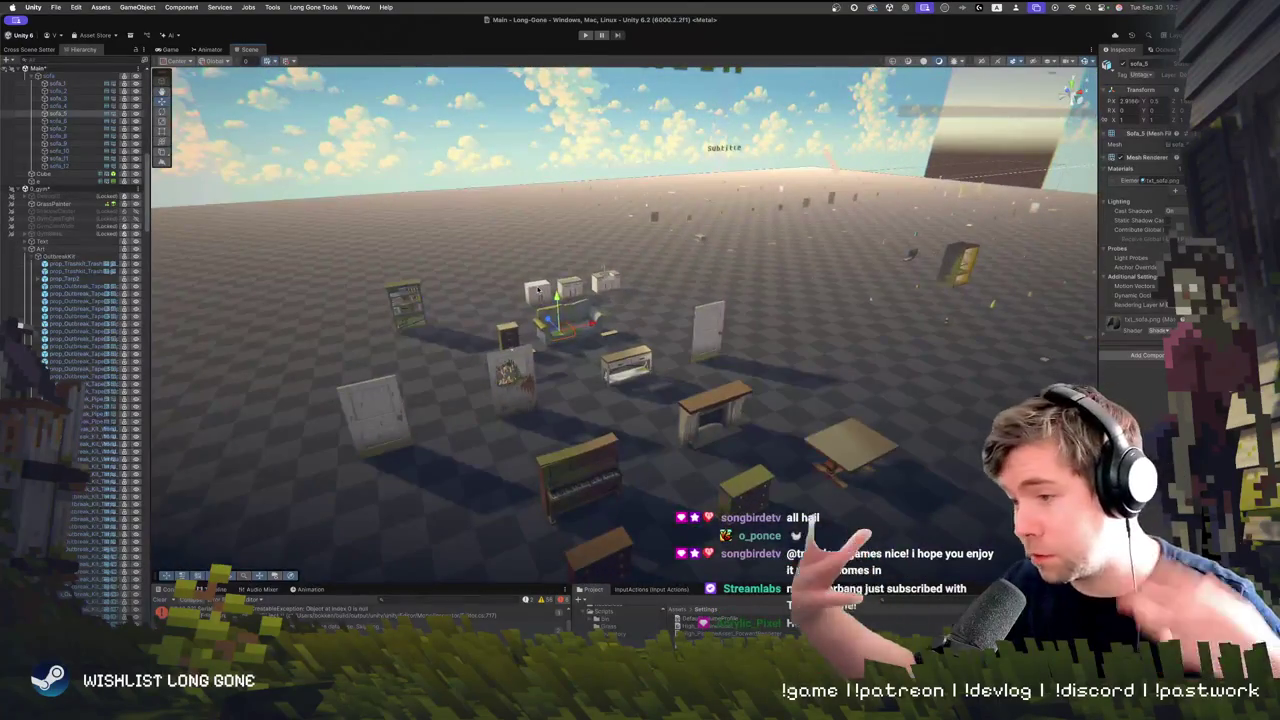
Orbit over the prop grid and fly on to the overgrown house and yard
mouse_move(678, 287)
left_mouse_down()
mouse_move(540, 281)
mouse_move(788, 343)
left_mouse_up()
mouse_move(600, 306)
left_mouse_down()
mouse_move(870, 370)
mouse_move(1140, 377)
left_mouse_up()
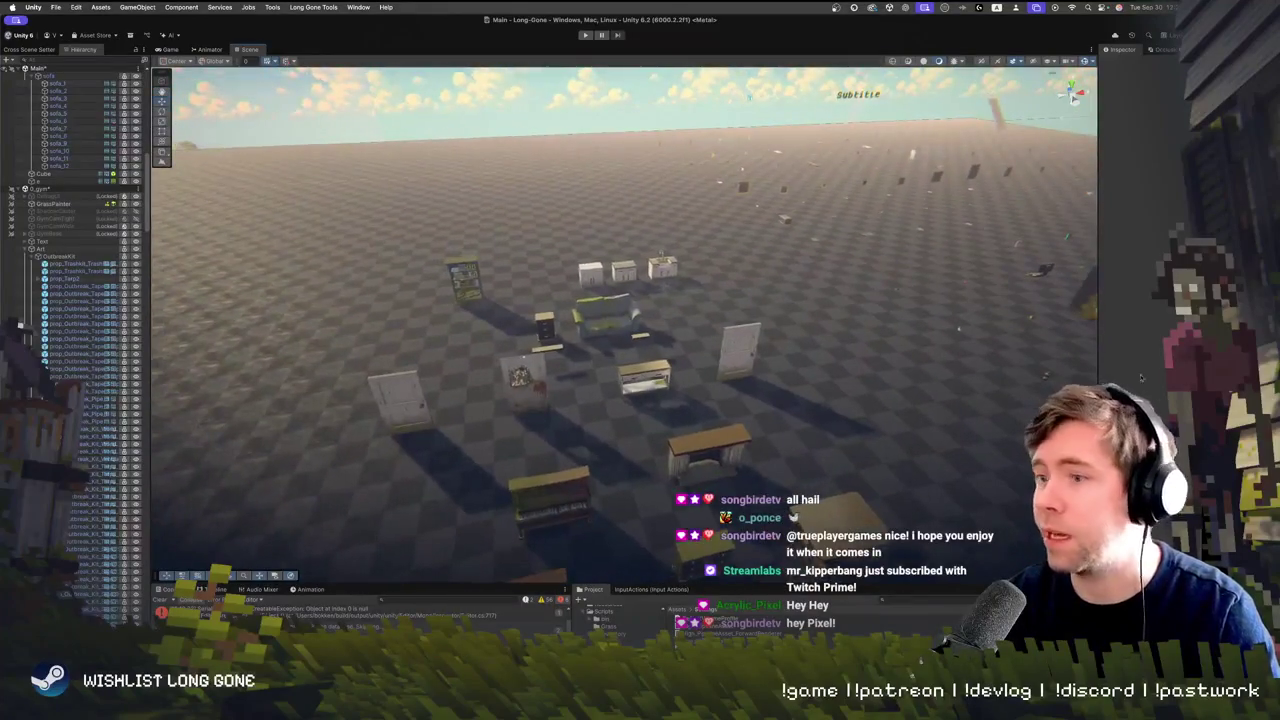
mouse_move(910, 350)
left_mouse_down()
mouse_move(810, 343)
mouse_move(811, 374)
mouse_move(717, 346)
mouse_move(658, 346)
mouse_move(766, 376)
mouse_move(950, 366)
left_mouse_up()
mouse_move(870, 341)
left_mouse_down()
mouse_move(590, 300)
mouse_move(555, 310)
left_mouse_up()
mouse_move(603, 366)
left_mouse_down()
mouse_move(660, 340)
mouse_move(675, 283)
mouse_move(487, 333)
mouse_move(490, 318)
mouse_move(372, 257)
mouse_move(330, 300)
mouse_move(351, 357)
mouse_move(371, 371)
mouse_move(157, 280)
mouse_move(267, 354)
left_mouse_up()
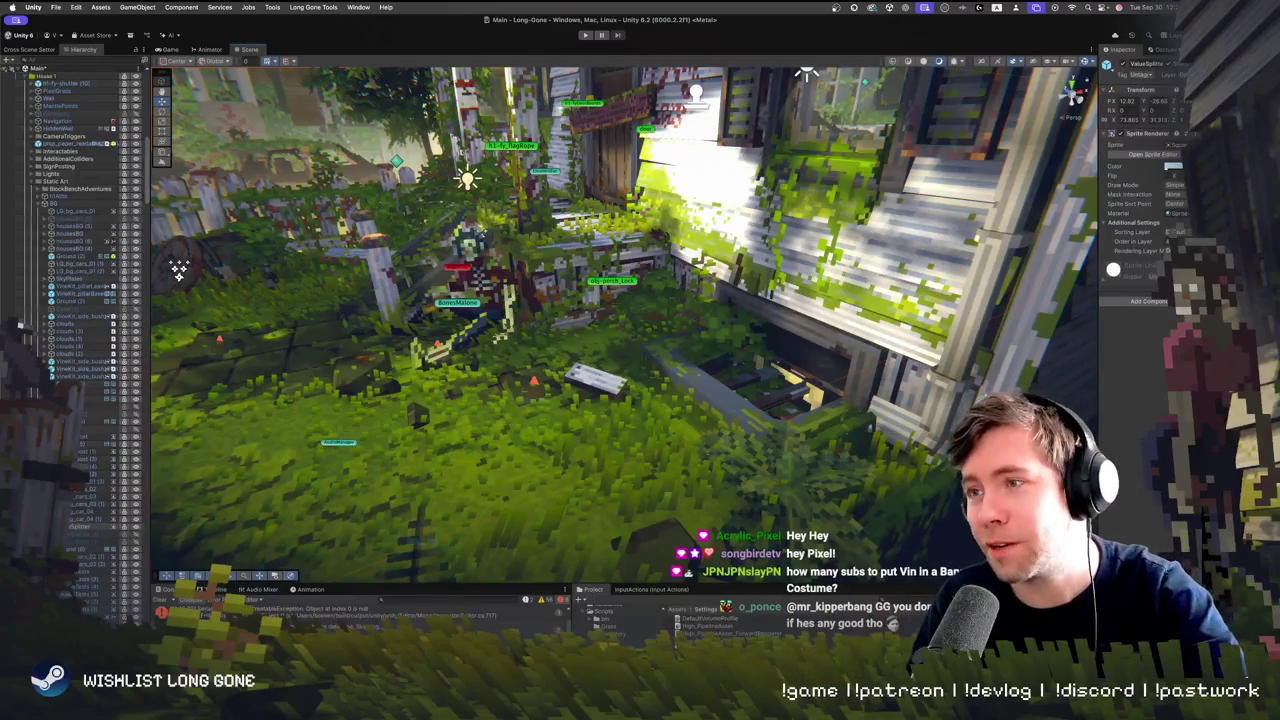
Zoom and orbit away from the fenced yard and truck toward the TRASH prop rows
scroll(178, 270, "up", 10)
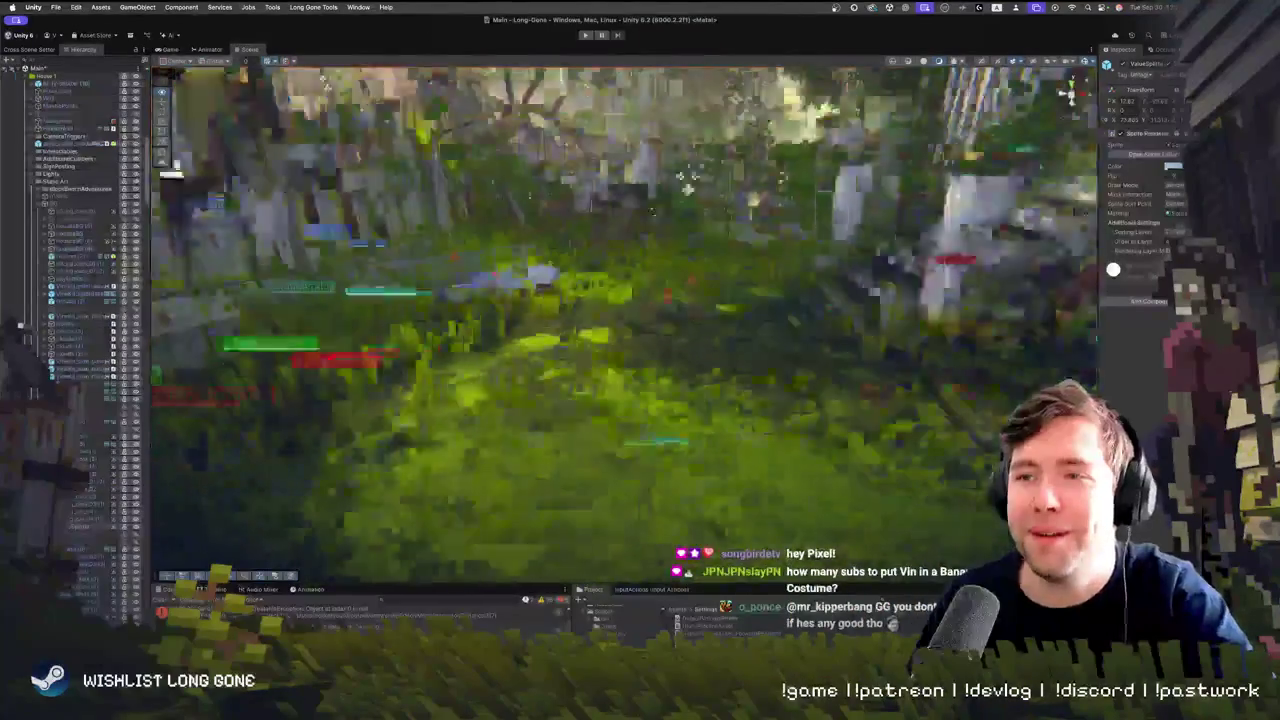
scroll(625, 325, "down", 10)
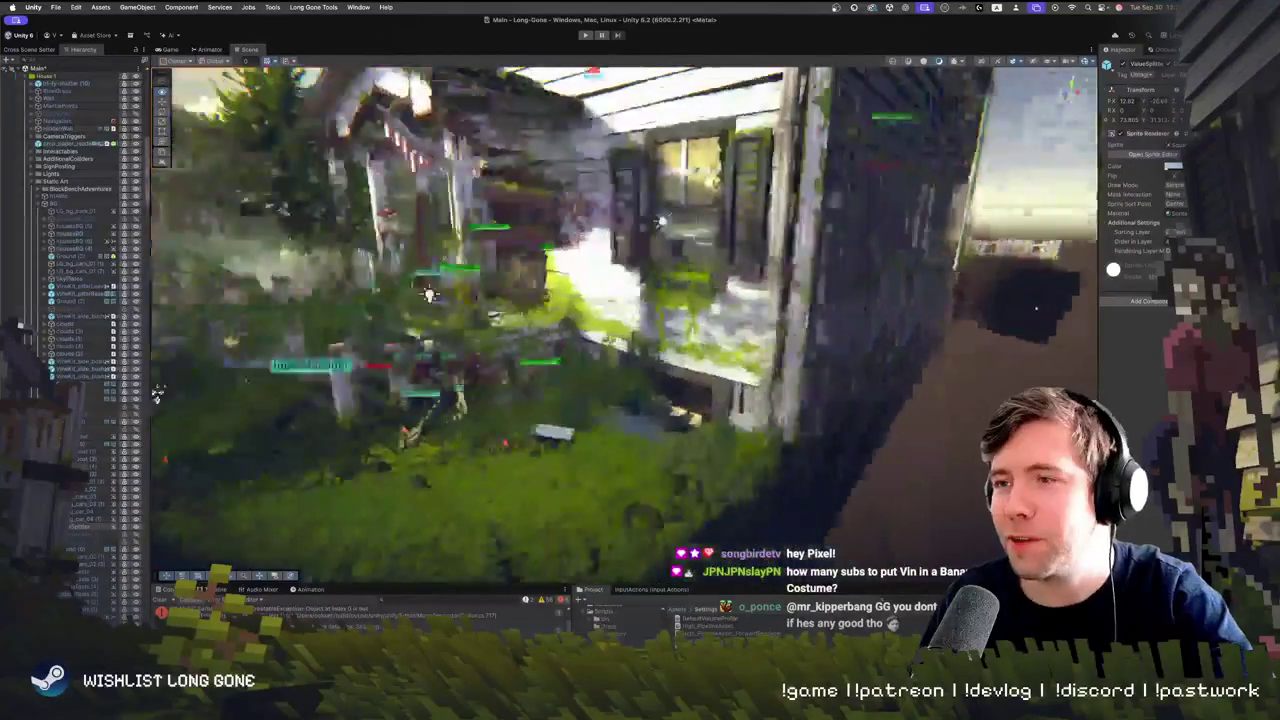
scroll(453, 322, "down", 10)
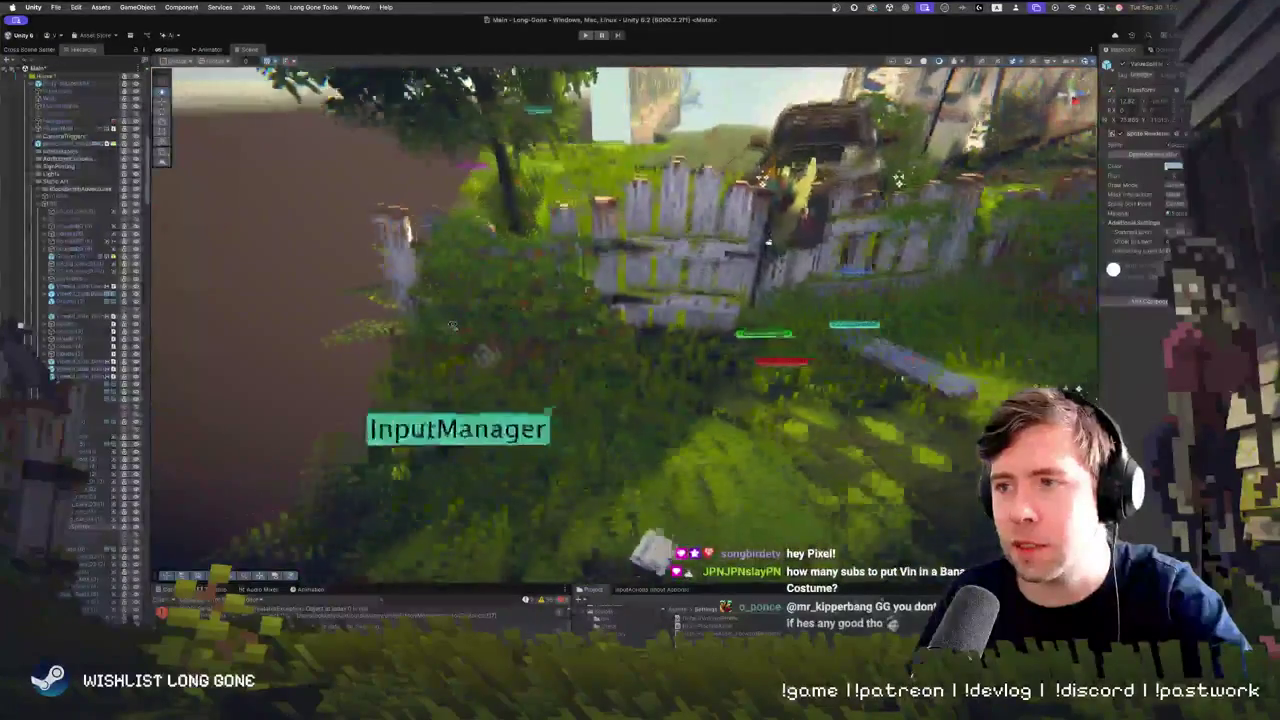
scroll(453, 322, "up", 5)
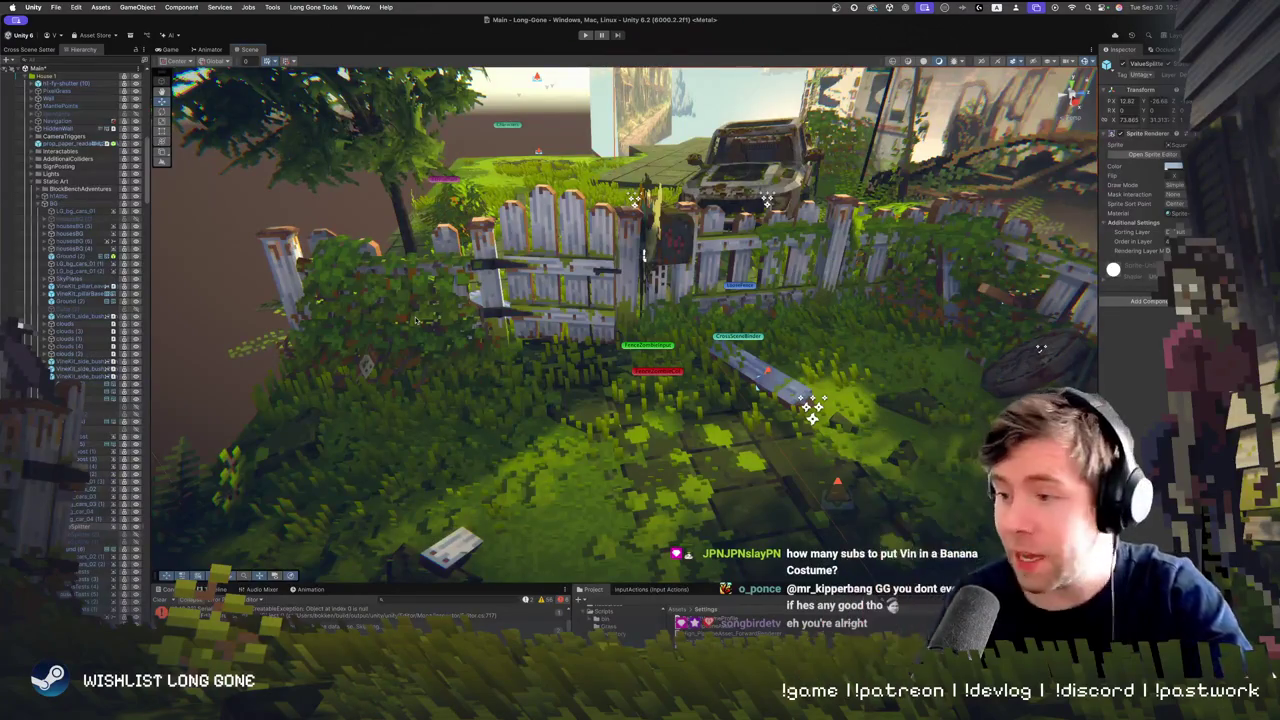
left_click_drag(423, 425, 210, 357)
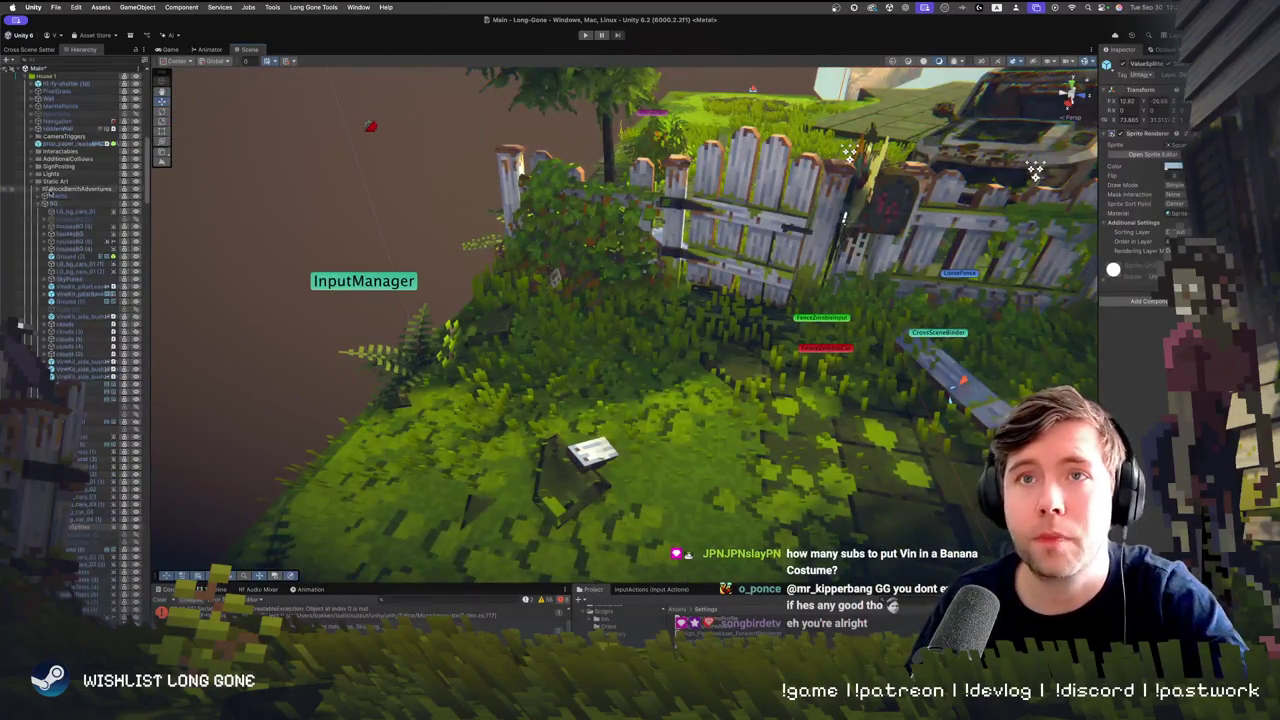
scroll(47, 193, "up", 5)
mouse_move(600, 300)
left_mouse_down()
mouse_move(566, 171)
mouse_move(740, 206)
mouse_move(965, 296)
mouse_move(528, 289)
mouse_move(563, 366)
left_mouse_up()
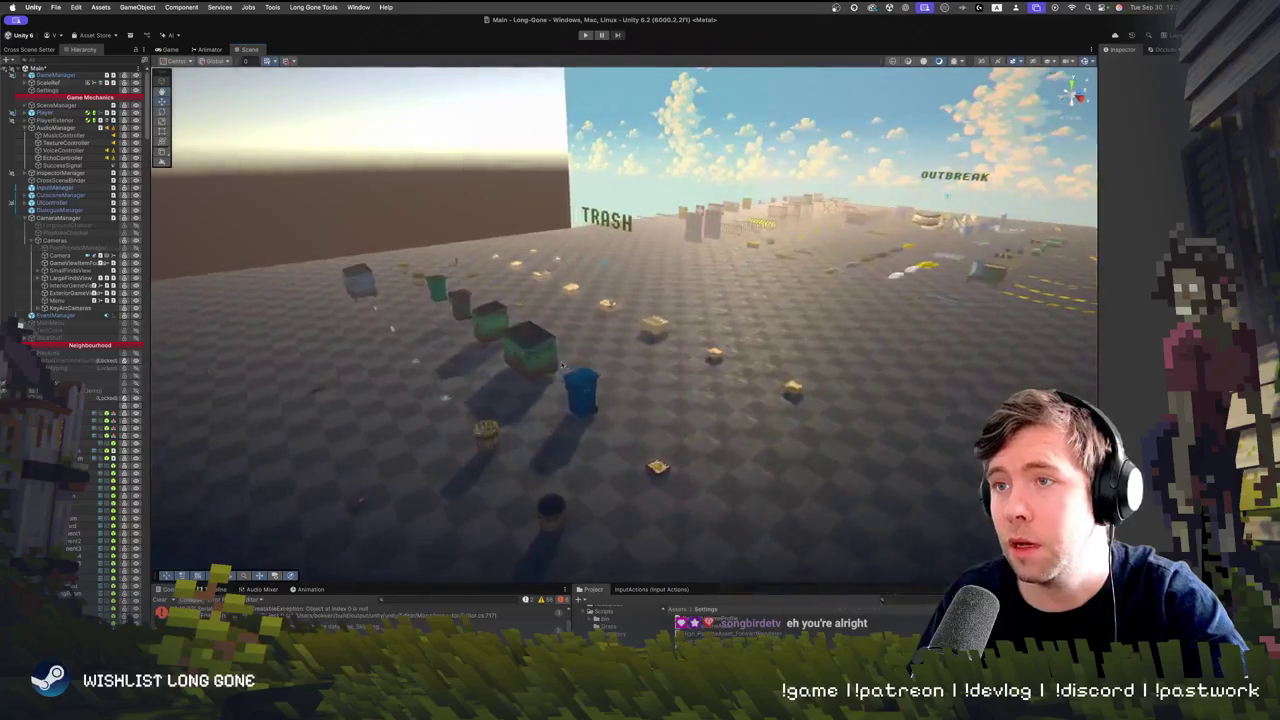
left_click(524, 363)
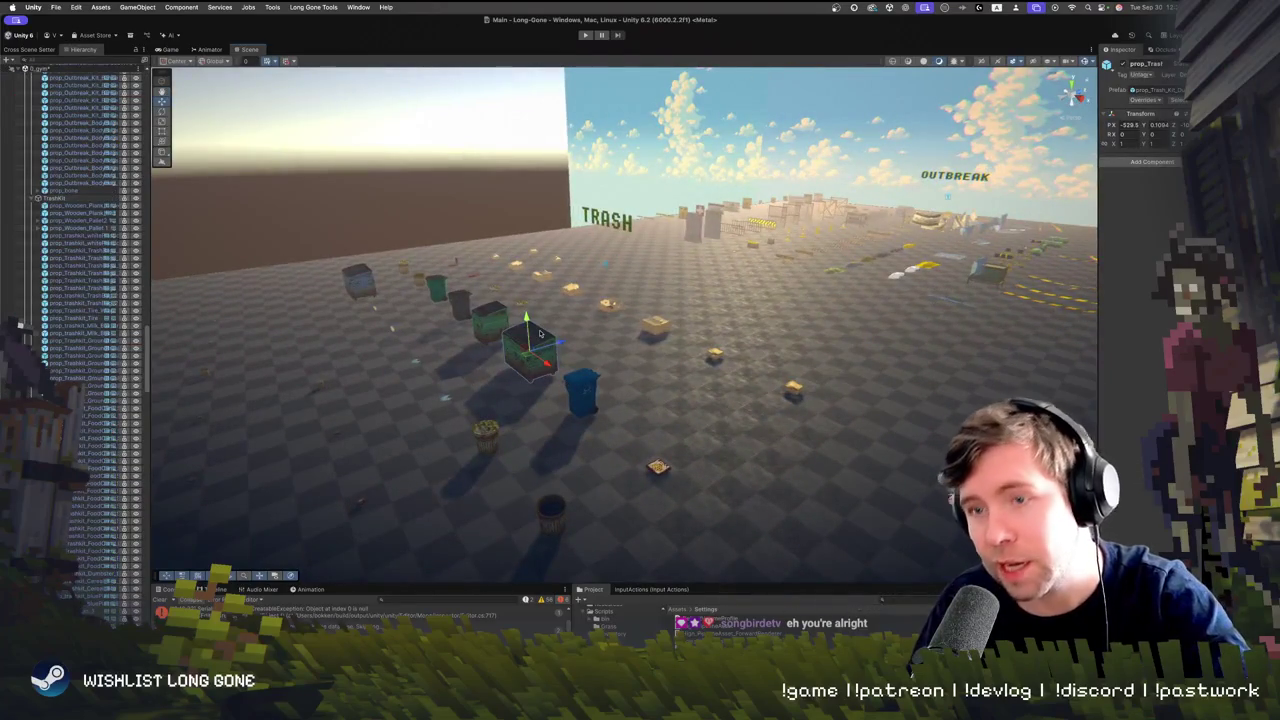
mouse_move(531, 358)
left_mouse_down()
mouse_move(914, 343)
mouse_move(1083, 200)
left_mouse_up()
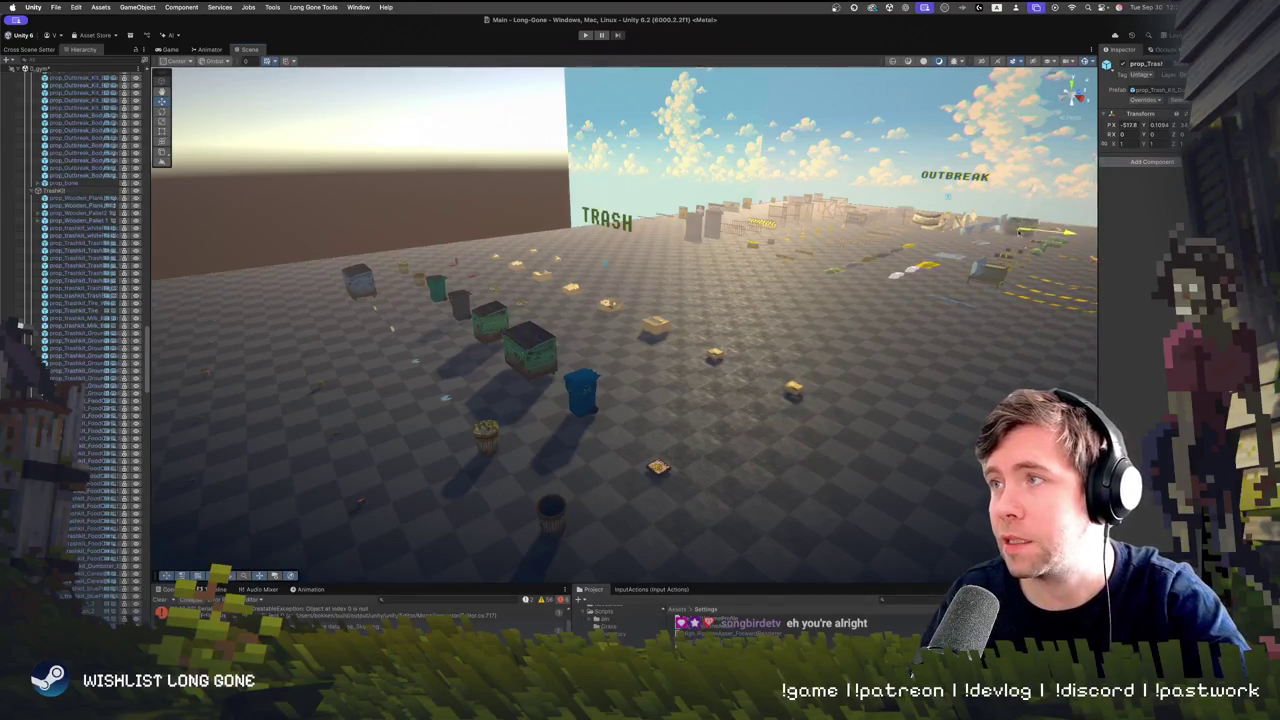
mouse_move(1063, 183)
left_mouse_down()
mouse_move(857, 314)
mouse_move(765, 346)
left_mouse_up()
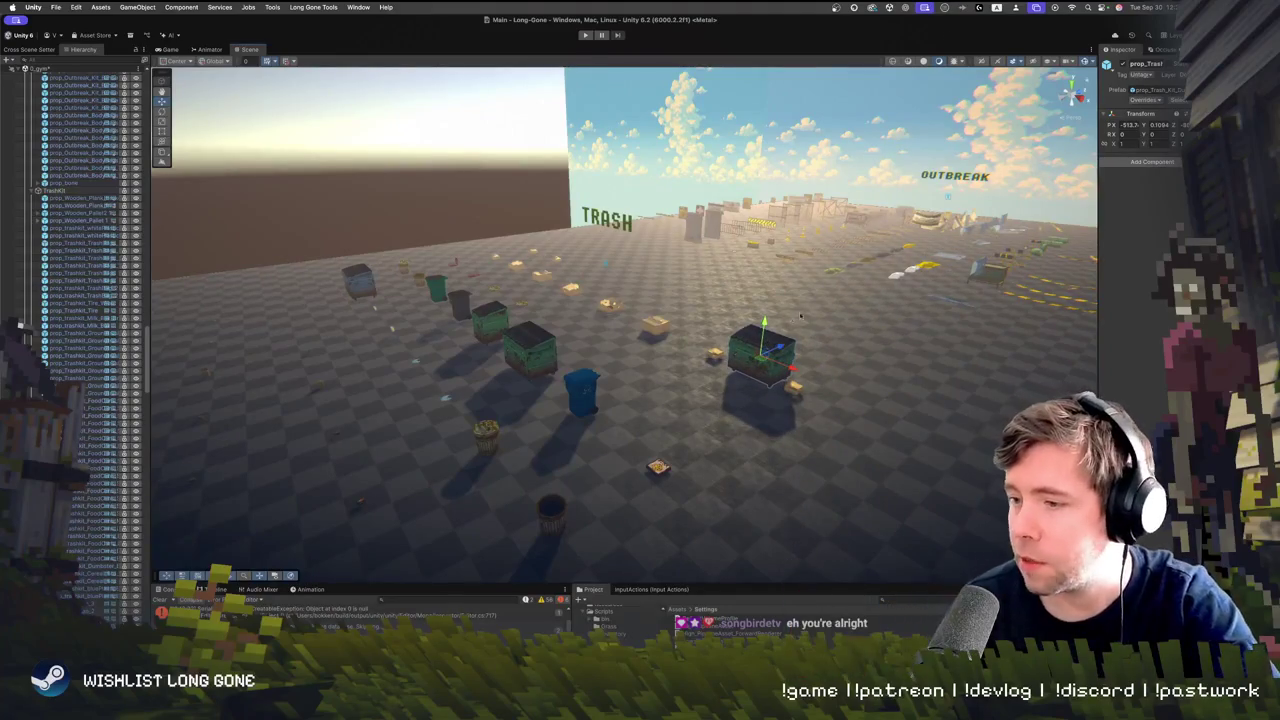
key("Delete")
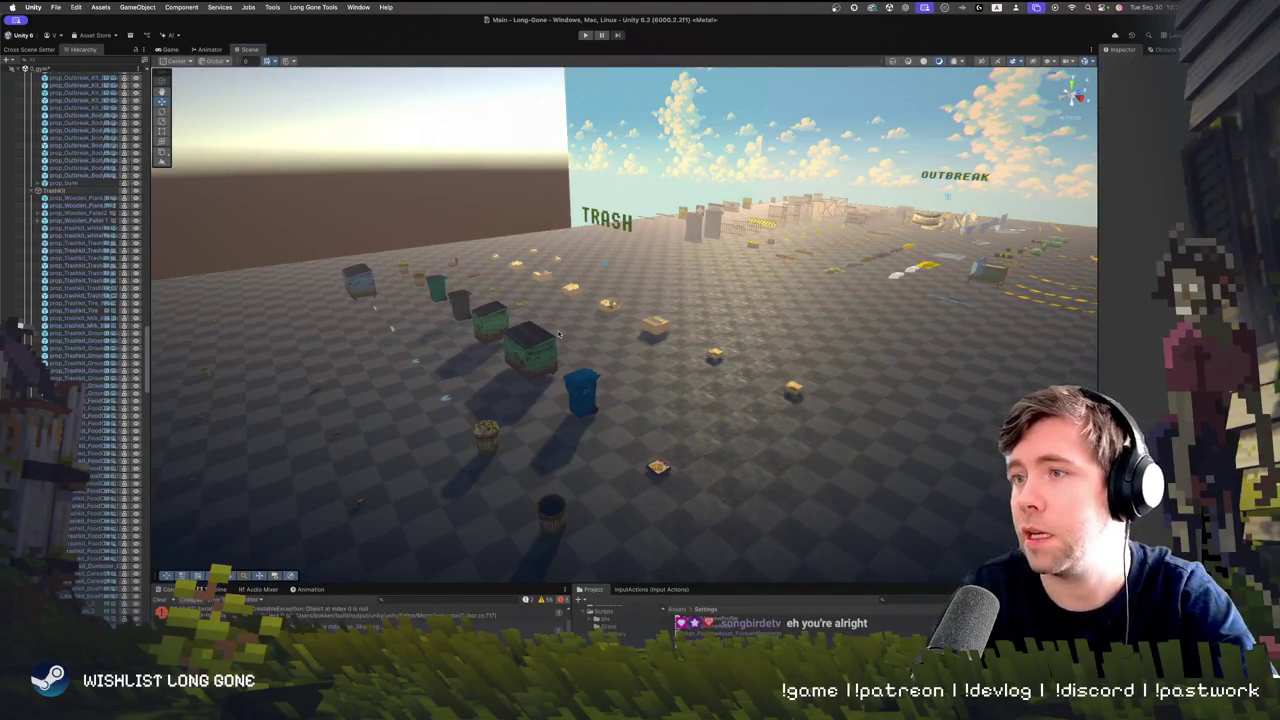
left_click_drag(733, 584, 733, 318)
Inspect the Very High and Ultra render pipeline assets and the Ultra forward renderer
left_click(705, 426)
left_click(715, 456)
left_click(720, 471)
left_click(720, 441)
left_click(720, 407)
left_click(720, 377)
left_click(705, 426)
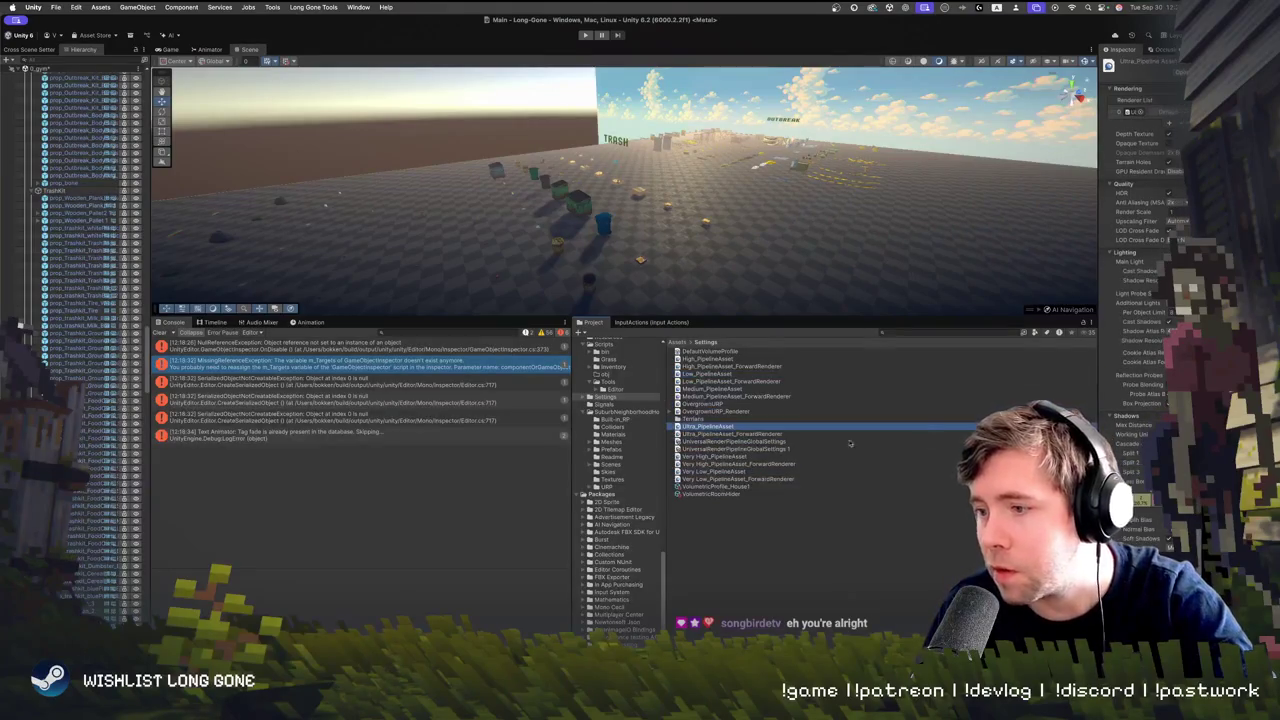
left_click(708, 434)
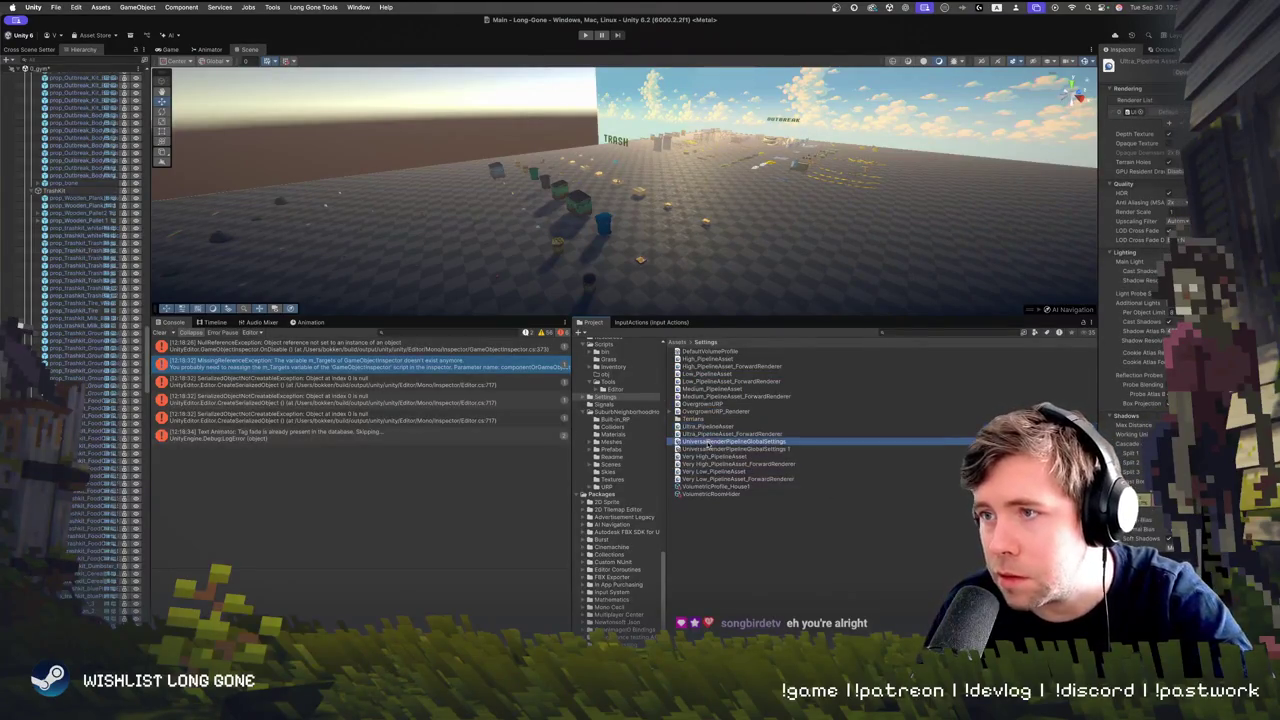
left_click(710, 578)
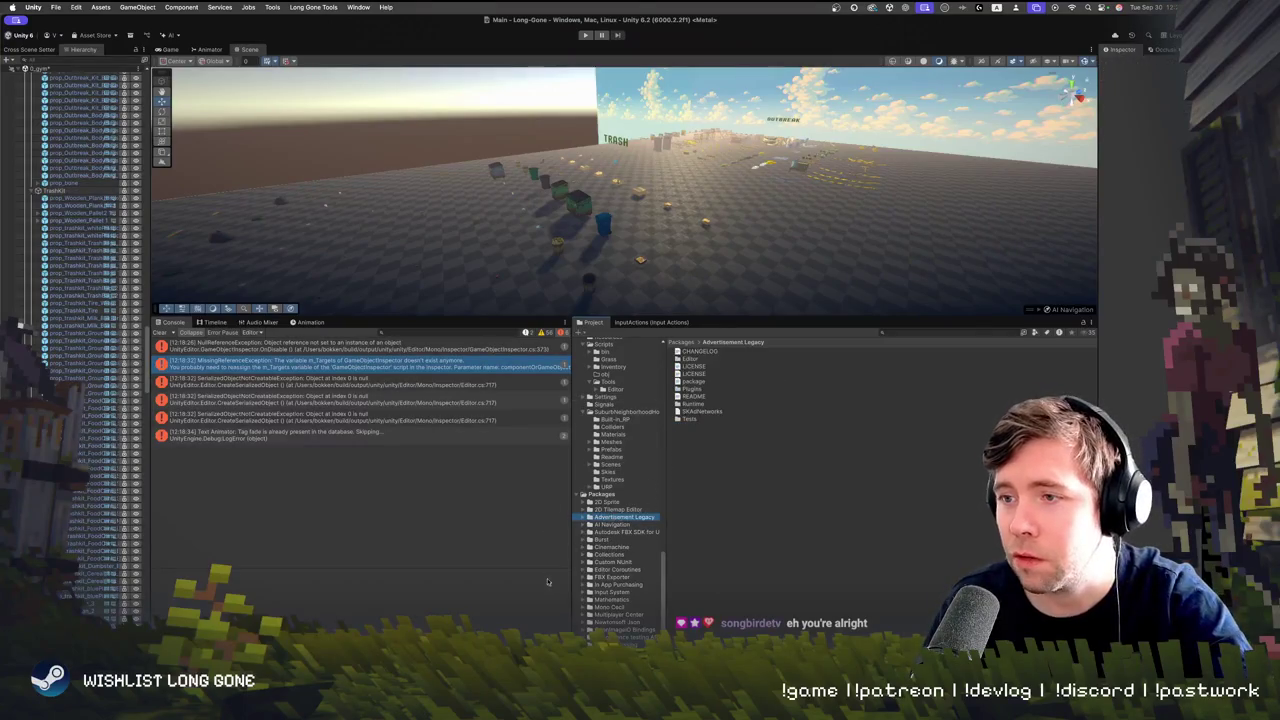
Locate the selected dumpster's Dumpster_Green prefab and show it in a large inspector preview
left_click(575, 207)
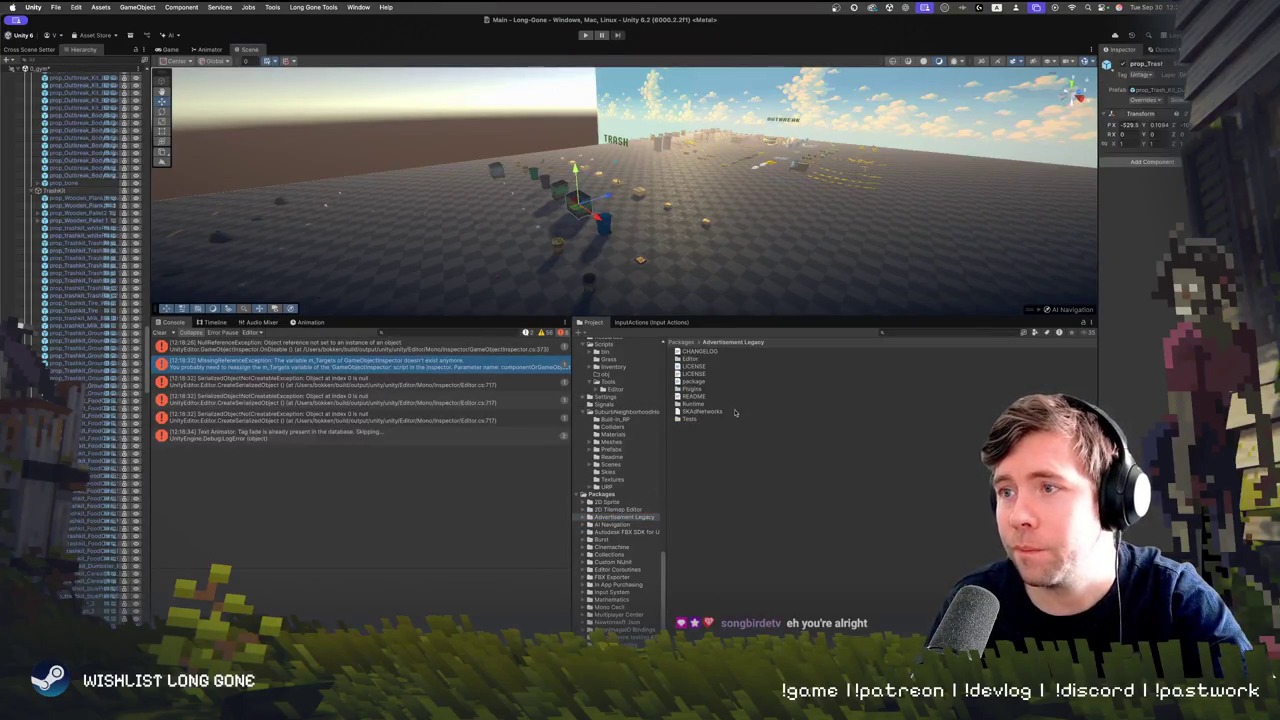
left_click(1157, 89)
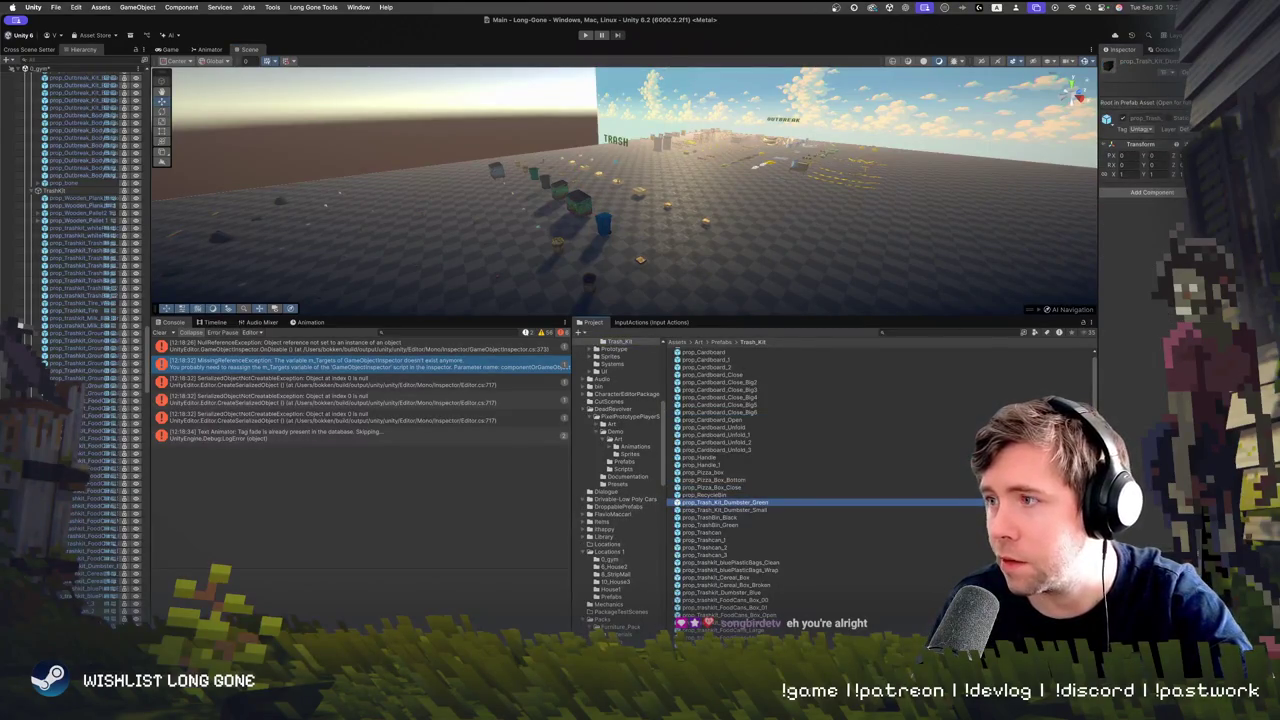
left_click_drag(1098, 250, 803, 250)
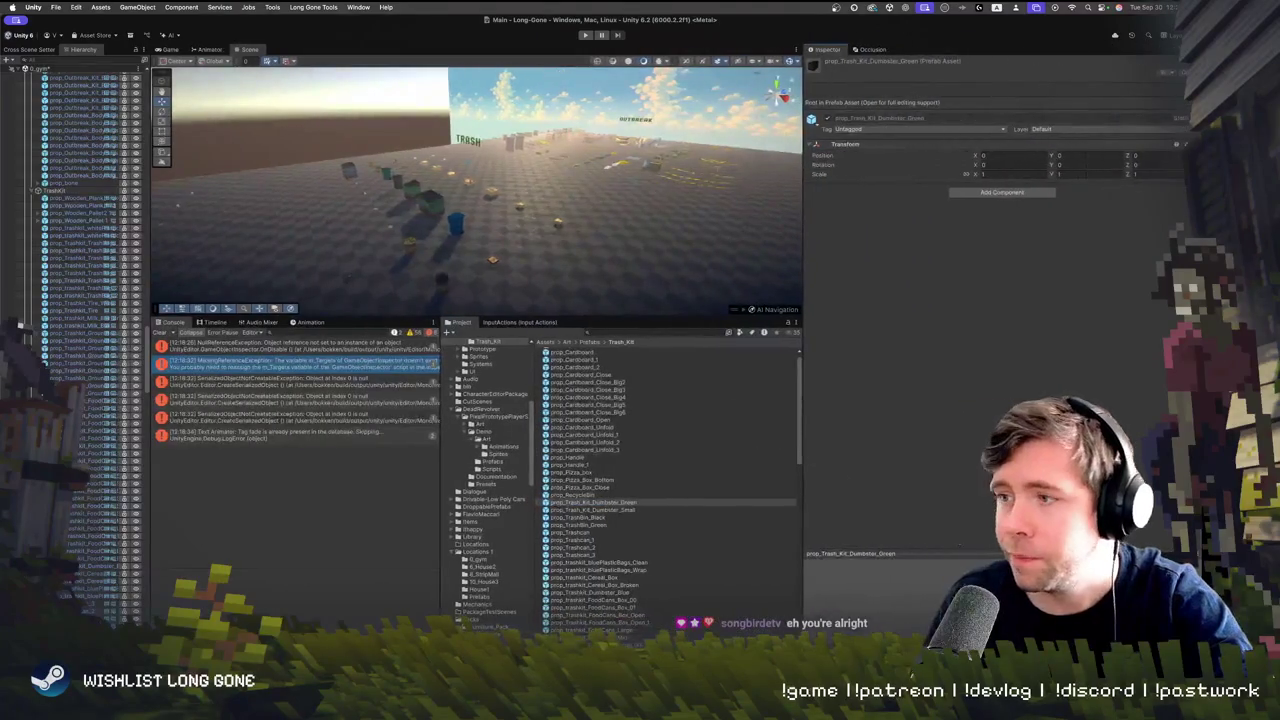
left_click_drag(1040, 553, 1040, 272)
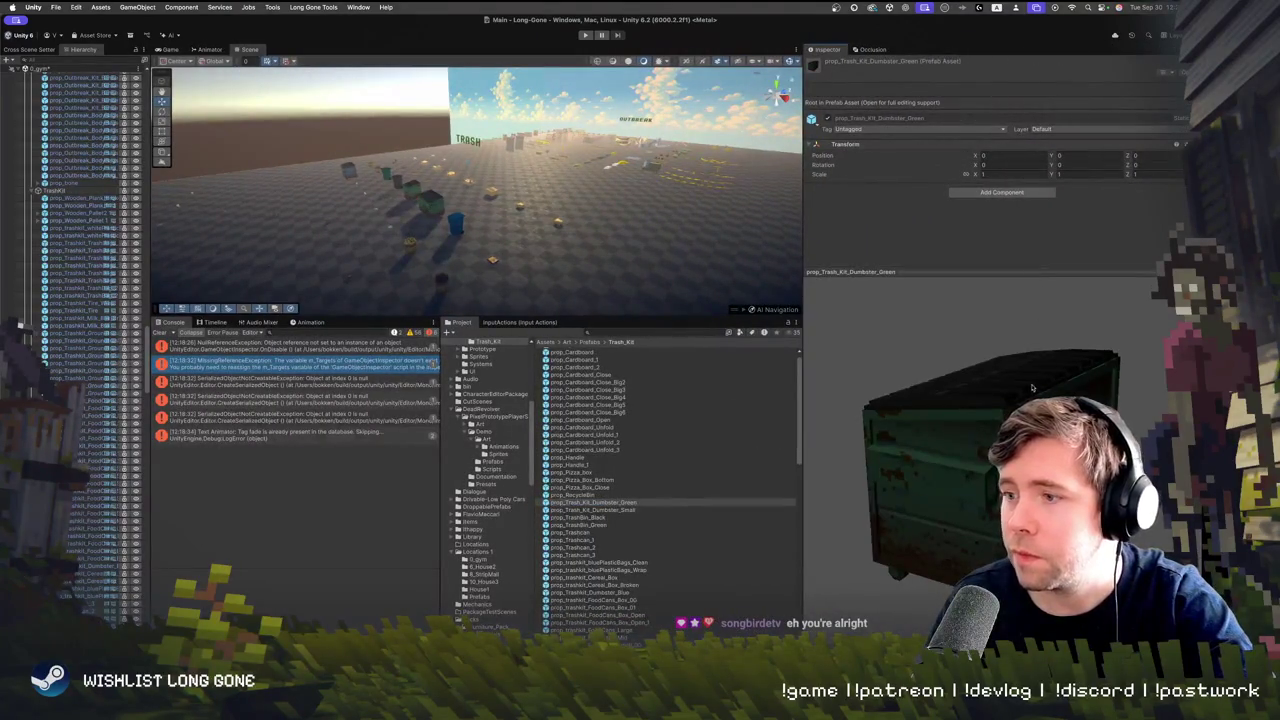
left_click(633, 503)
Preview the pizza box and FoodCans prefabs in turn, and clear the console errors
key("Up")
key("Up")
key("Up")
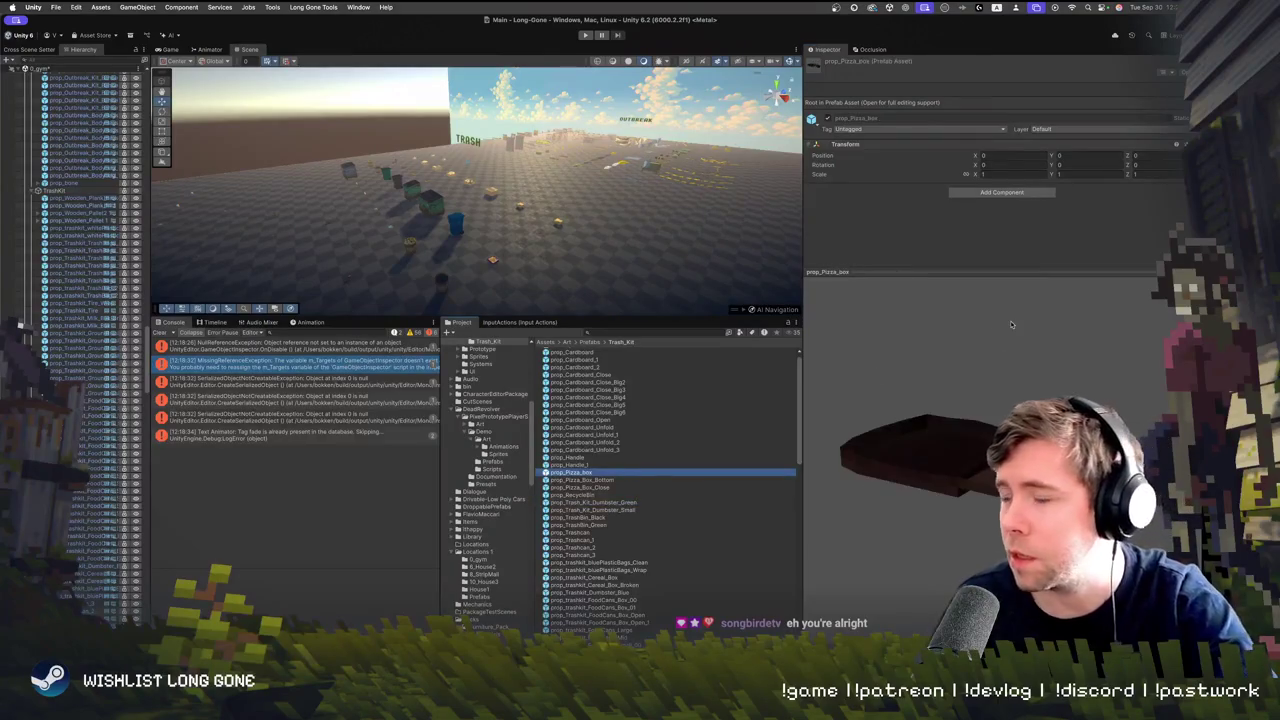
key("Down")
key("Down")
key("Down")
key("Down")
key("Down")
key("Down")
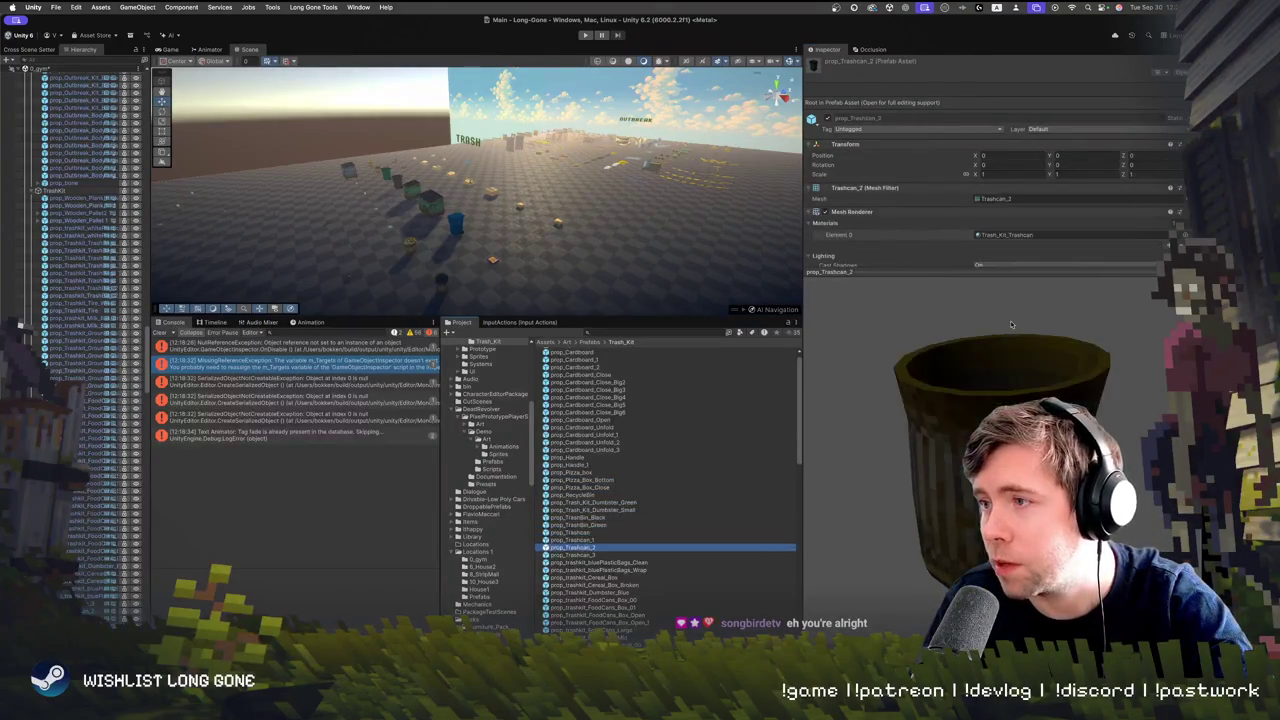
key("Down")
key("Down")
key("Down")
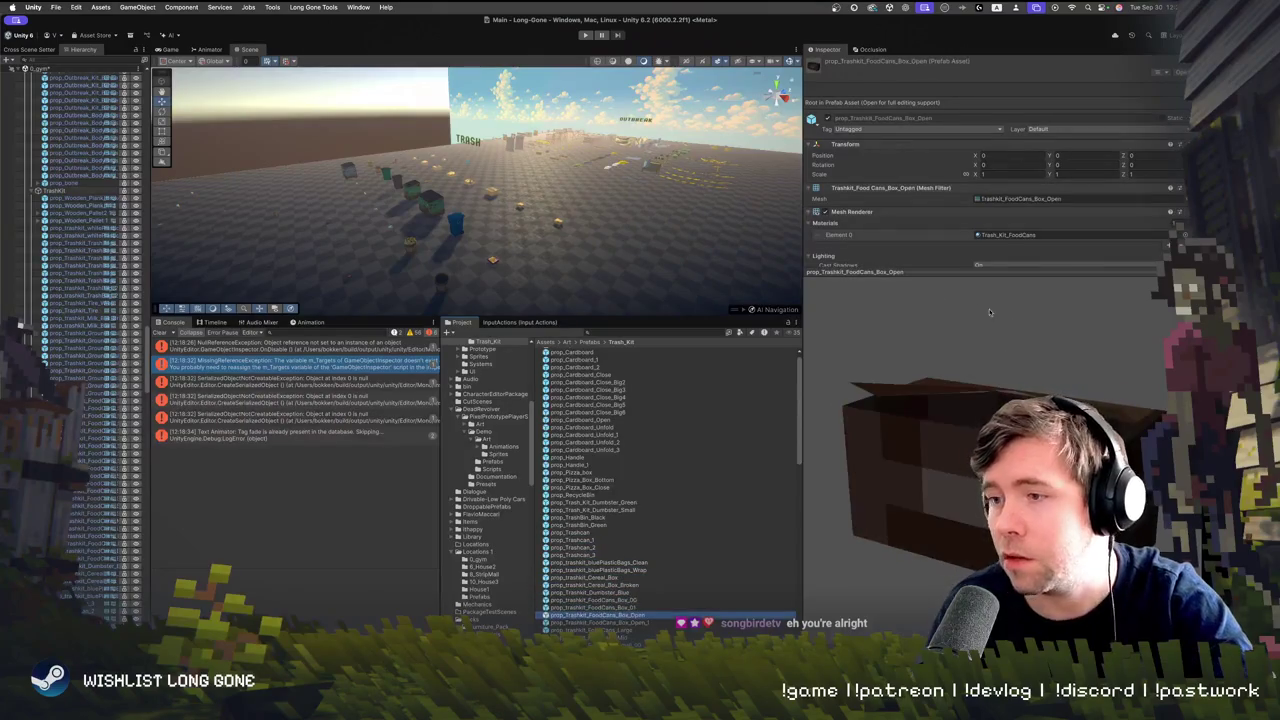
scroll(668, 490, "up", 2)
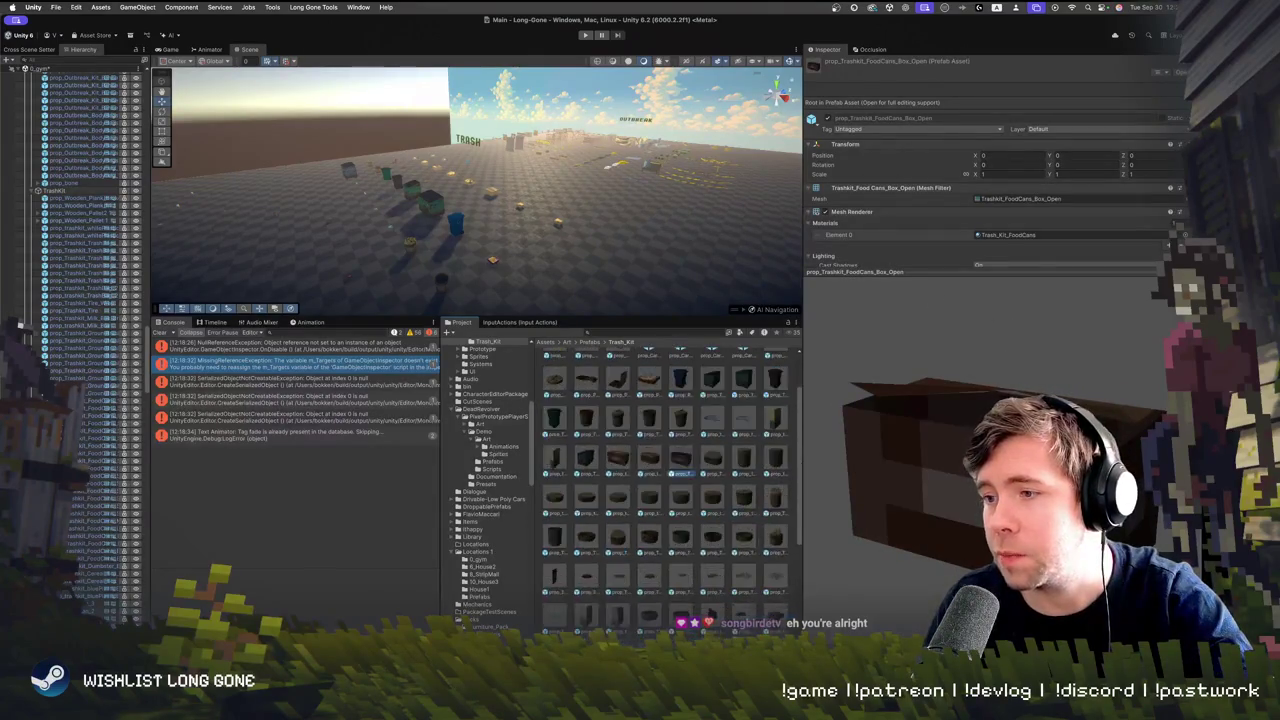
key("Down")
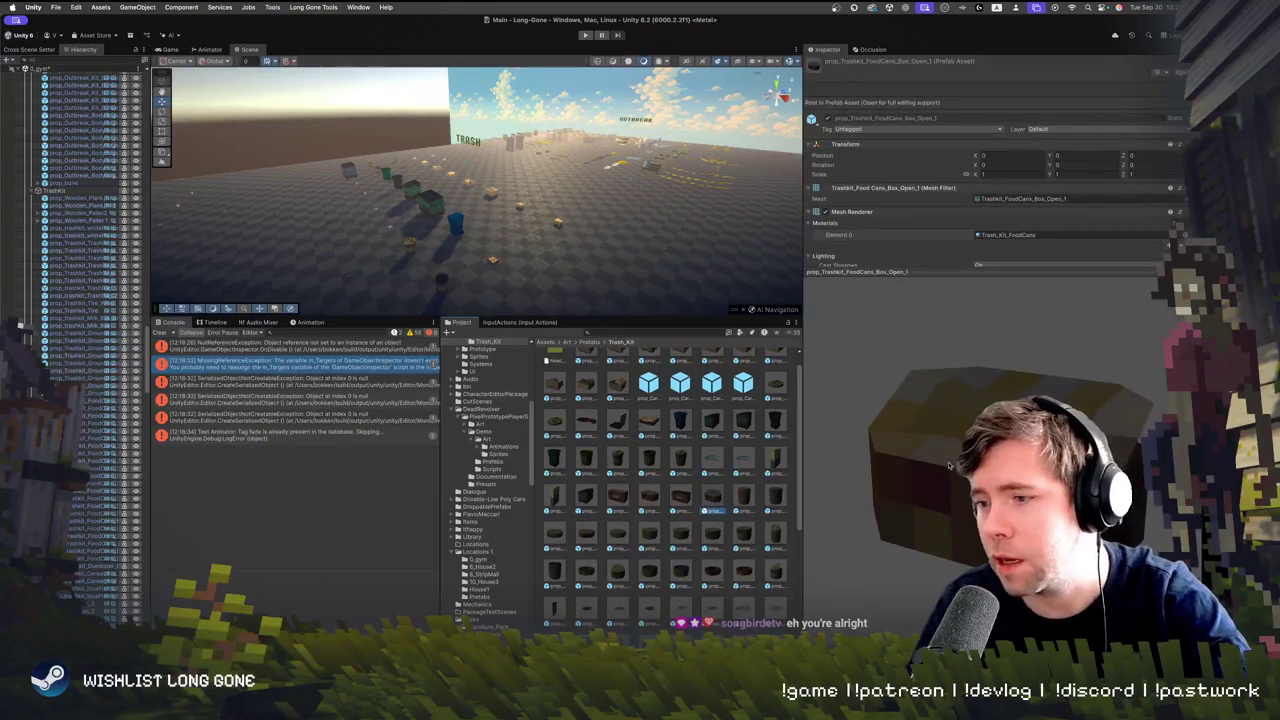
key("Left")
key("Left")
key("Left")
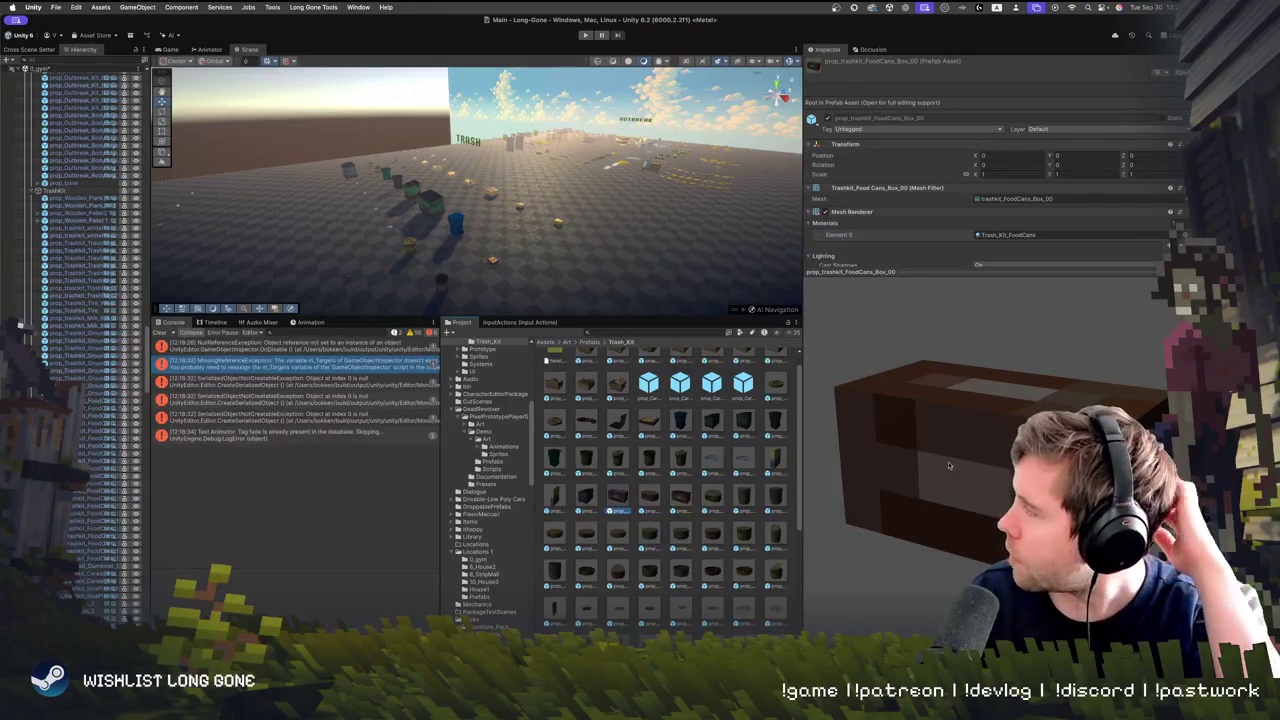
key("Down")
key("Down")
key("Down")
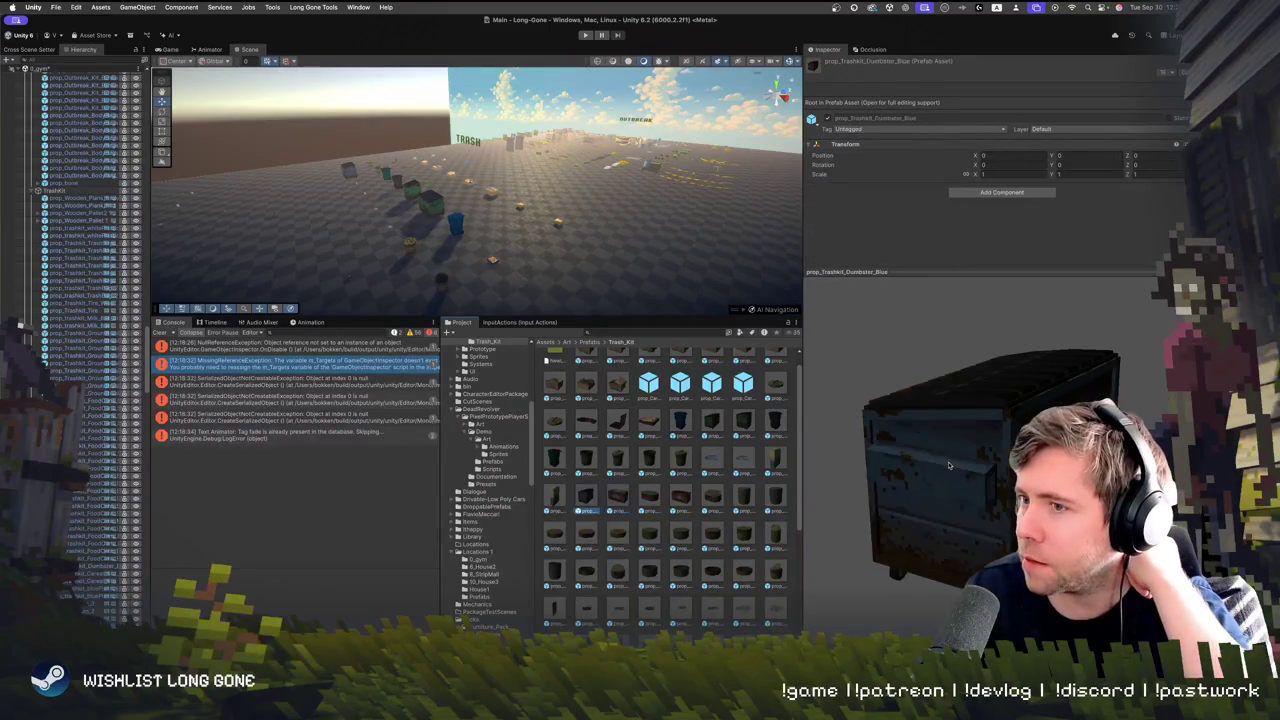
key("Up")
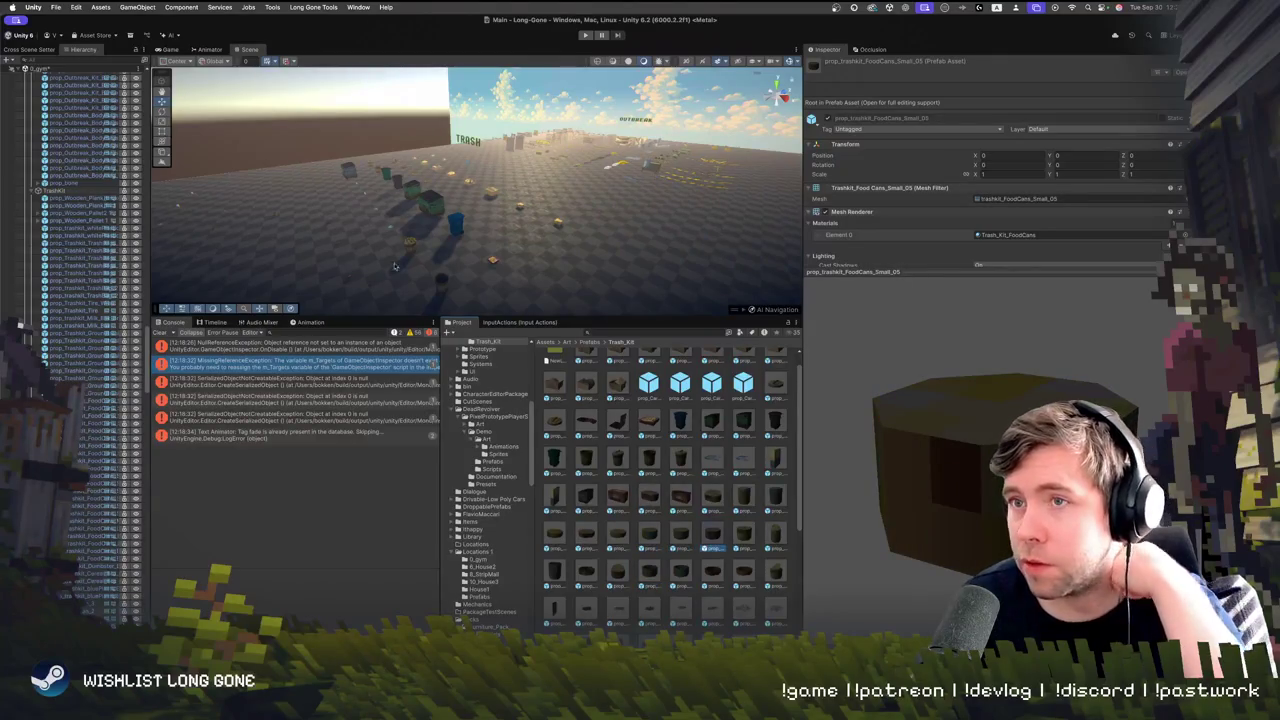
left_click(162, 332)
left_click(680, 497)
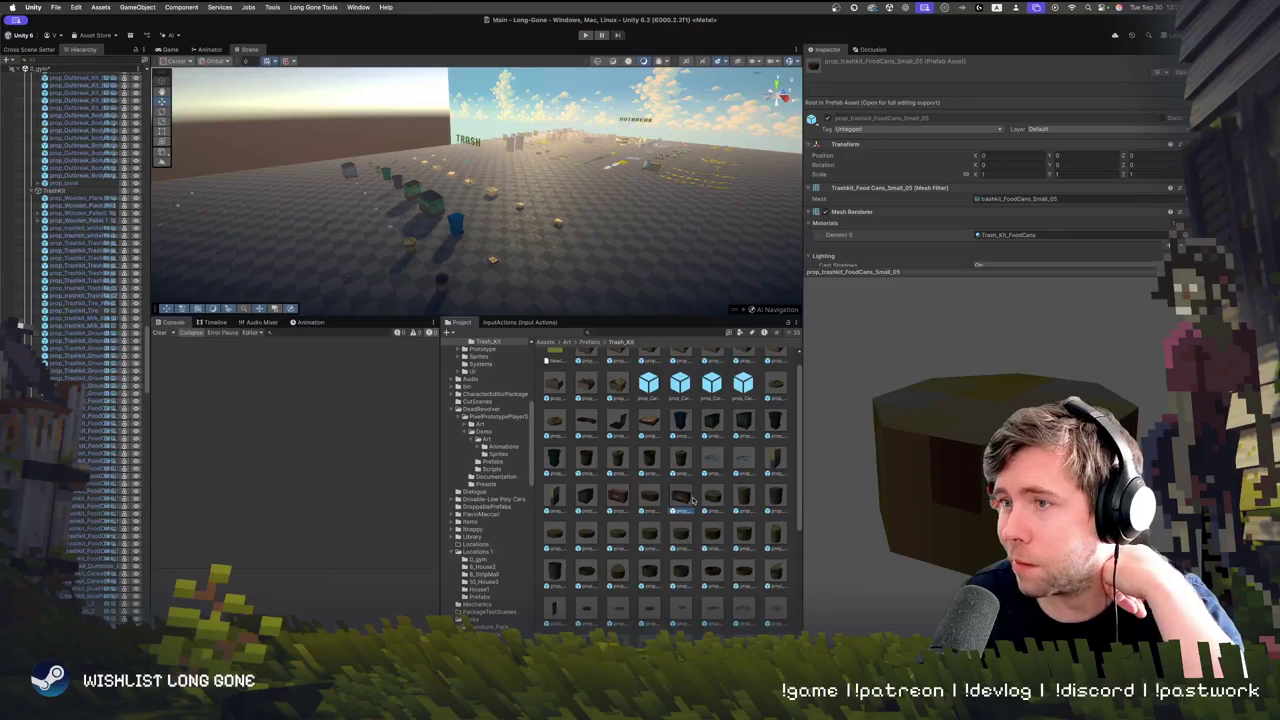
Preview Groundtrash_1, a rotated prop_Cardboard, prop_Trashcan_3, prop_Cardboard_Open and prop_Pizza_box
key("Down")
key("Down")
key("Down")
key("Left")
key("Left")
key("Left")
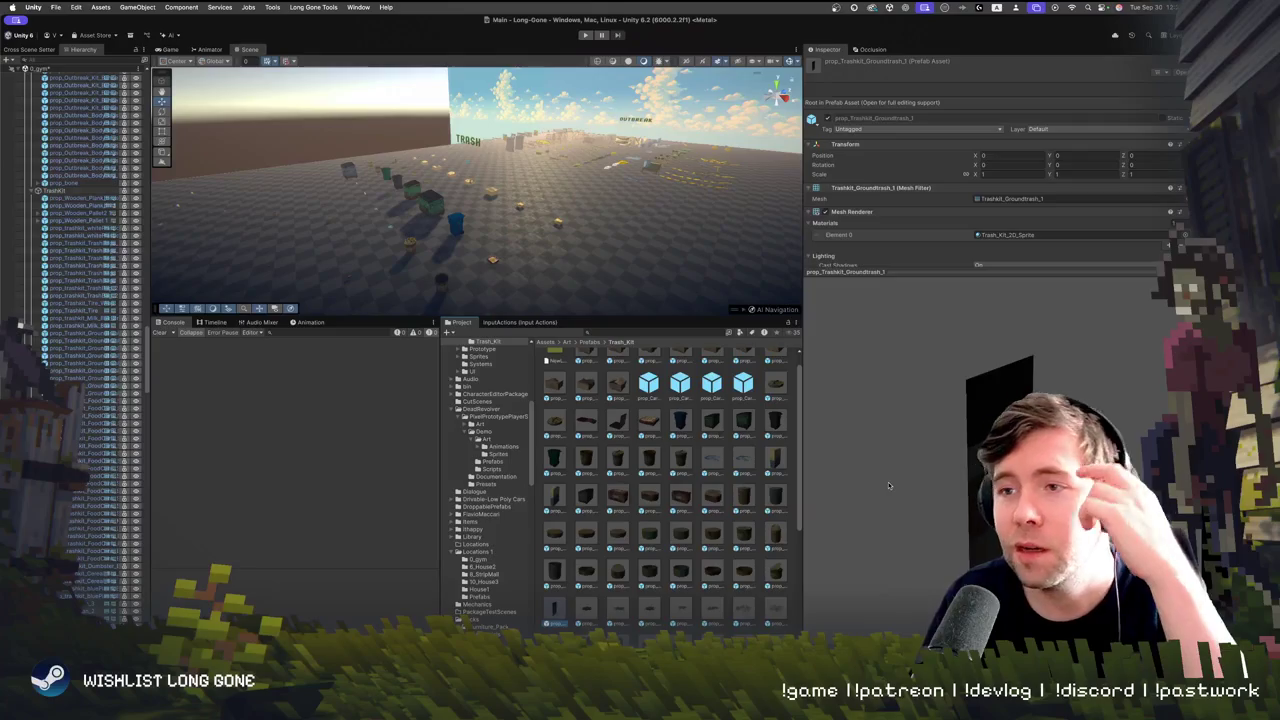
key("Up")
key("Up")
key("Up")
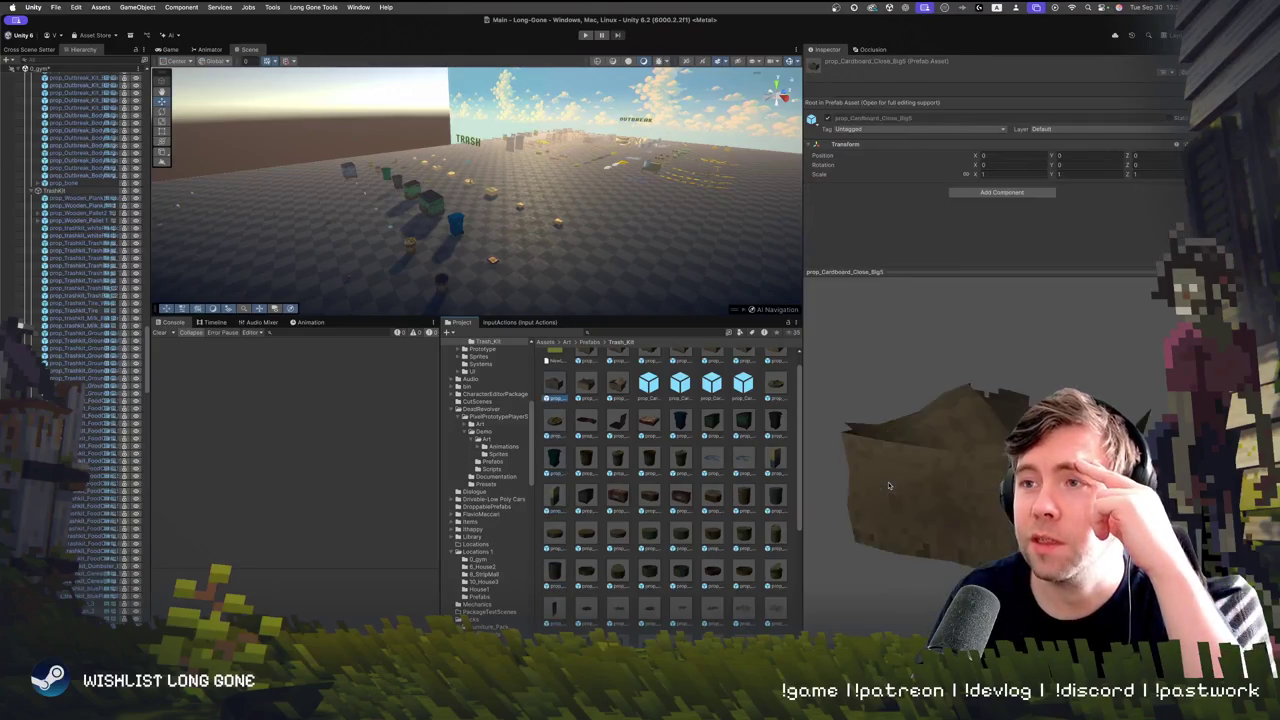
key("Right")
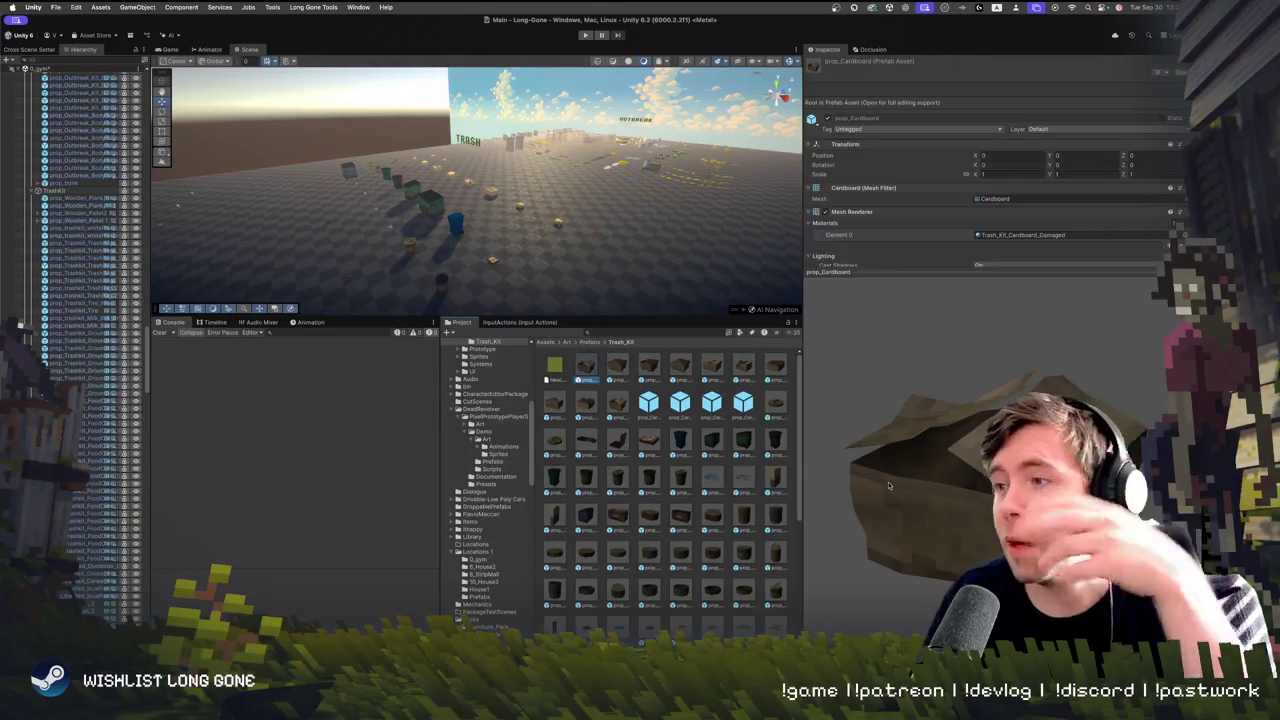
mouse_move(888, 486)
left_mouse_down()
mouse_move(864, 486)
mouse_move(793, 572)
left_mouse_up()
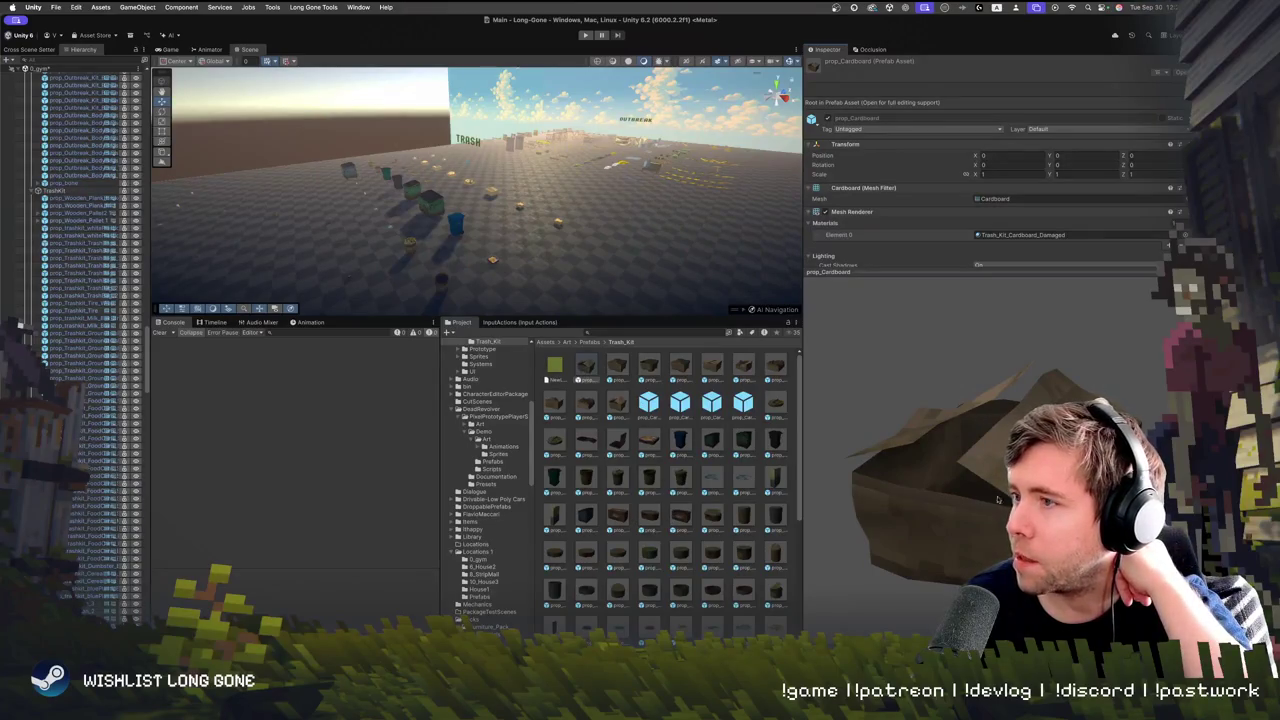
left_click(678, 484)
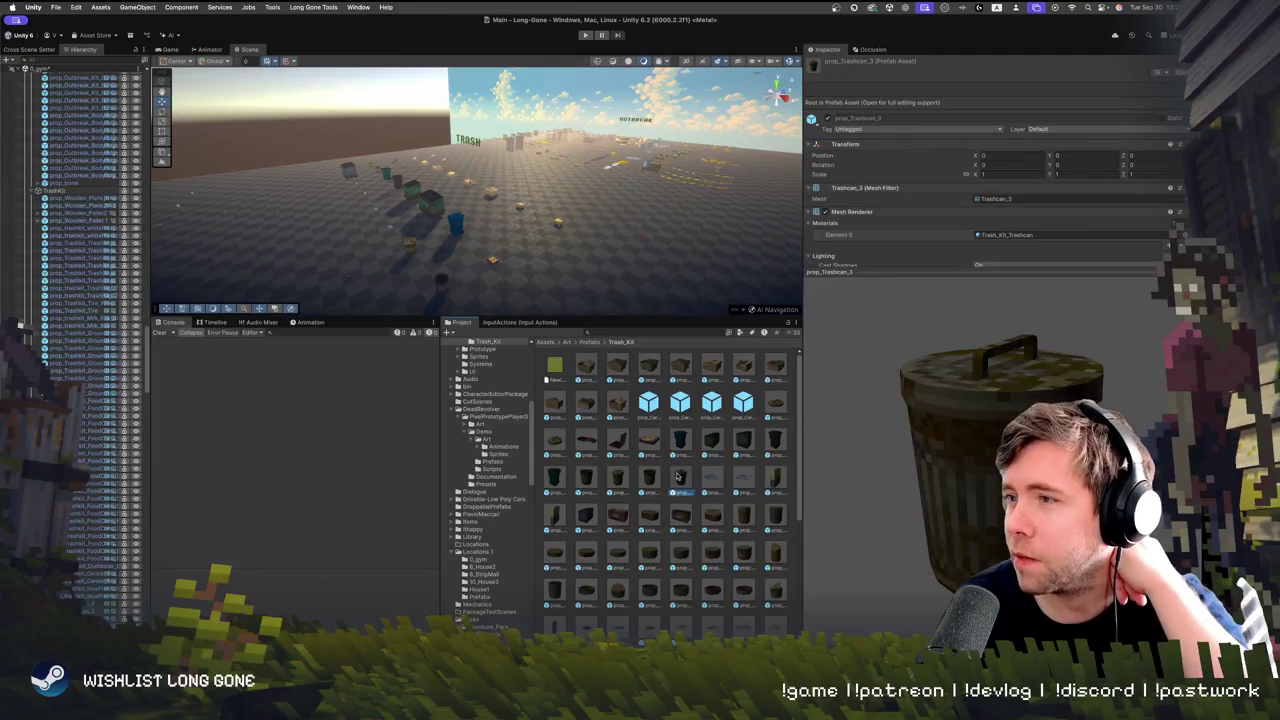
left_click(620, 403)
left_click(580, 436)
Enlarge the Scene view, then select the green dumpster and nudge it right
left_click_drag(576, 317, 576, 510)
mouse_move(474, 320)
left_mouse_down()
mouse_move(791, 360)
mouse_move(1046, 358)
left_mouse_up()
mouse_move(760, 360)
left_mouse_down()
mouse_move(722, 362)
mouse_move(802, 312)
mouse_move(780, 345)
left_mouse_up()
left_click(588, 290)
left_click_drag(591, 298, 688, 288)
mouse_move(738, 323)
left_mouse_down()
mouse_move(918, 238)
mouse_move(714, 367)
left_mouse_up()
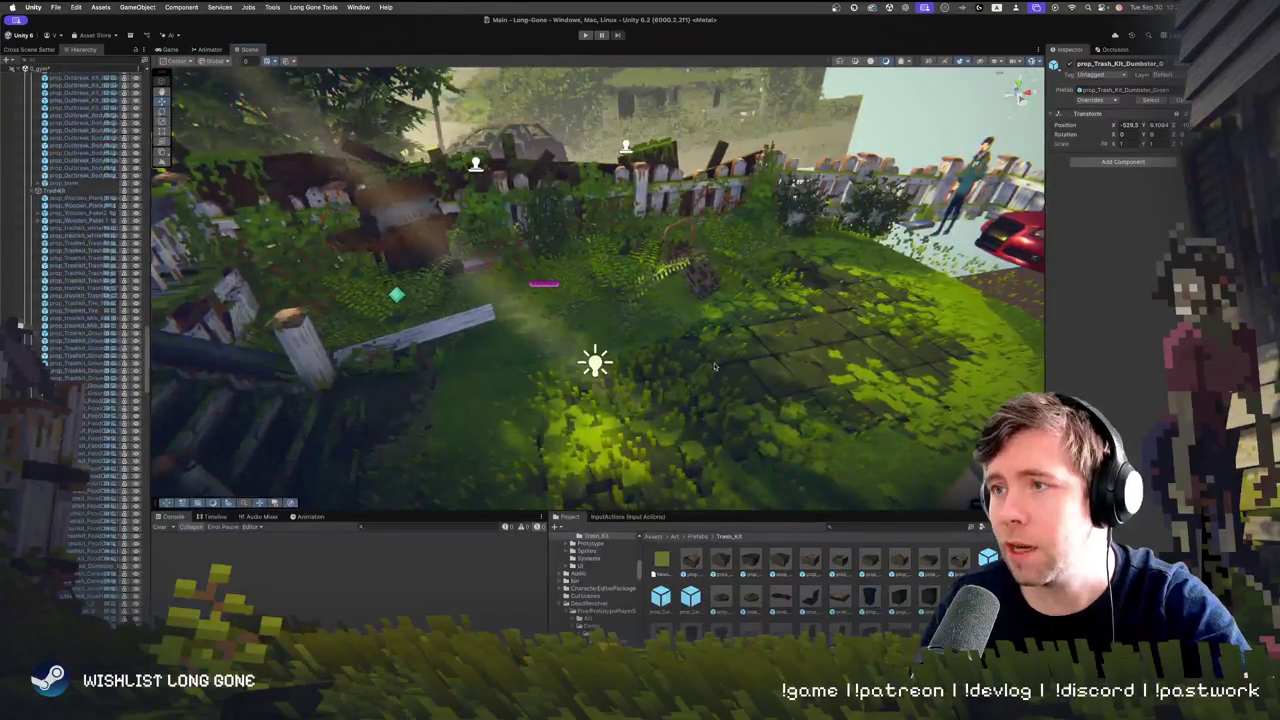
Frame the green dumpster and orbit around it in the yard, shifting it slightly
right_click(714, 367)
left_click(753, 446)
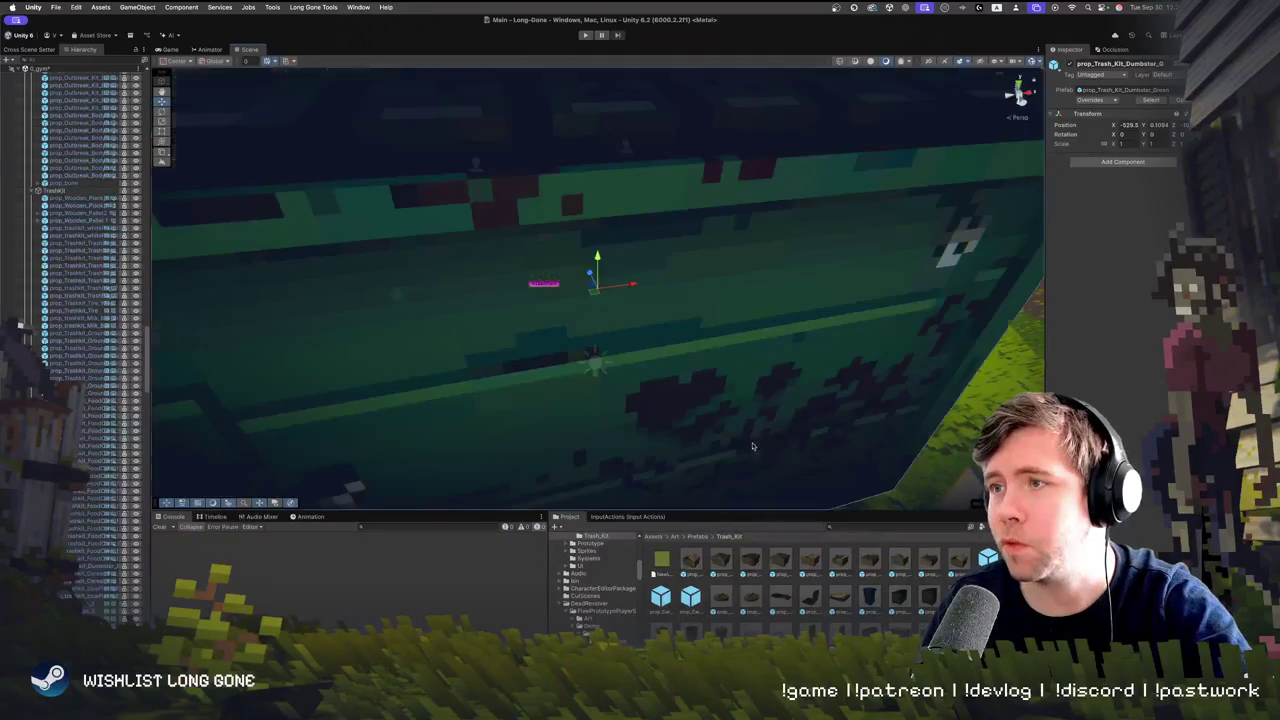
left_click_drag(754, 345, 398, 294)
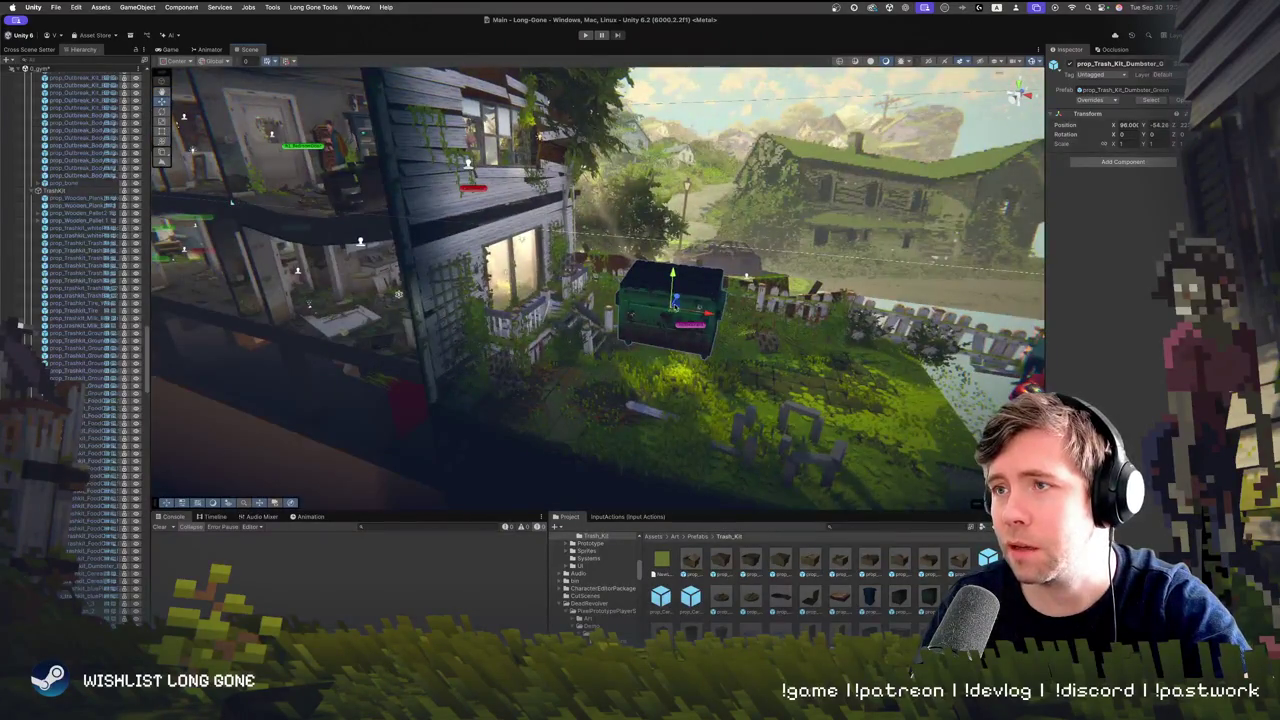
mouse_move(812, 480)
left_mouse_down()
mouse_move(911, 400)
mouse_move(810, 450)
left_mouse_up()
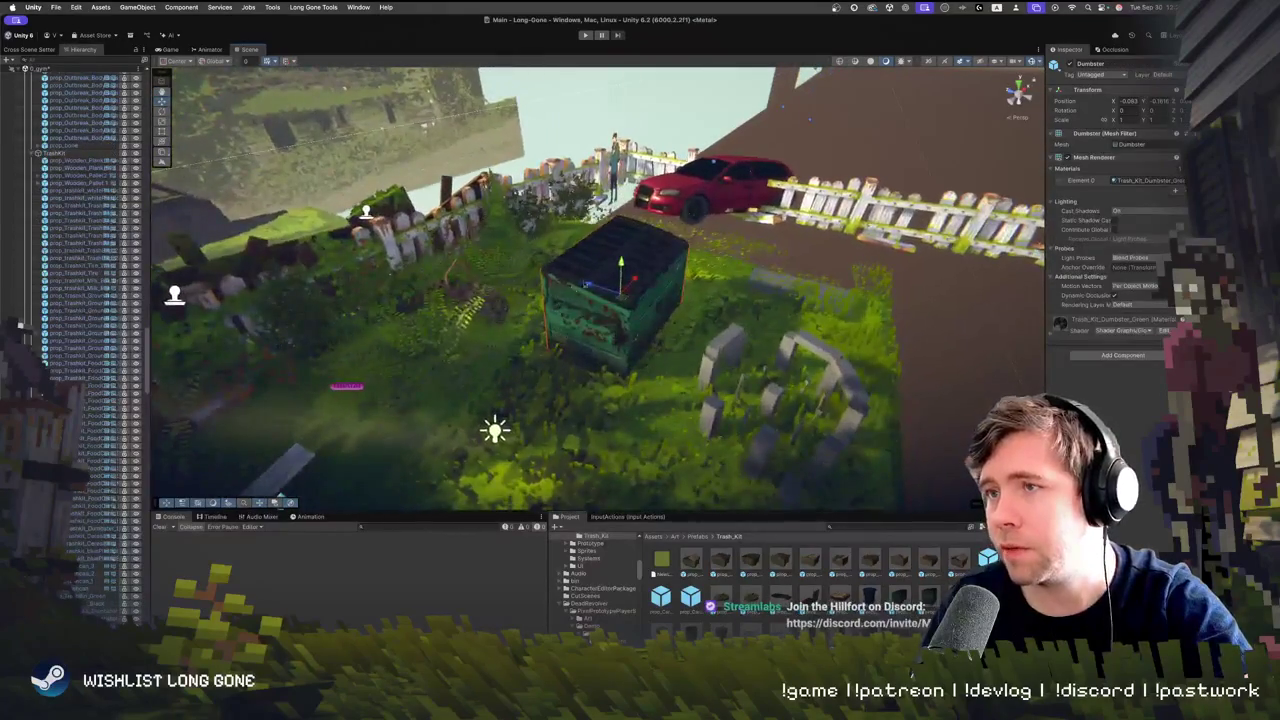
left_click_drag(640, 318, 647, 310)
left_click_drag(685, 462, 423, 457)
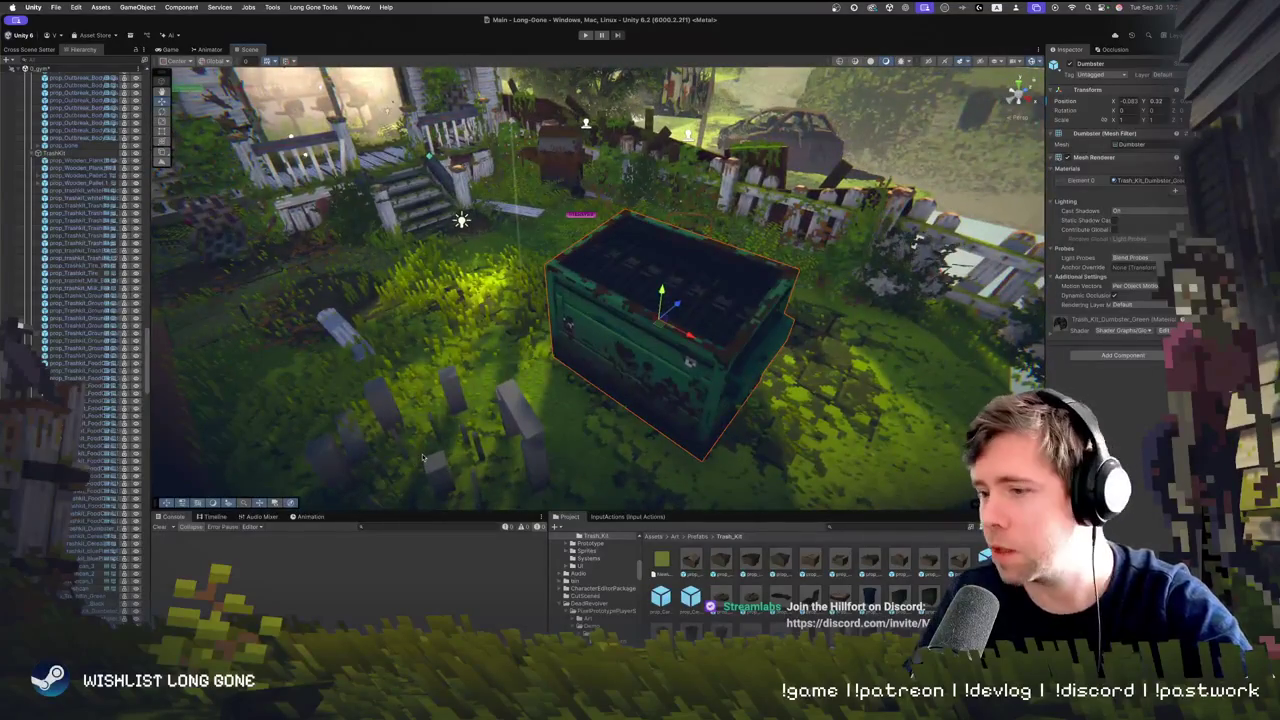
Delete the green dumpster, undo, then delete it for good
key("Delete")
key("ctrl+z")
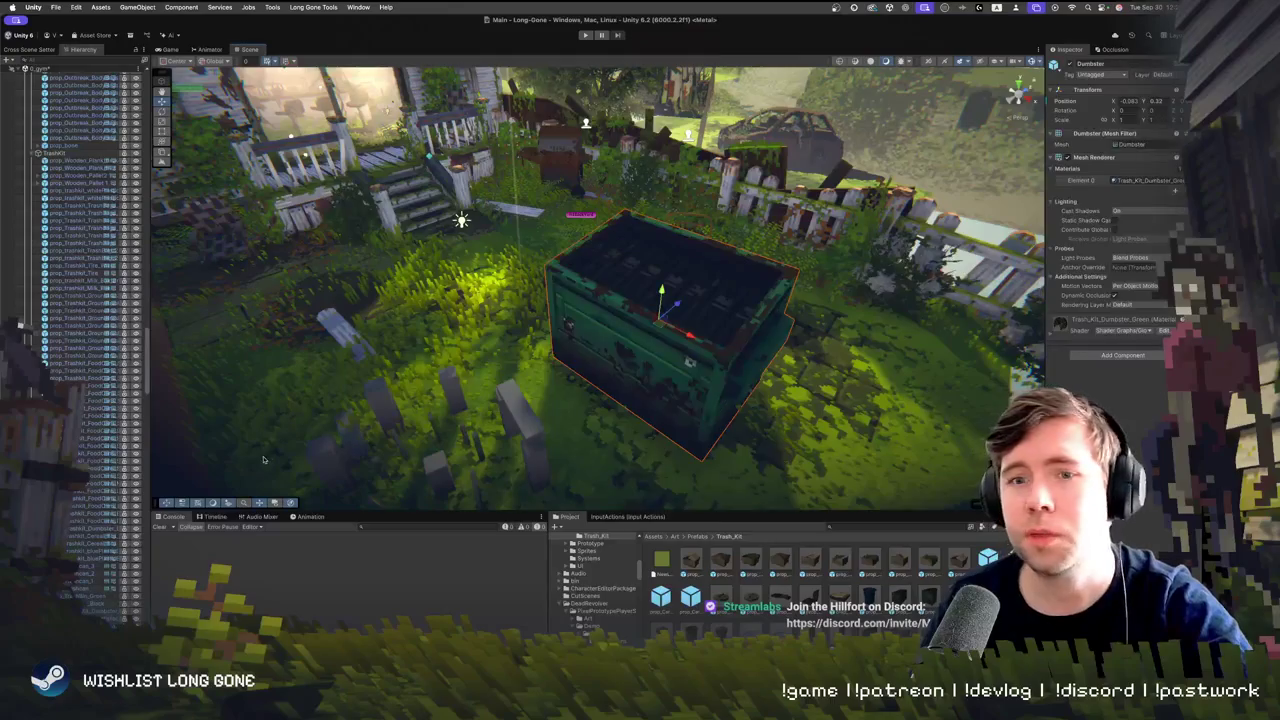
key("Delete")
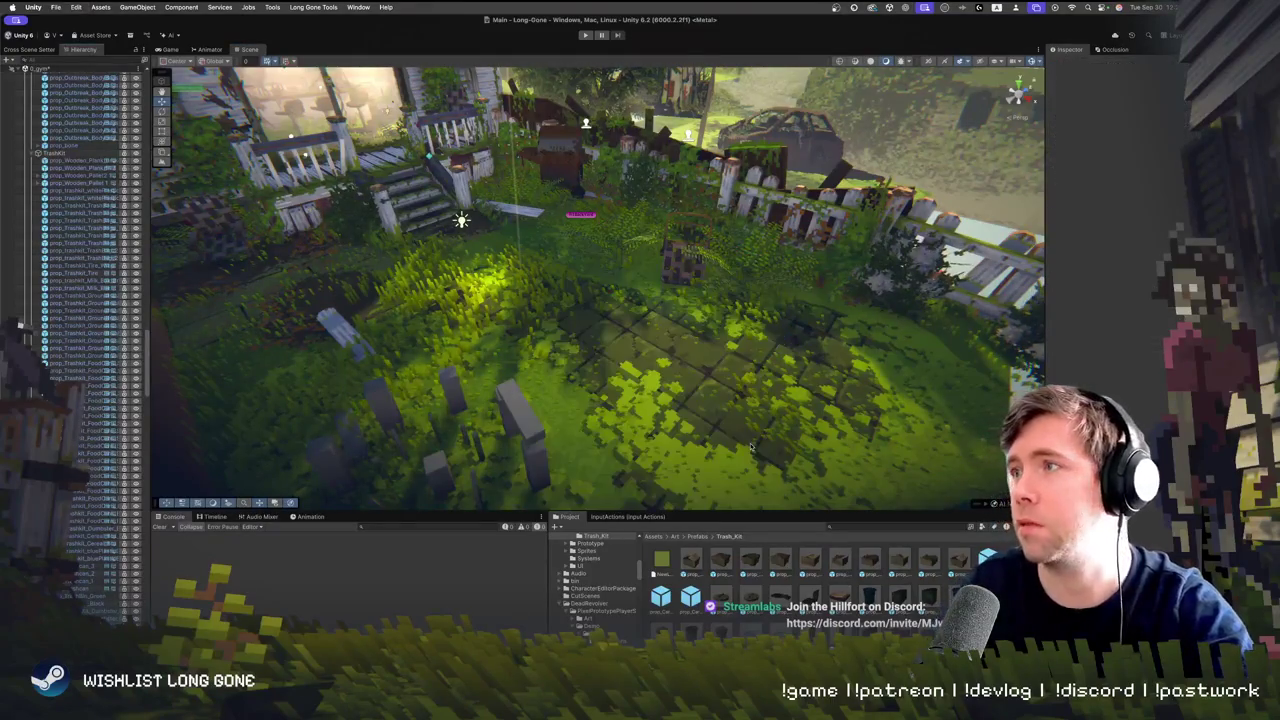
Collapse the AudioManager, CameraManager and Test groups in the Hierarchy
key("w")
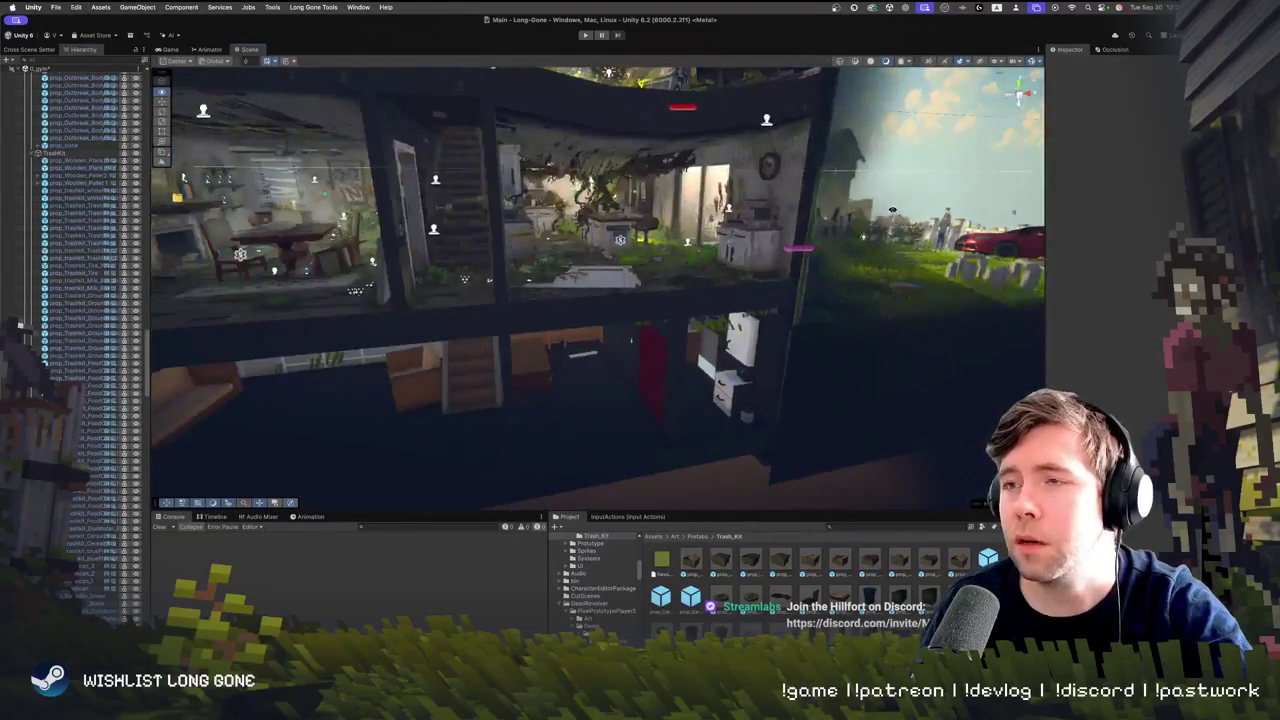
key("w")
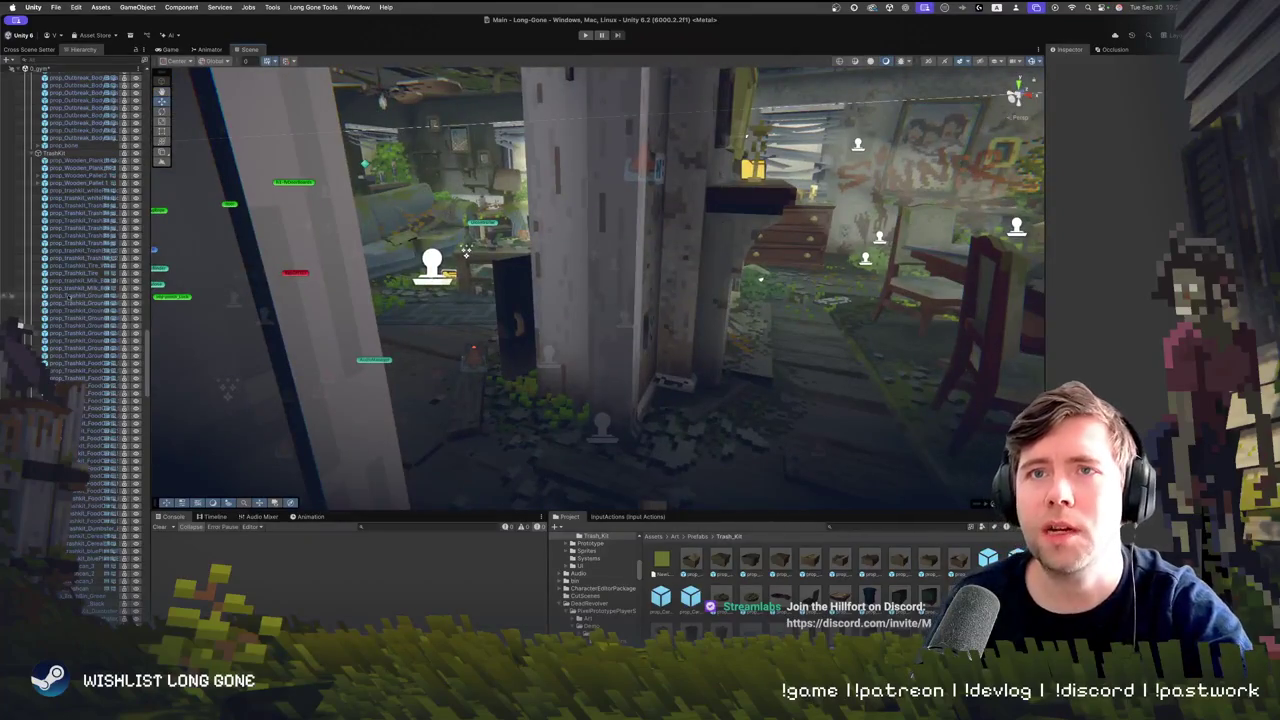
scroll(70, 298, "up", 15)
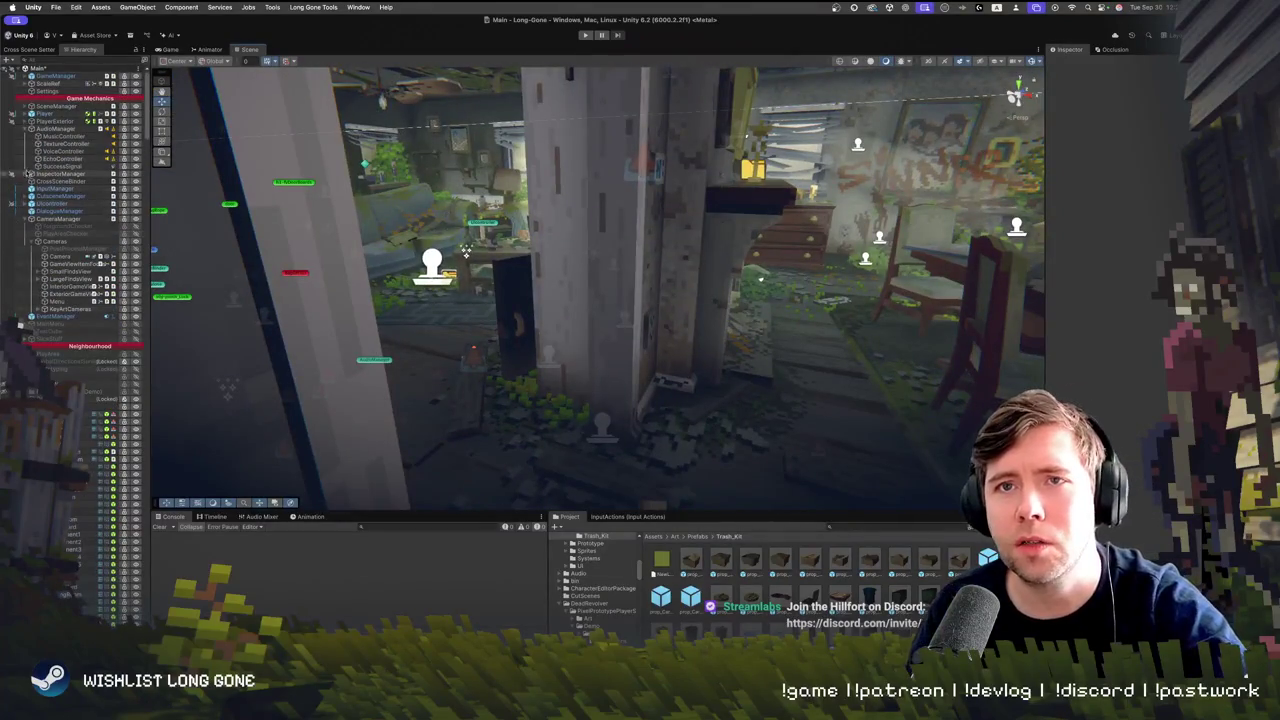
left_click(26, 129)
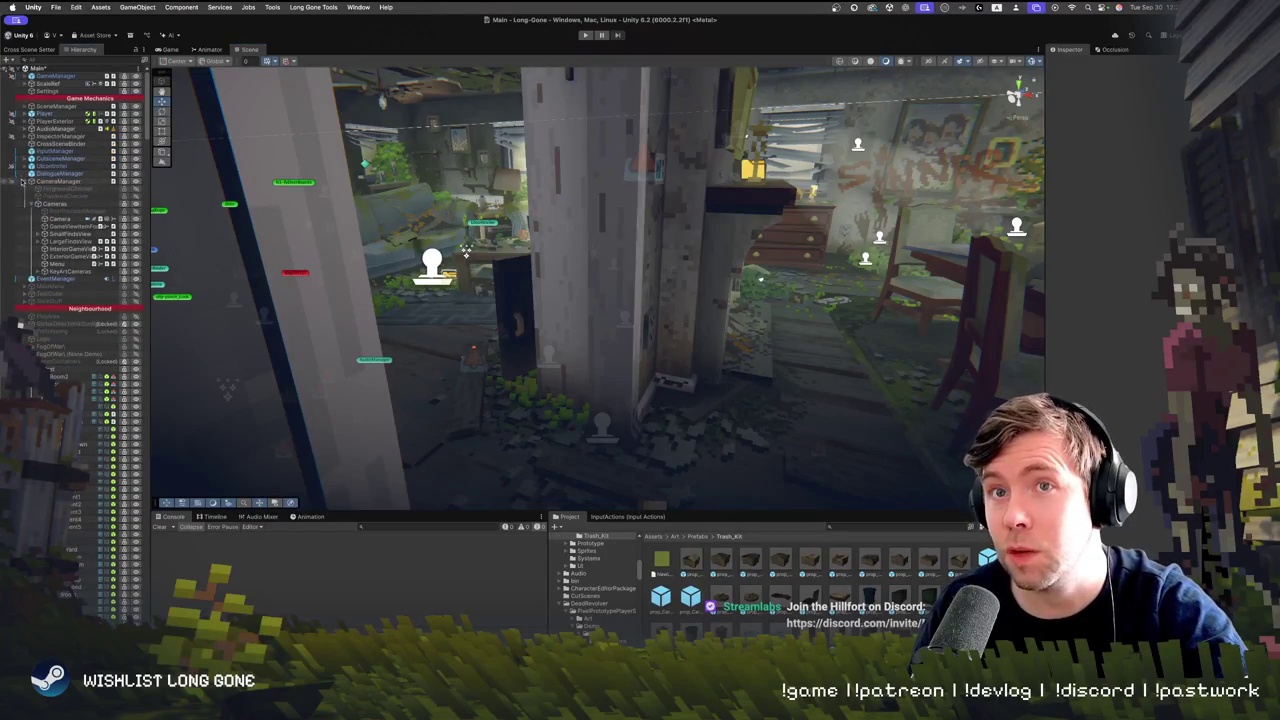
left_click(26, 182)
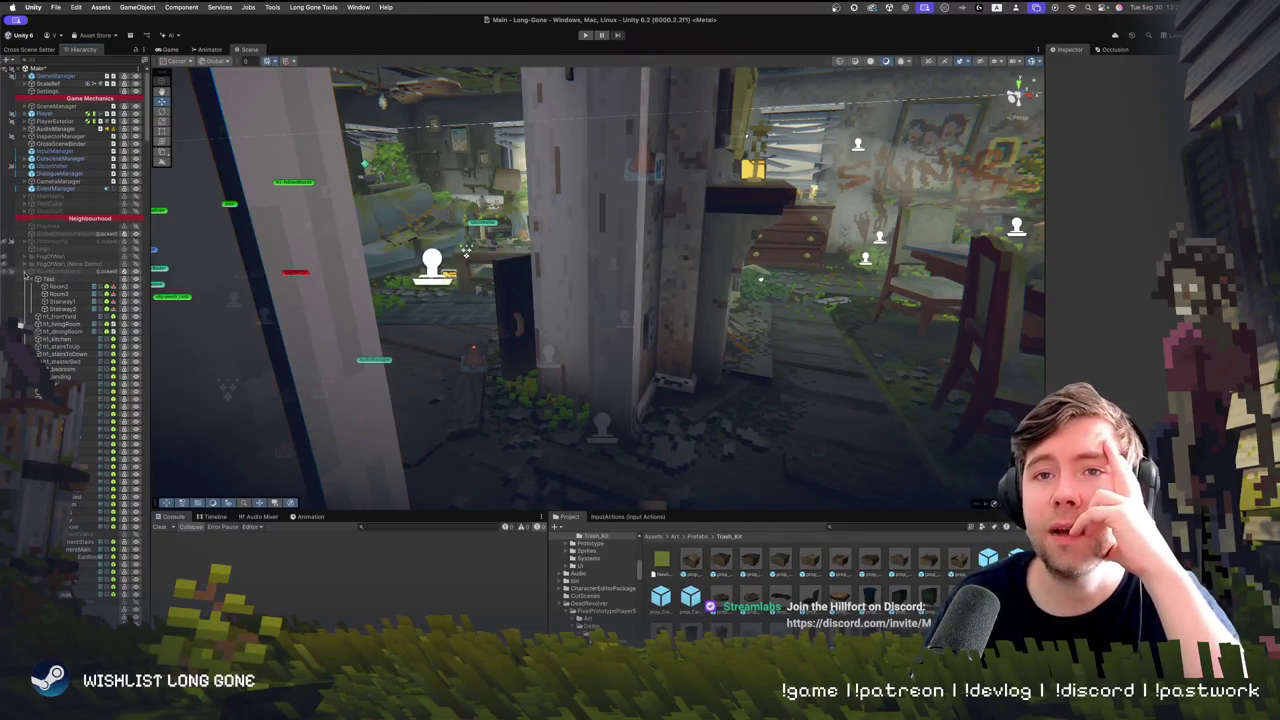
left_click(26, 278)
Expand House 1, then fold away the sofa group under sofa_Test and the group below it
left_click(25, 287)
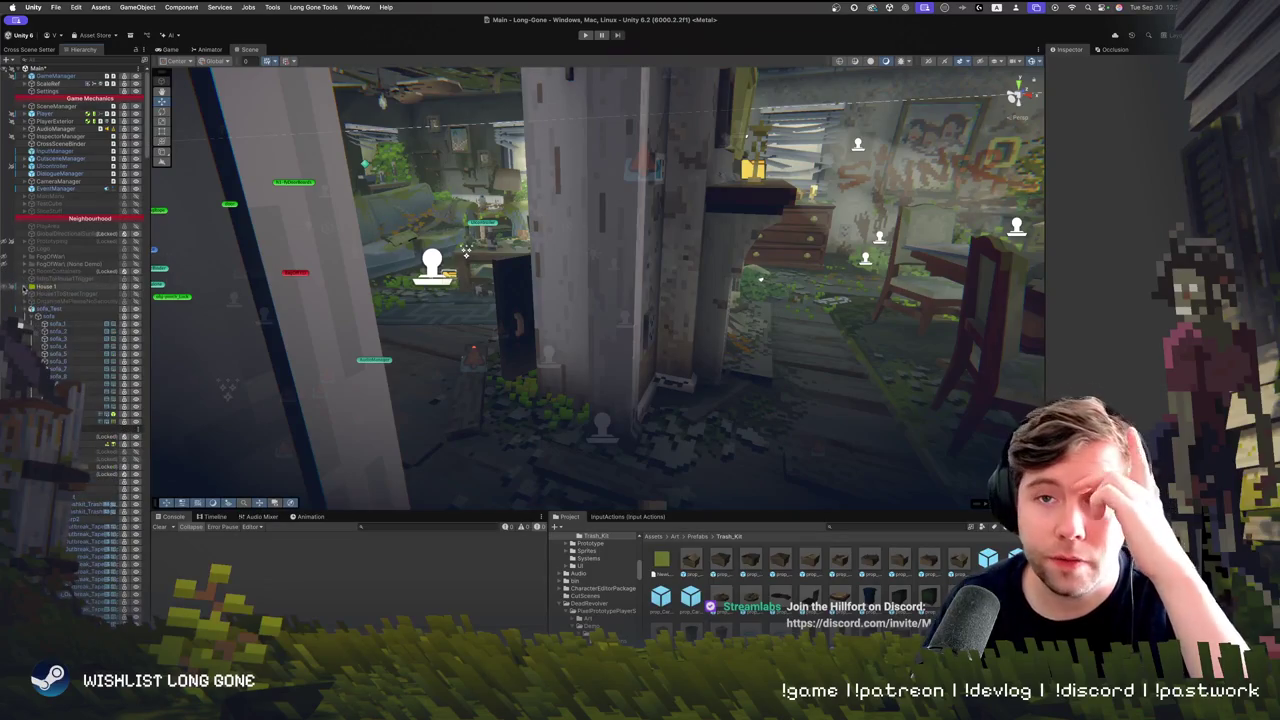
left_click(37, 316)
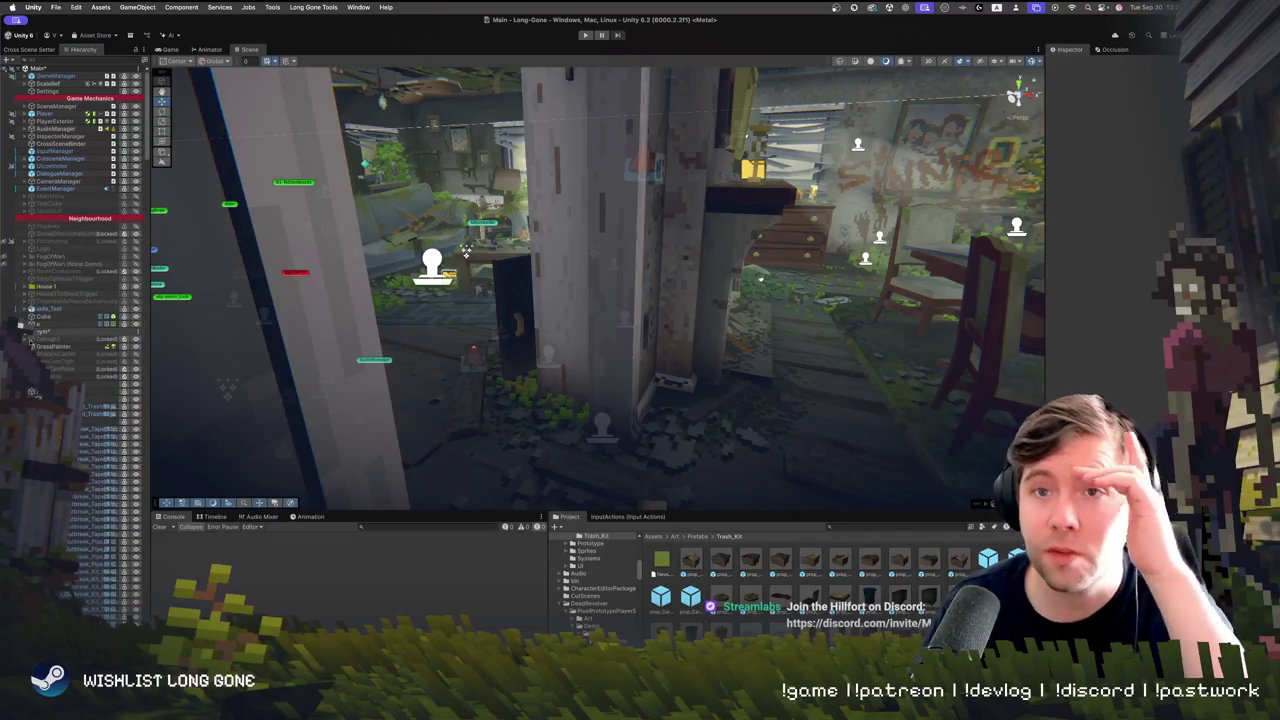
left_click(40, 331)
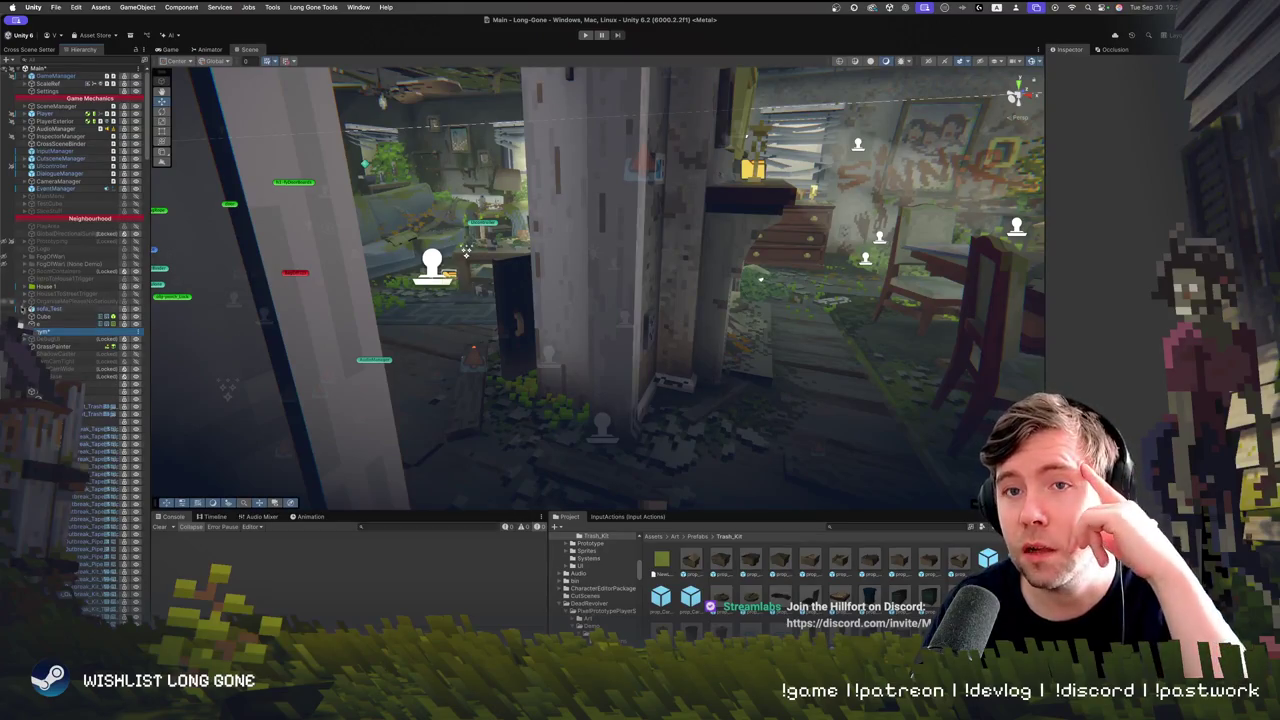
left_click(20, 328)
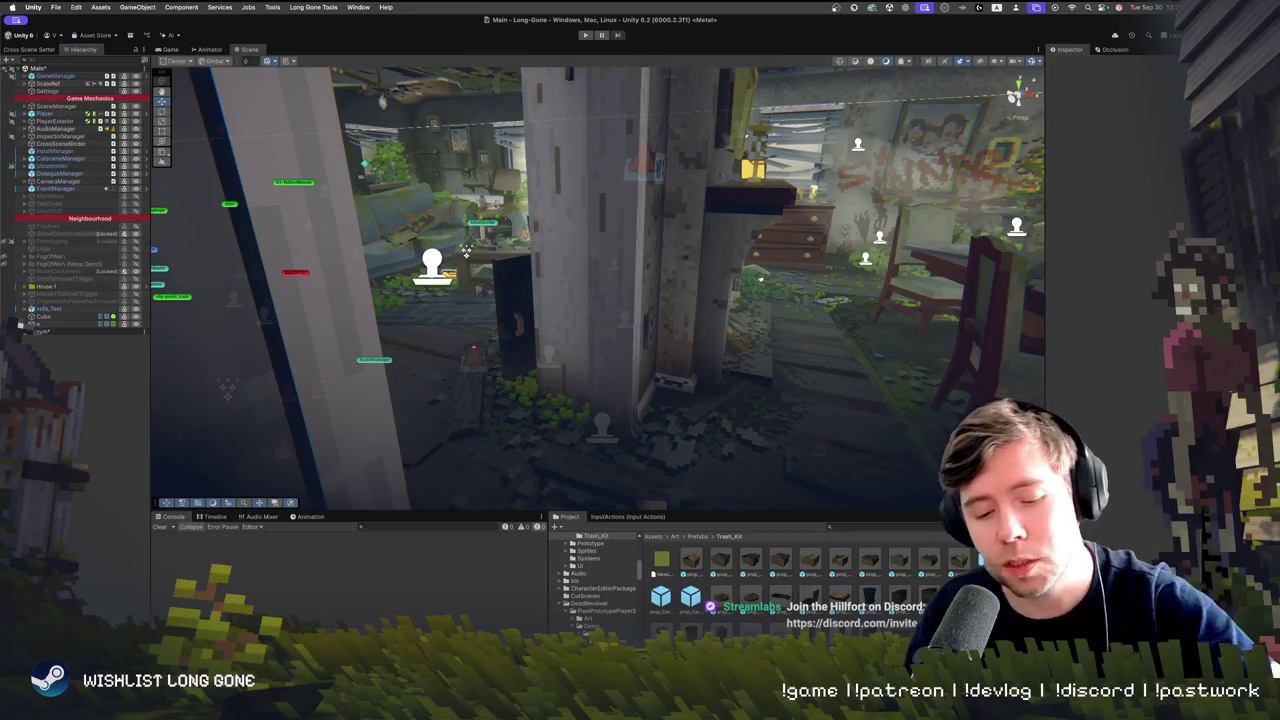
mouse_move(228, 360)
left_mouse_down()
mouse_move(576, 290)
mouse_move(652, 352)
left_mouse_up()
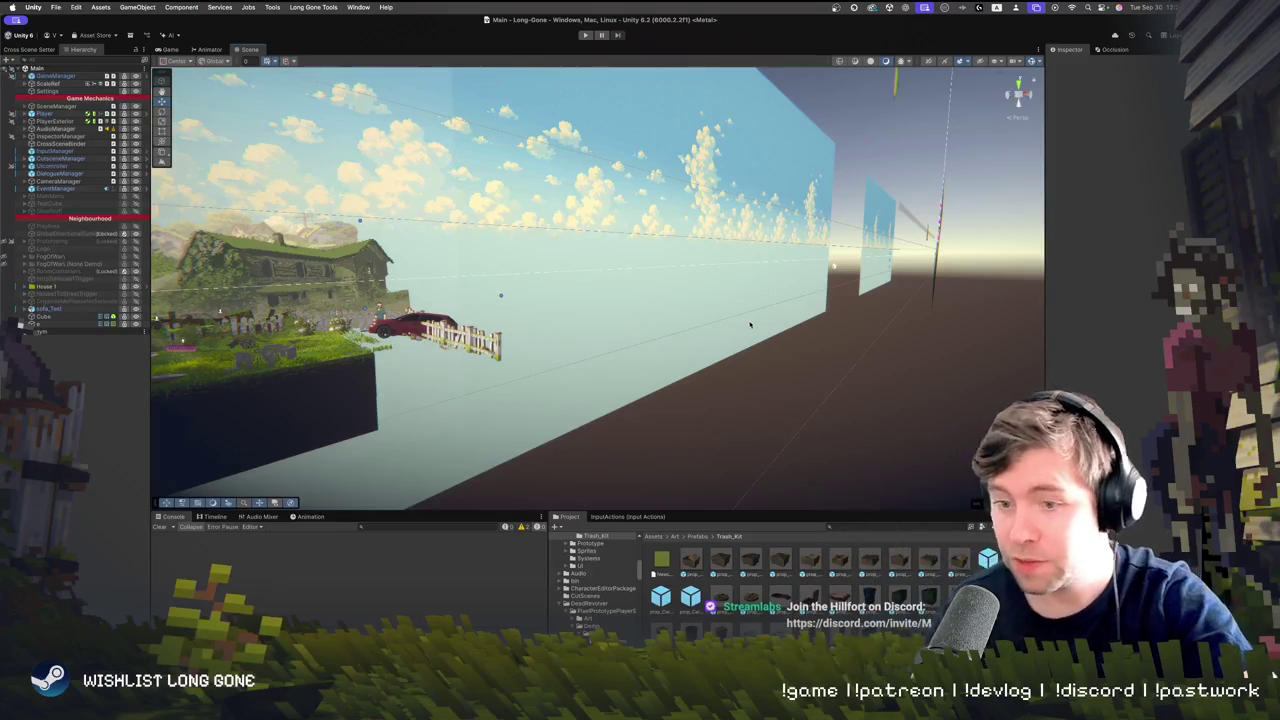
Open the Locations 1 folder and select the 1_Intro scene
left_click_drag(757, 270, 688, 290)
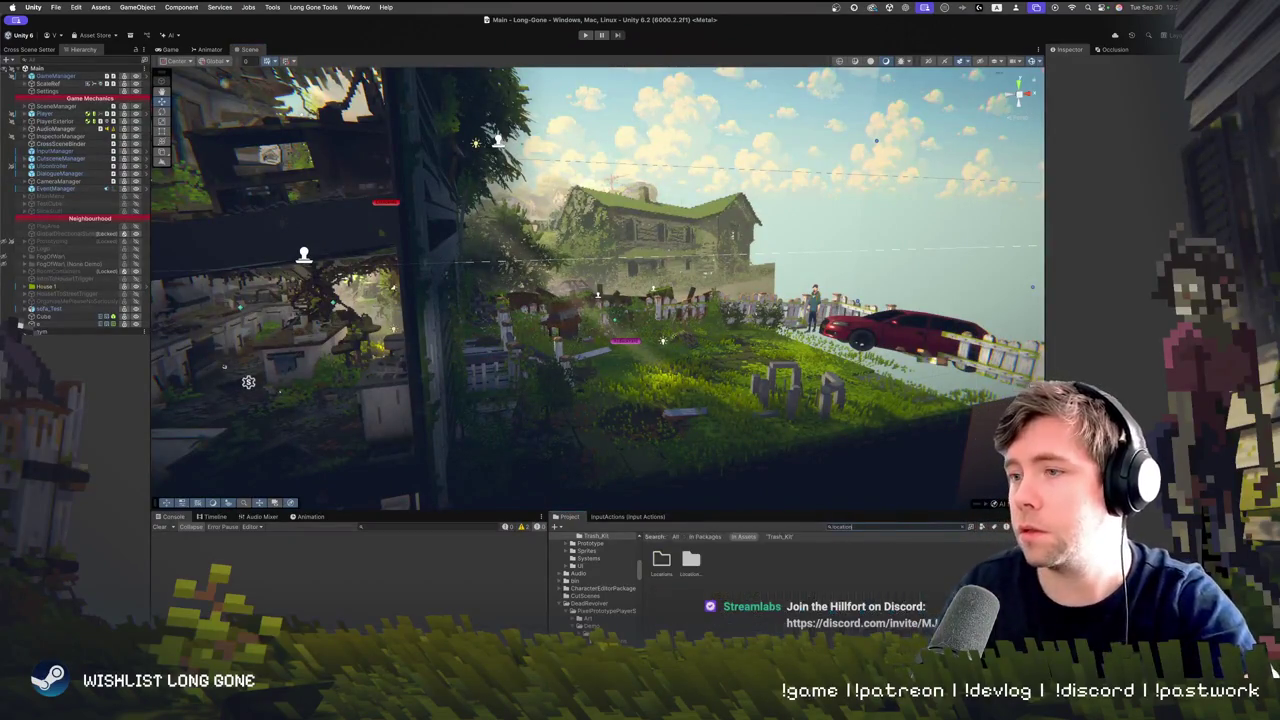
double_click(692, 559)
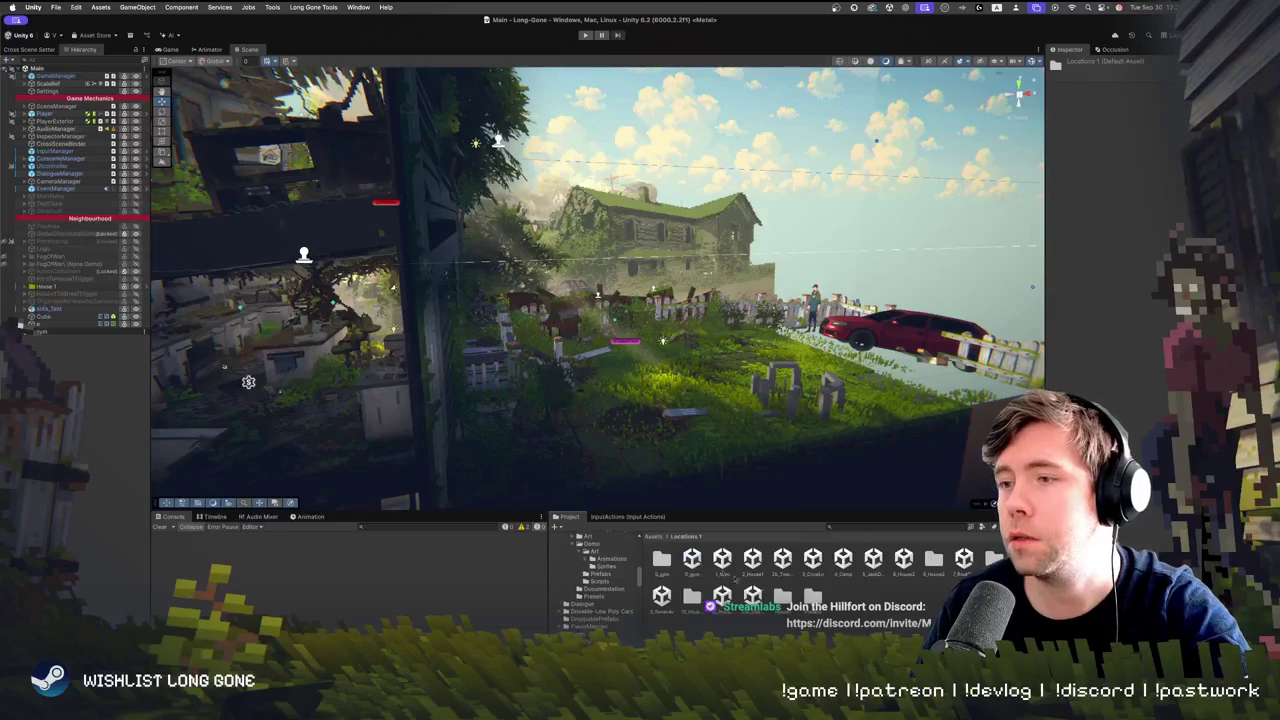
left_click(722, 560)
left_click(903, 560, "super")
left_click(903, 560, "super")
Add 2b_Trees, 4_Camp, the jail scene, 6_House2 and others for ten selected scenes
left_click(782, 558, "super")
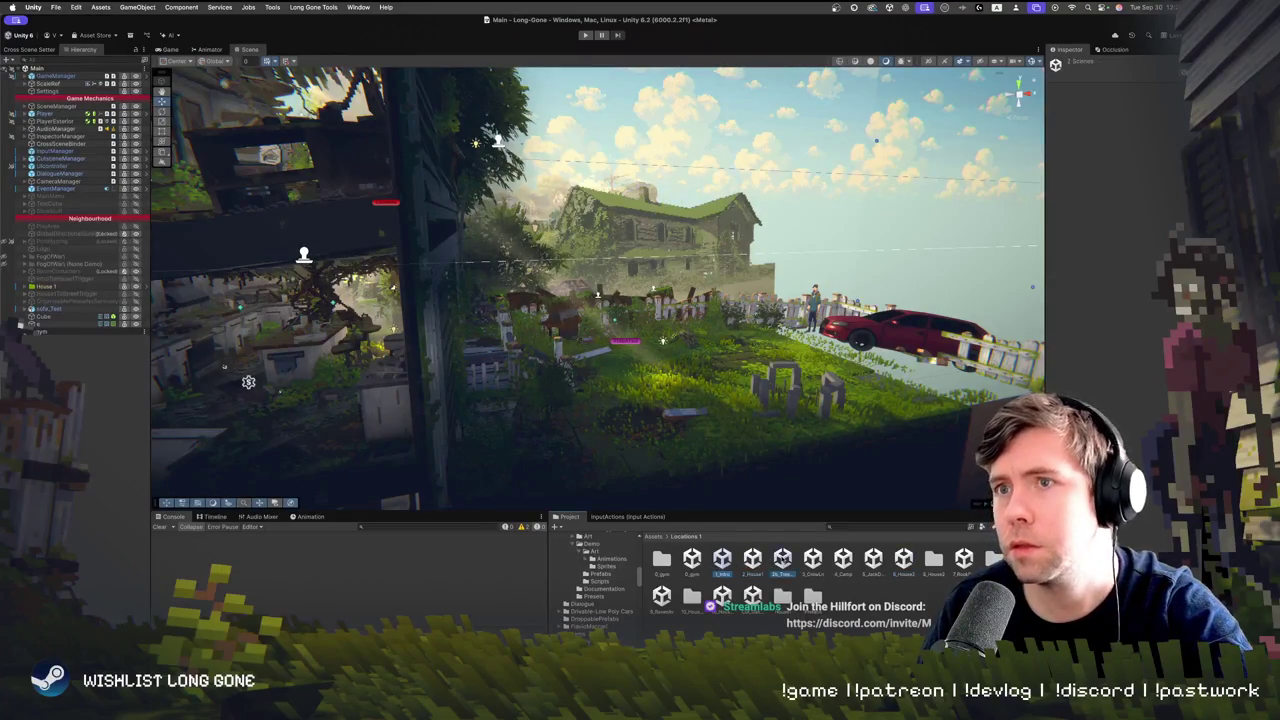
left_click(808, 563, "super")
left_click(843, 560, "super")
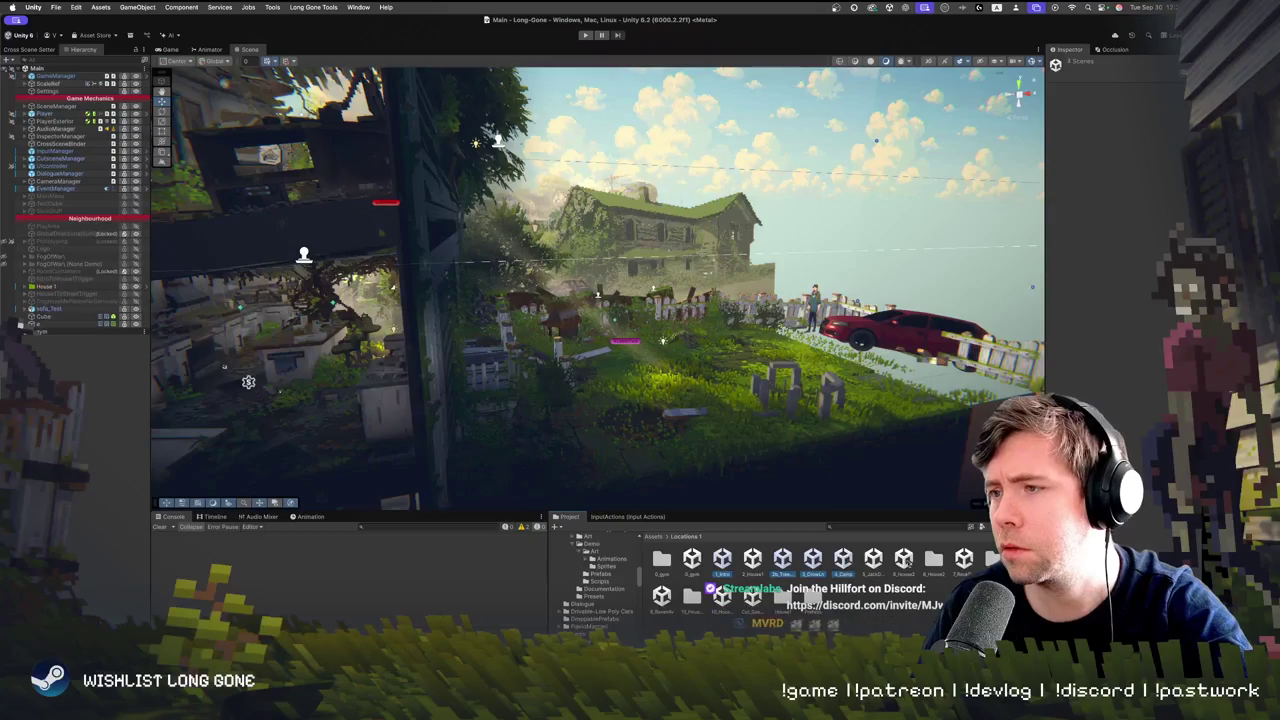
left_click(873, 561, "super")
left_click(904, 560, "super")
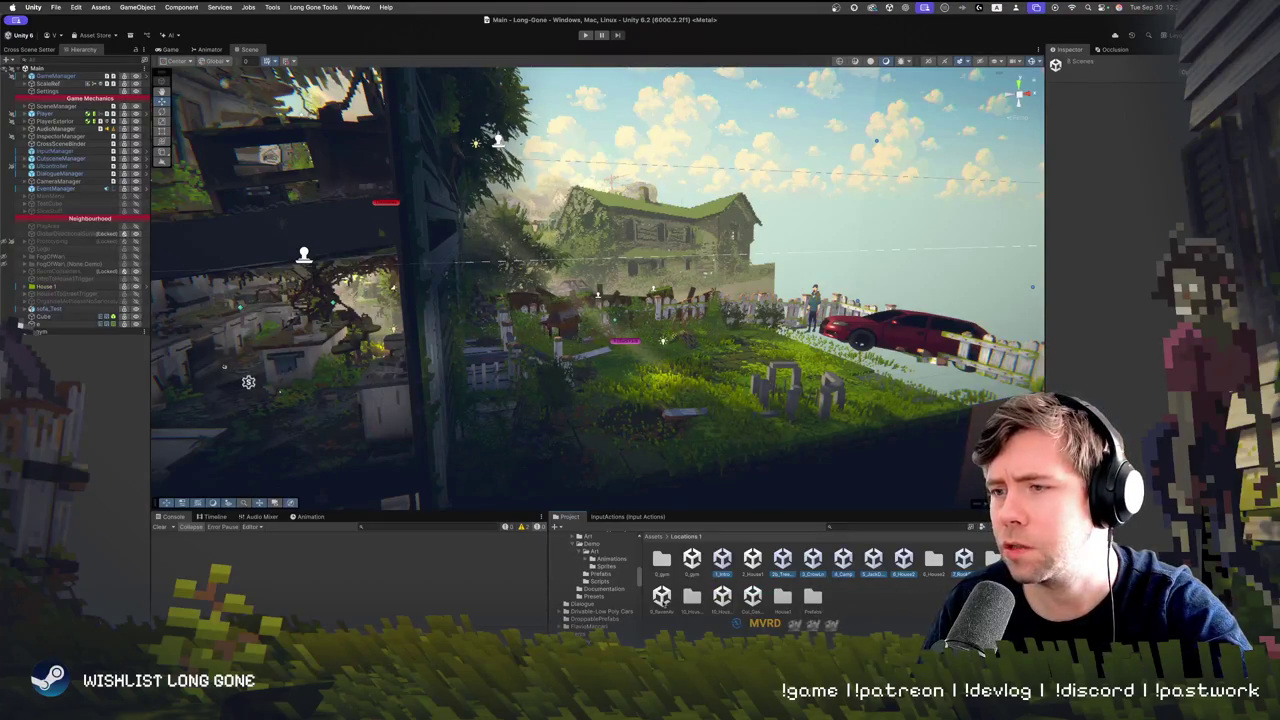
left_click(662, 597, "super")
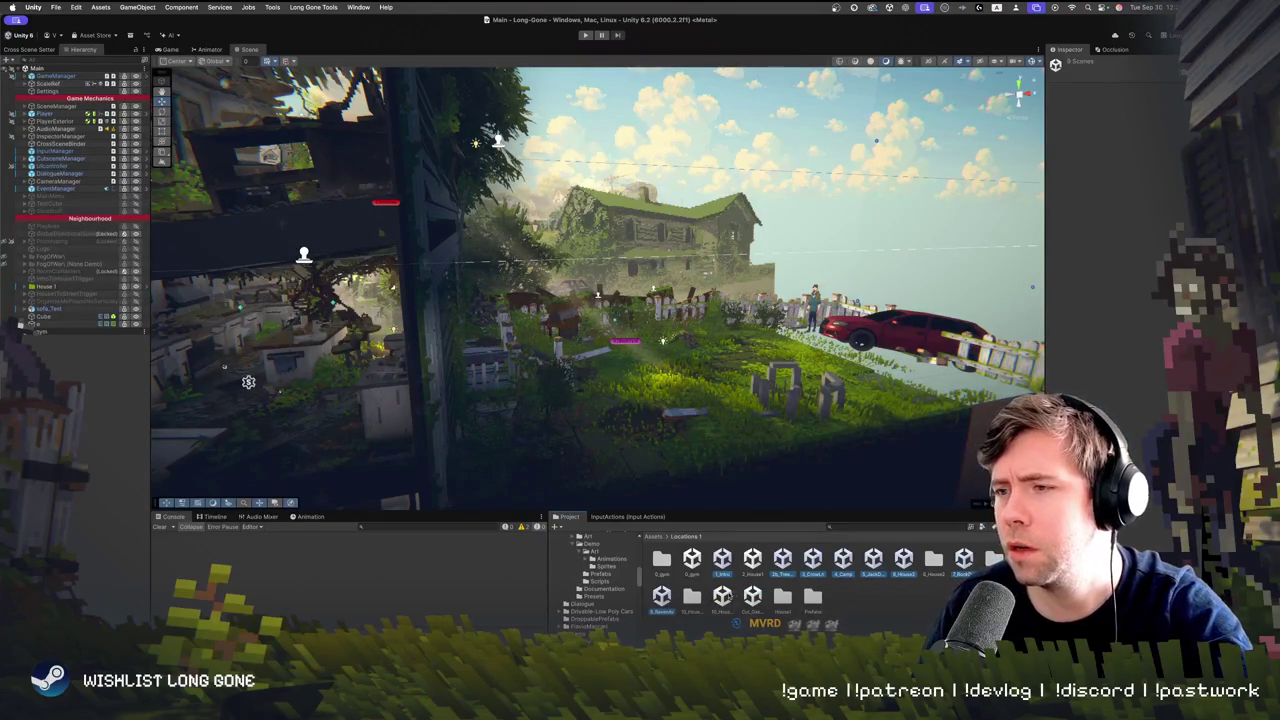
left_click(722, 597, "super")
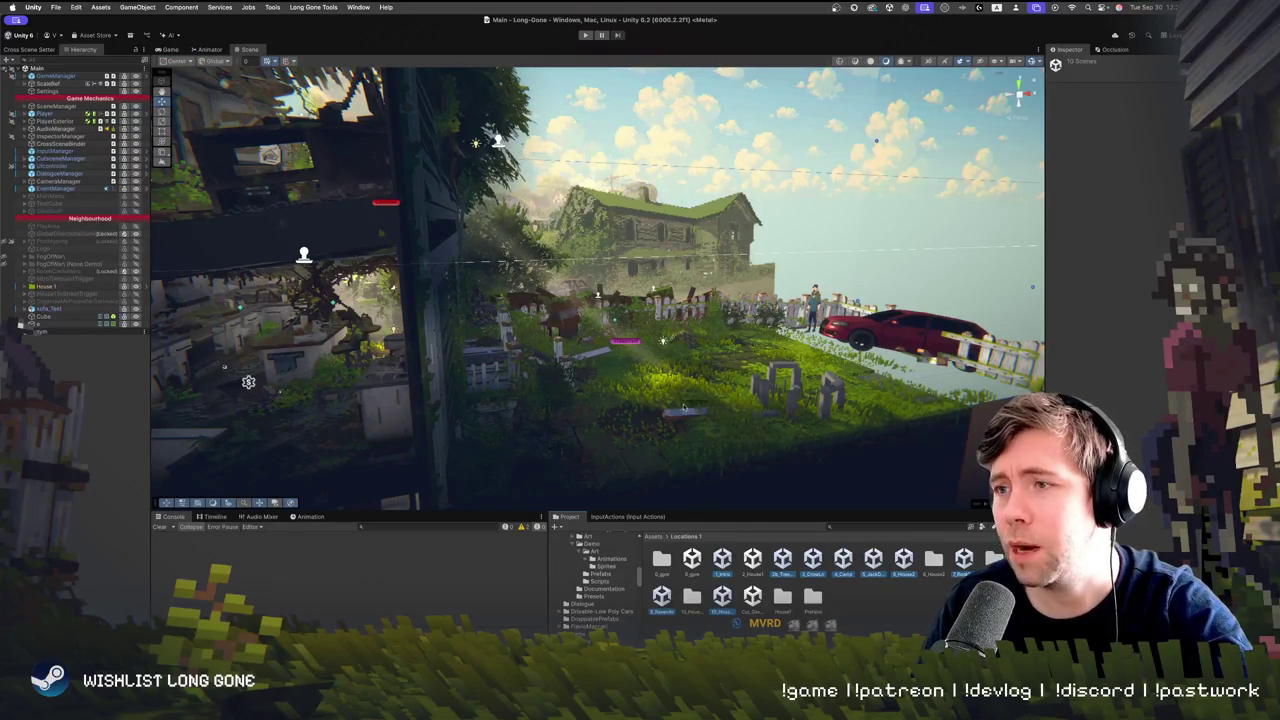
left_click_drag(20, 324, 25, 339)
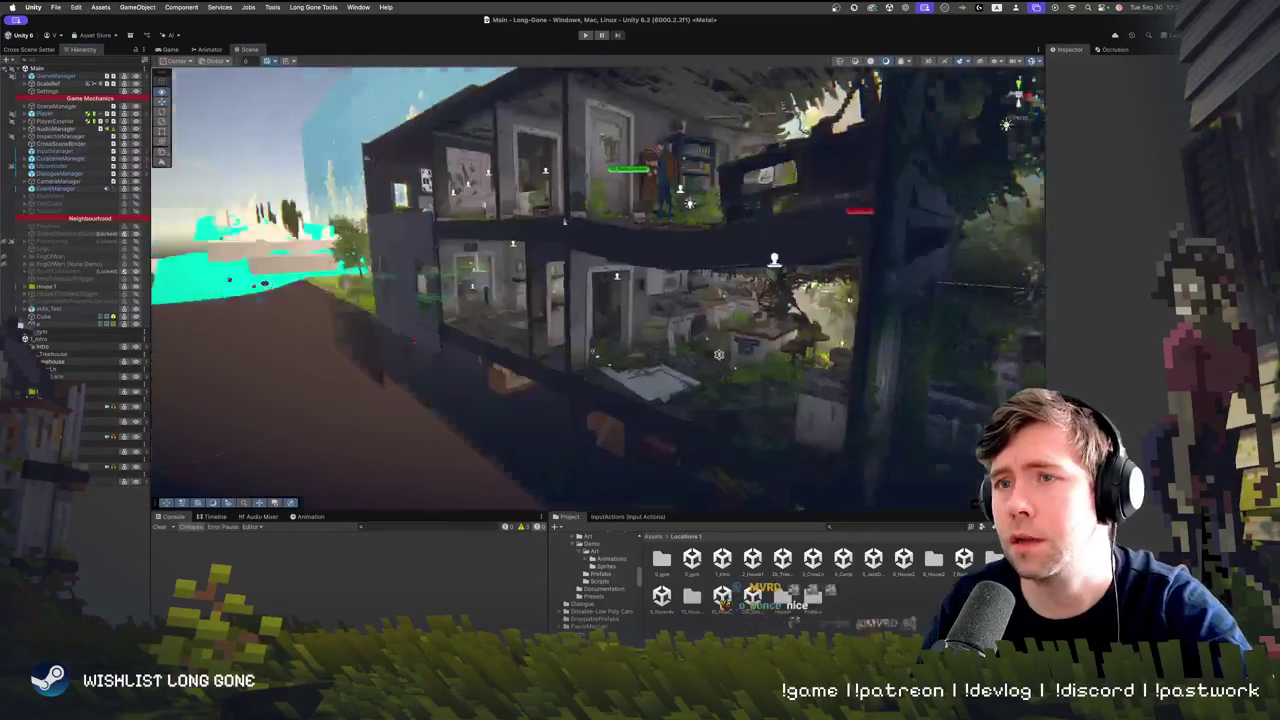
Swing the Scene view out to the open terrain of the newly loaded locations
mouse_move(718, 354)
left_mouse_down()
mouse_move(290, 272)
mouse_move(358, 269)
mouse_move(540, 315)
mouse_move(520, 317)
mouse_move(517, 287)
mouse_move(510, 300)
left_mouse_up()
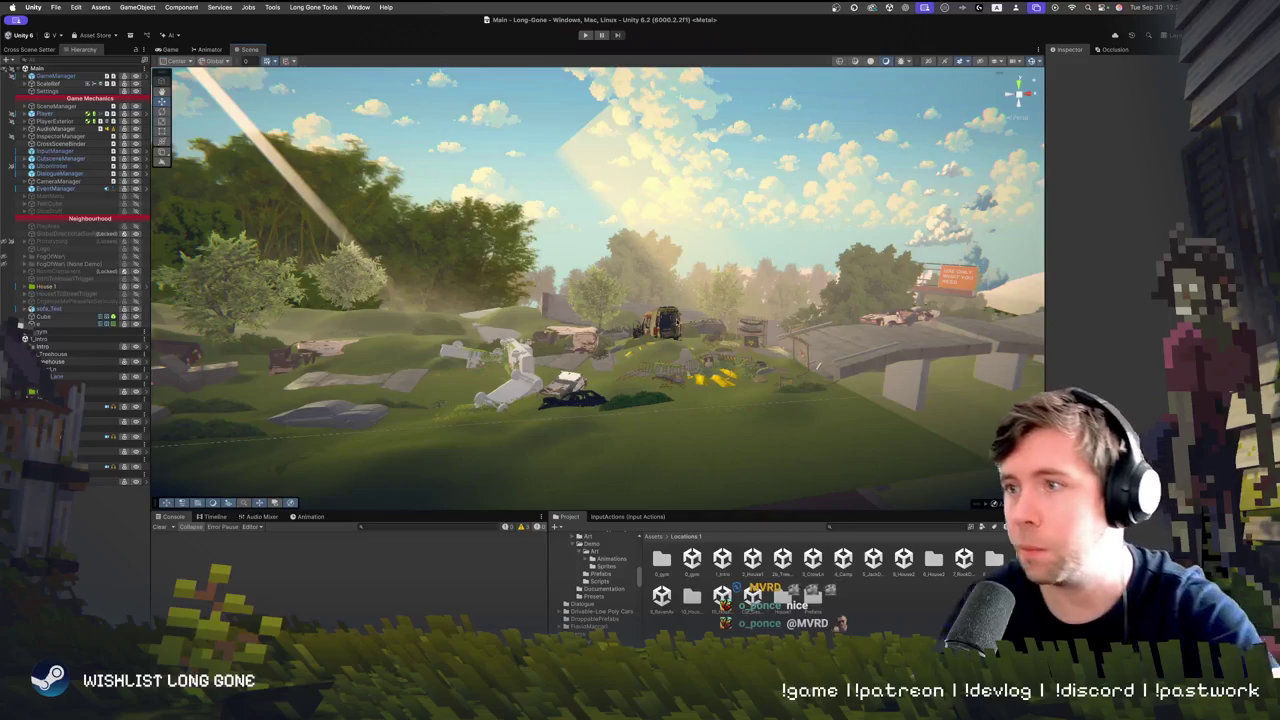
Zoom in on the crashed plane and van wrecks and select the rusty wreck car
scroll(528, 392, "up", 2)
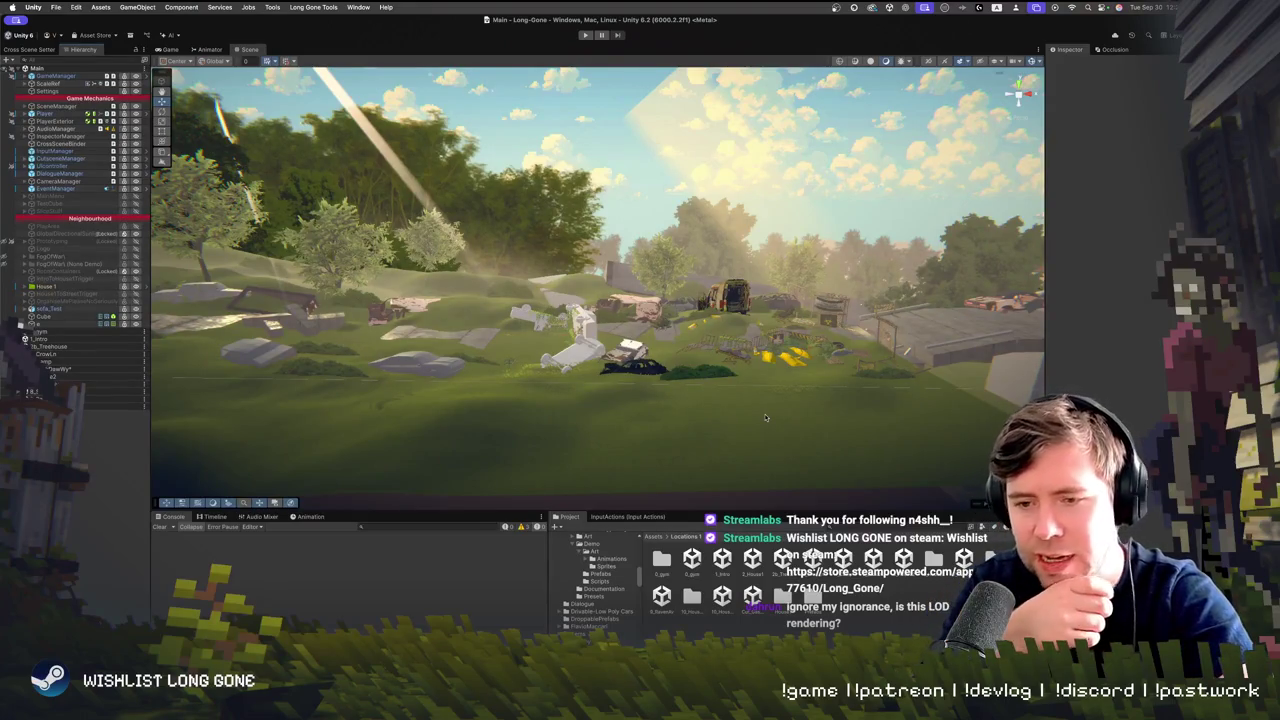
scroll(733, 358, "up", 5)
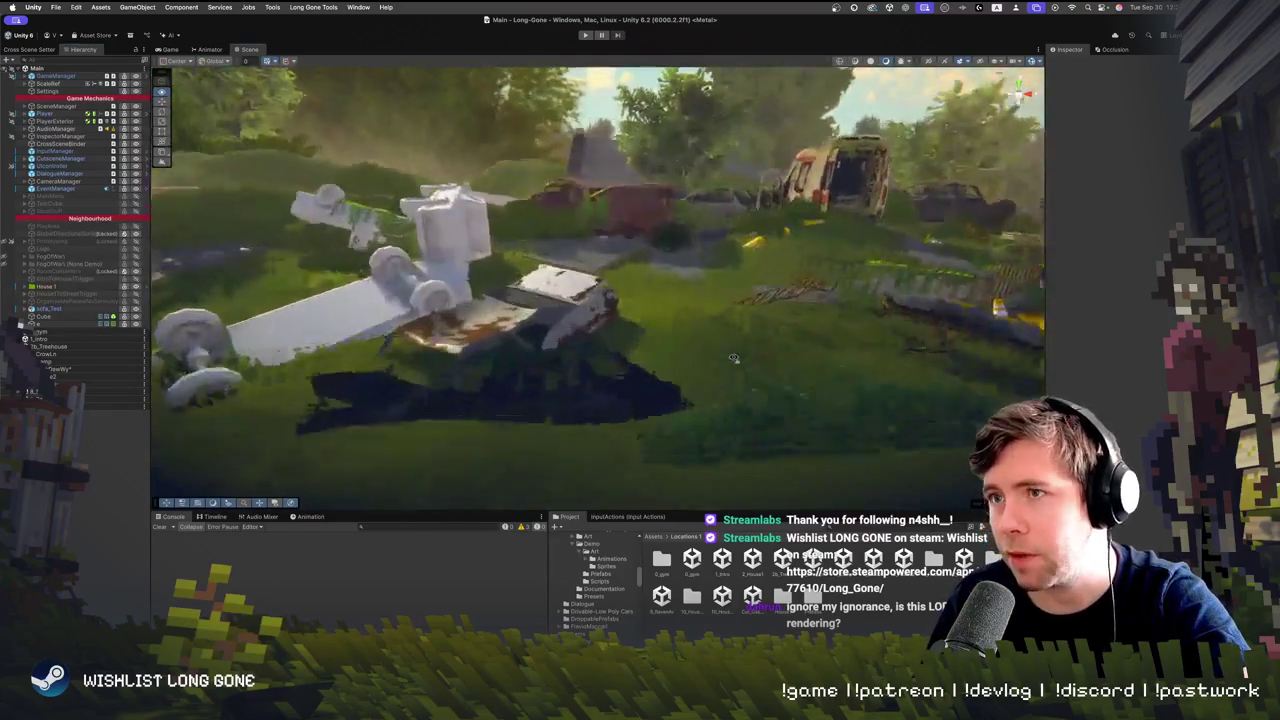
left_click_drag(733, 358, 713, 364)
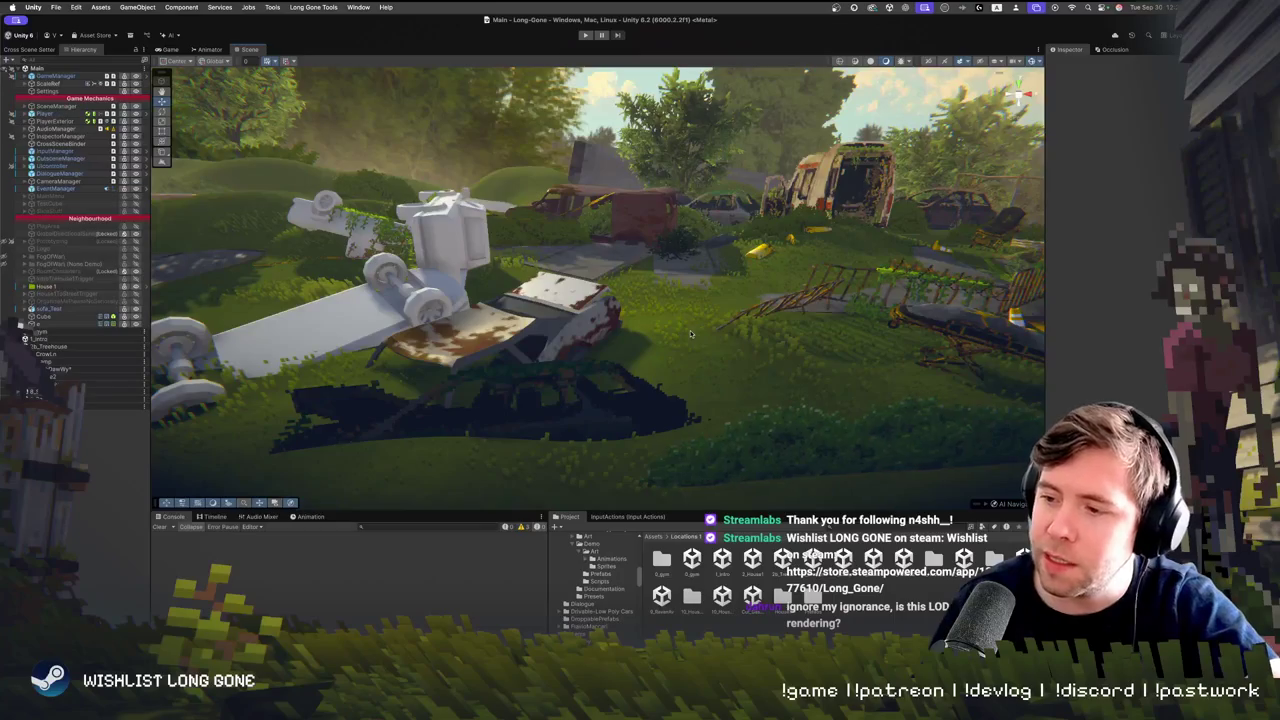
left_click(643, 204)
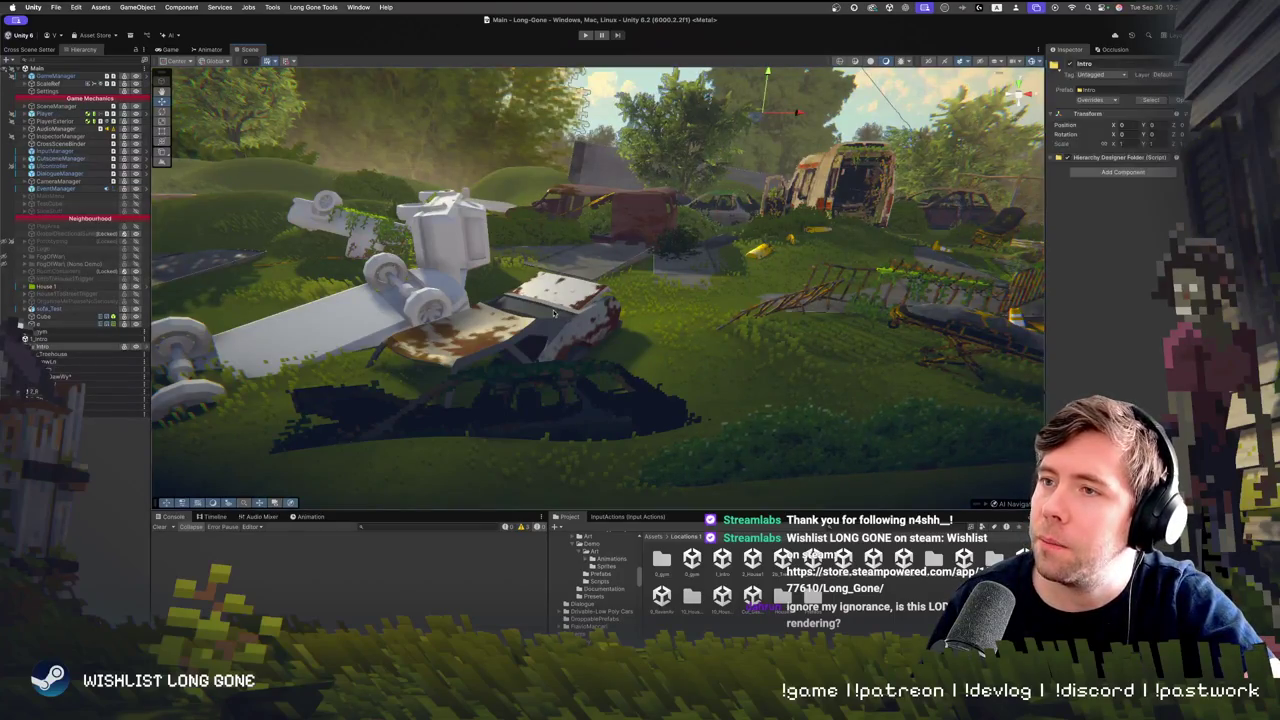
Fly toward the ambulance wreck and select the Intro location's root object
mouse_move(643, 204)
left_mouse_down()
mouse_move(679, 303)
mouse_move(661, 290)
mouse_move(696, 299)
left_mouse_up()
left_click(696, 299)
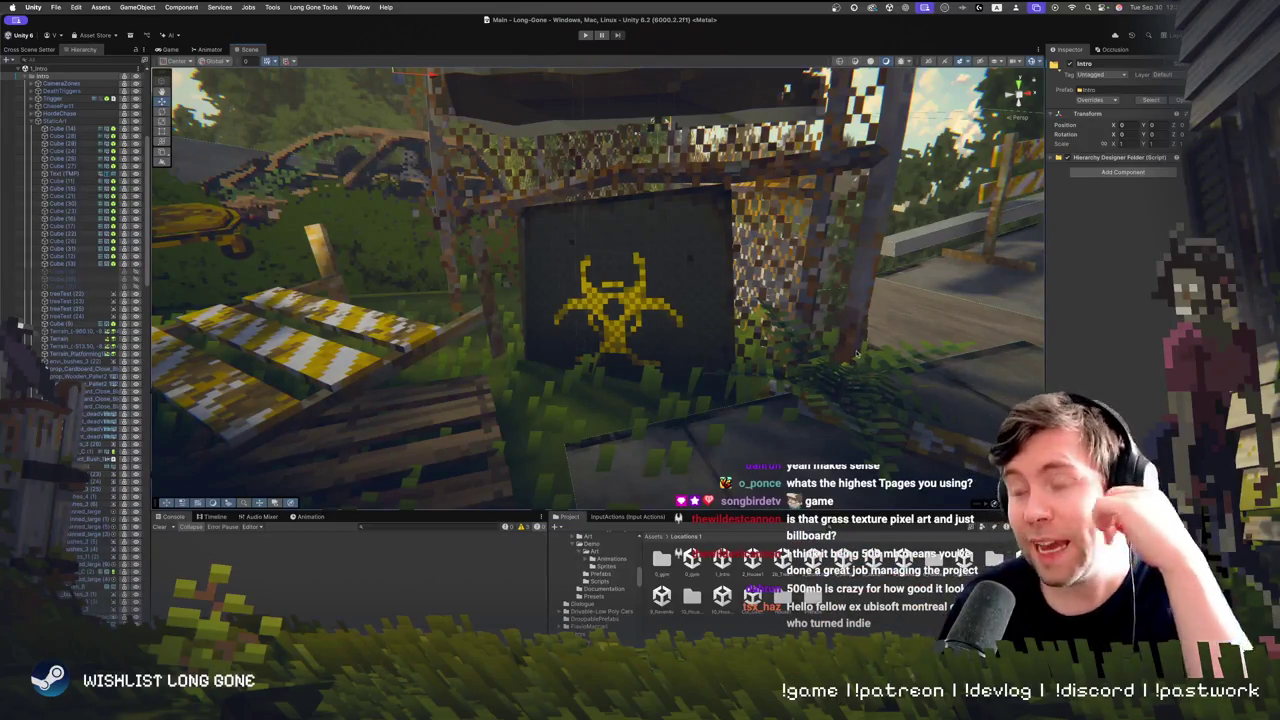
Orbit around the biohazard sign and pull back to the No 1 BUY and Locked & Loaded storefronts
mouse_move(807, 280)
left_mouse_down()
mouse_move(653, 300)
mouse_move(560, 350)
left_mouse_up()
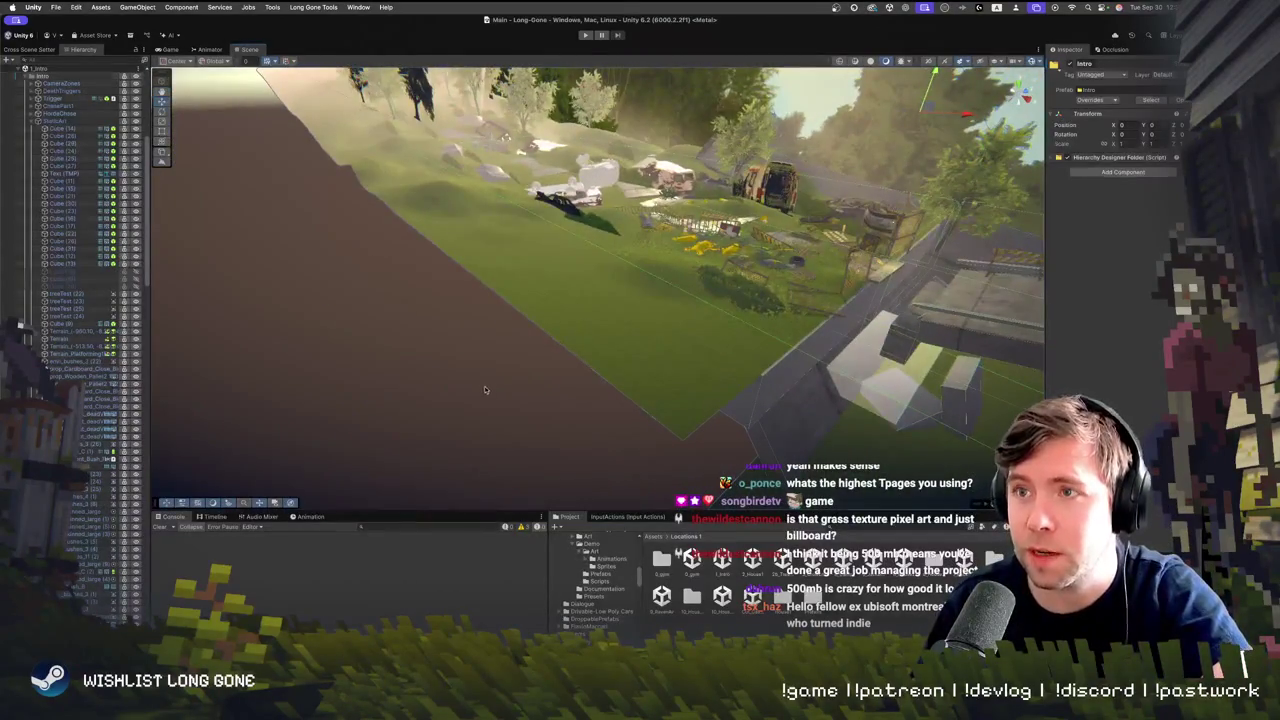
left_click_drag(486, 386, 486, 386)
mouse_move(588, 282)
left_mouse_down()
mouse_move(856, 308)
mouse_move(907, 268)
mouse_move(739, 293)
mouse_move(895, 273)
mouse_move(817, 281)
mouse_move(751, 266)
left_mouse_up()
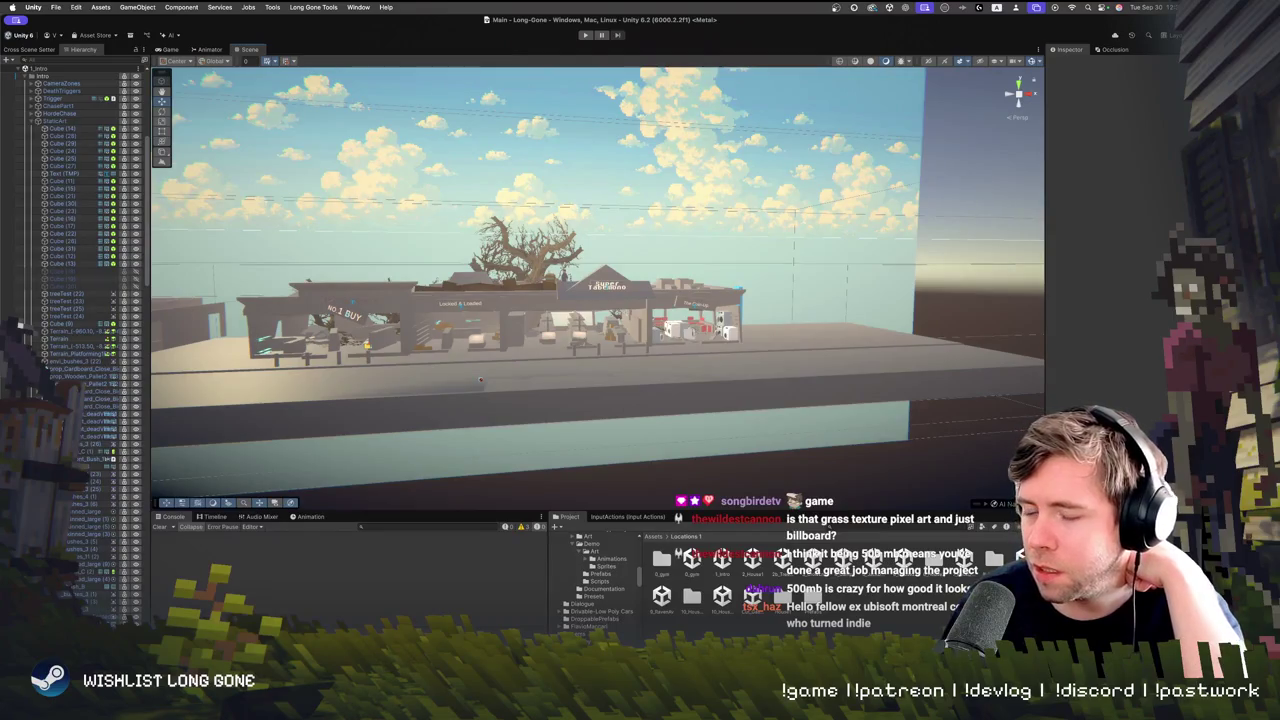
Switch from Unity to Safari with Cmd+Tab
key("super+Tab")
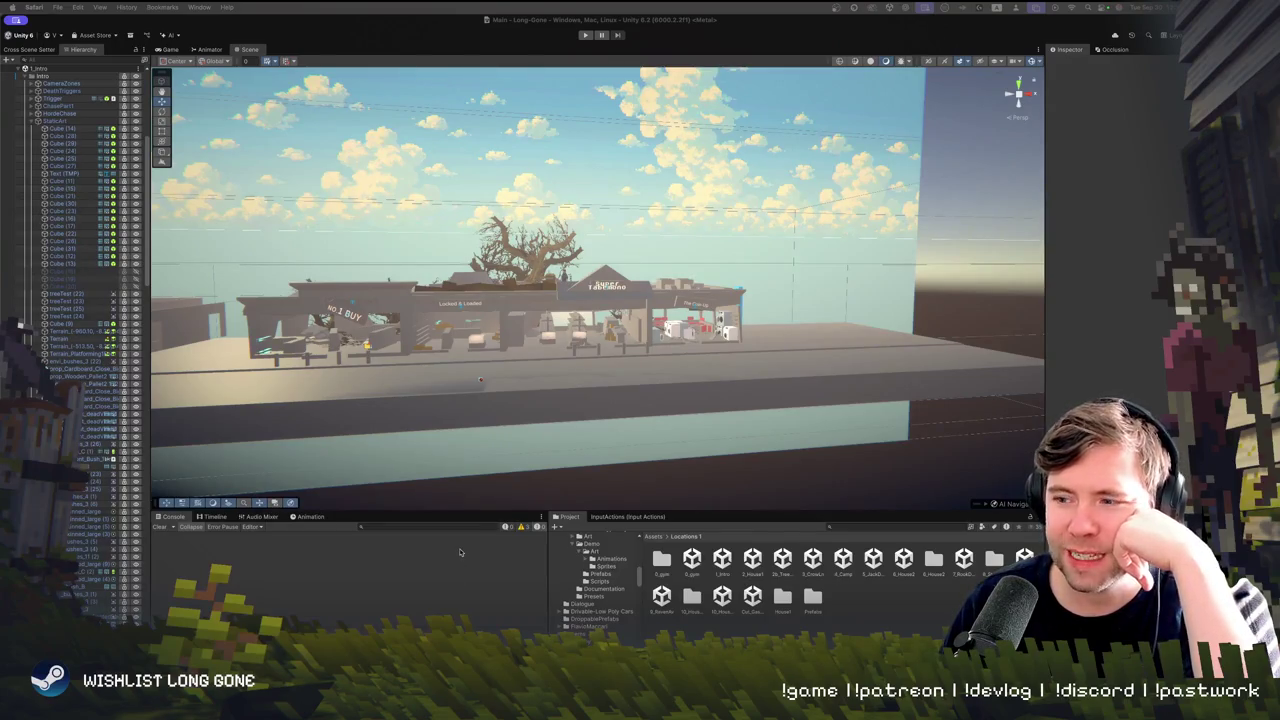
Bring up and dismiss the Animations folder's options, then fly back to the KITS prop floor
right_click(580, 560)
left_click(531, 397)
mouse_move(531, 397)
left_mouse_down()
mouse_move(634, 375)
mouse_move(387, 321)
mouse_move(585, 392)
mouse_move(559, 422)
mouse_move(564, 378)
mouse_move(431, 355)
mouse_move(470, 391)
mouse_move(617, 352)
mouse_move(645, 380)
left_mouse_up()
scroll(634, 375, "up", 10)
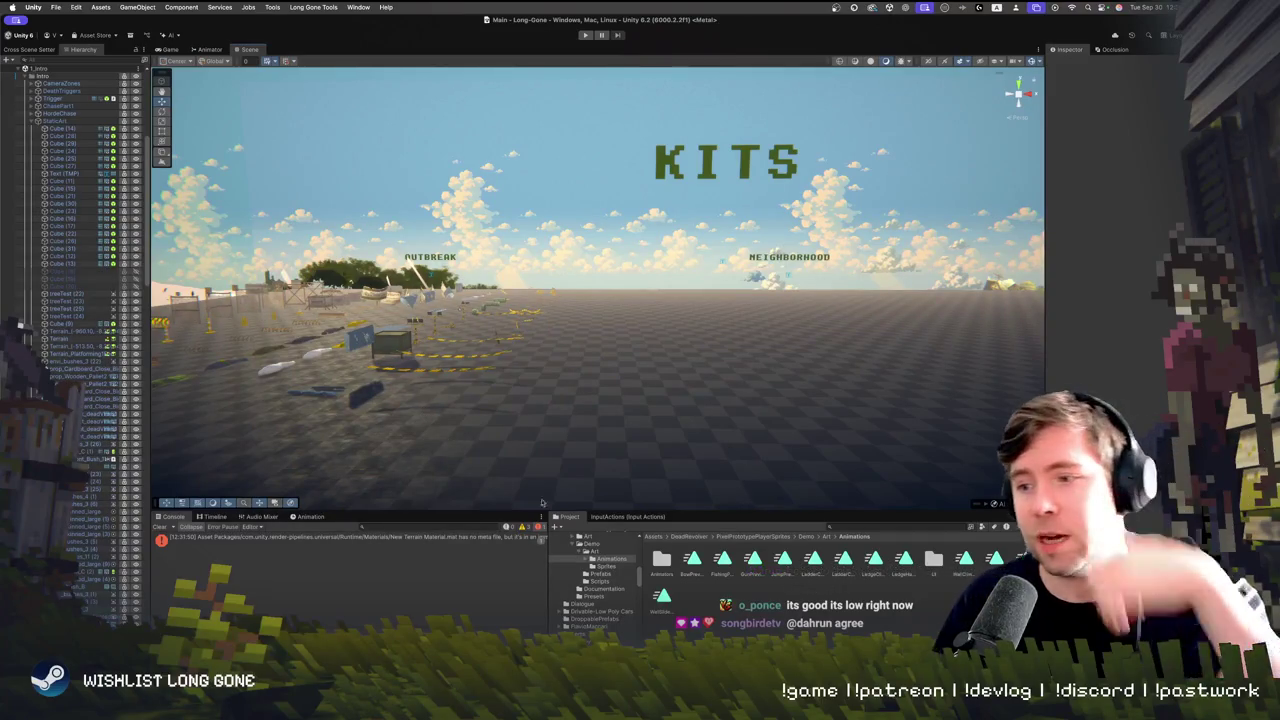
Fly the Scene view past the KITS props and OUTBREAK area onto the wooded hillside
mouse_move(557, 367)
left_mouse_down()
mouse_move(511, 361)
mouse_move(500, 417)
mouse_move(519, 348)
left_mouse_up()
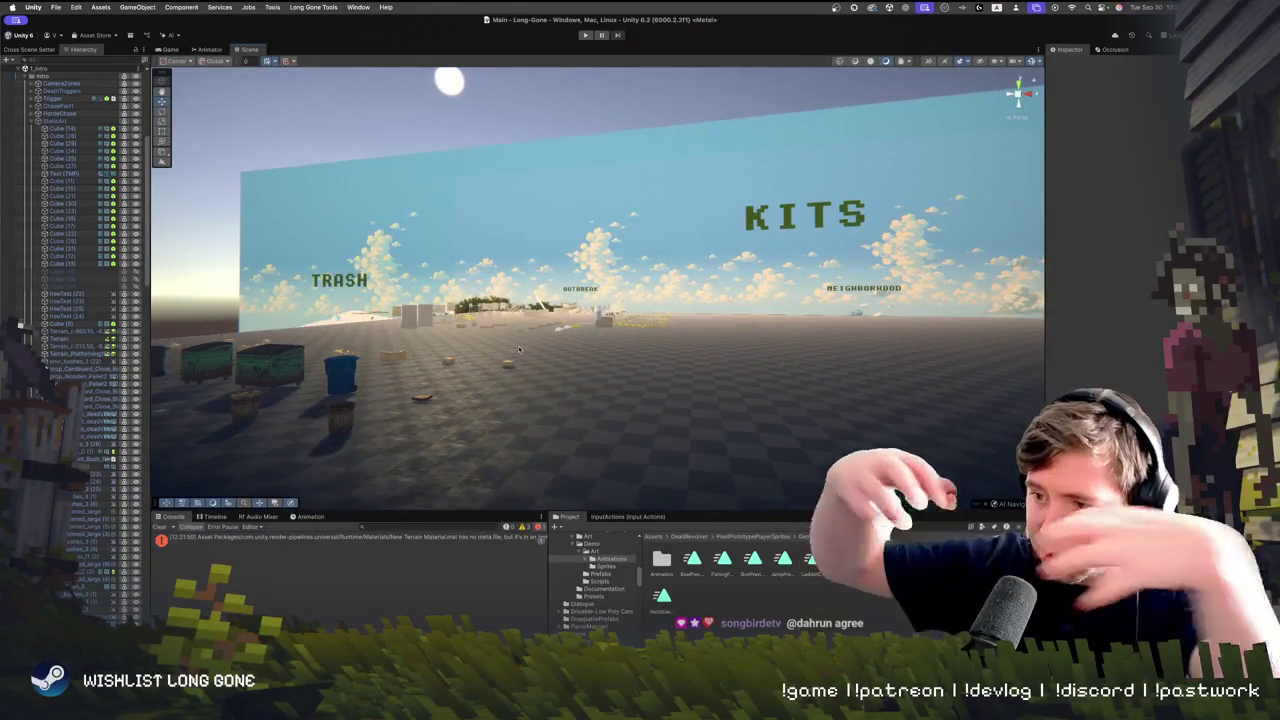
mouse_move(583, 311)
left_mouse_down()
mouse_move(563, 305)
mouse_move(529, 382)
mouse_move(611, 358)
mouse_move(565, 351)
left_mouse_up()
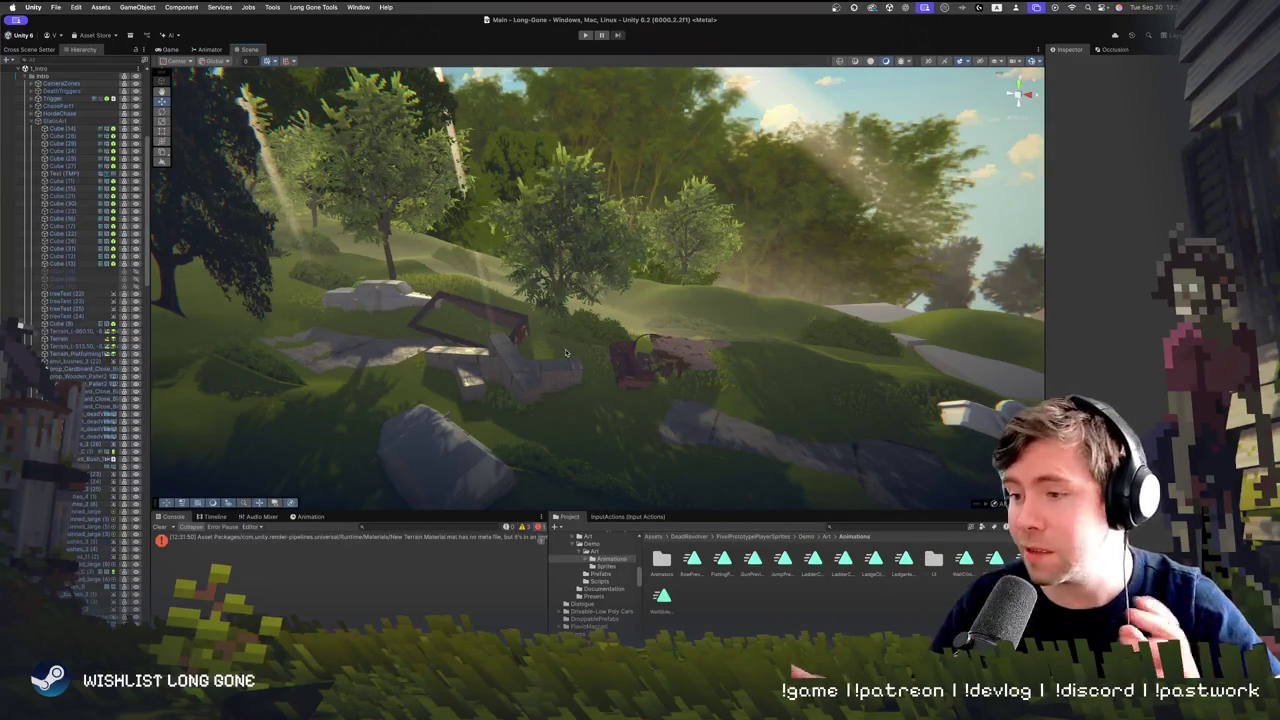
Fly forward and tilt down for a close view of the rocks on the grassy slope
left_click_drag(626, 226, 625, 220)
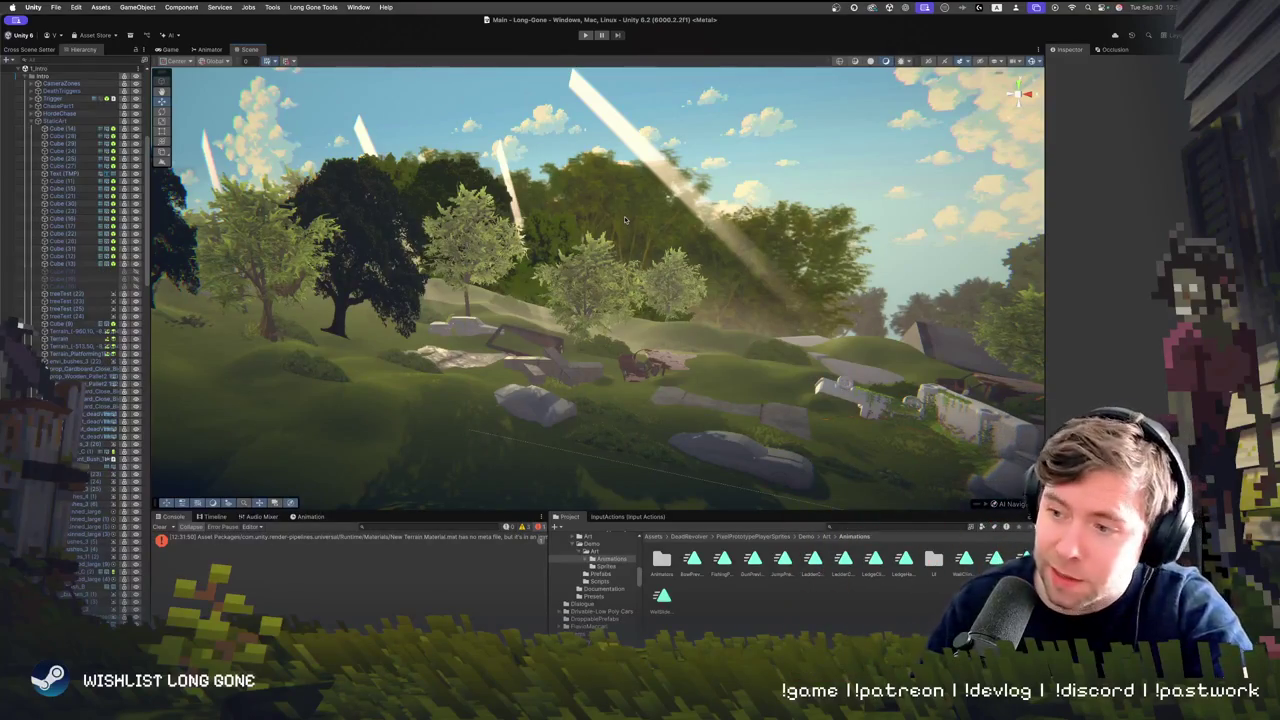
left_click_drag(598, 274, 582, 293)
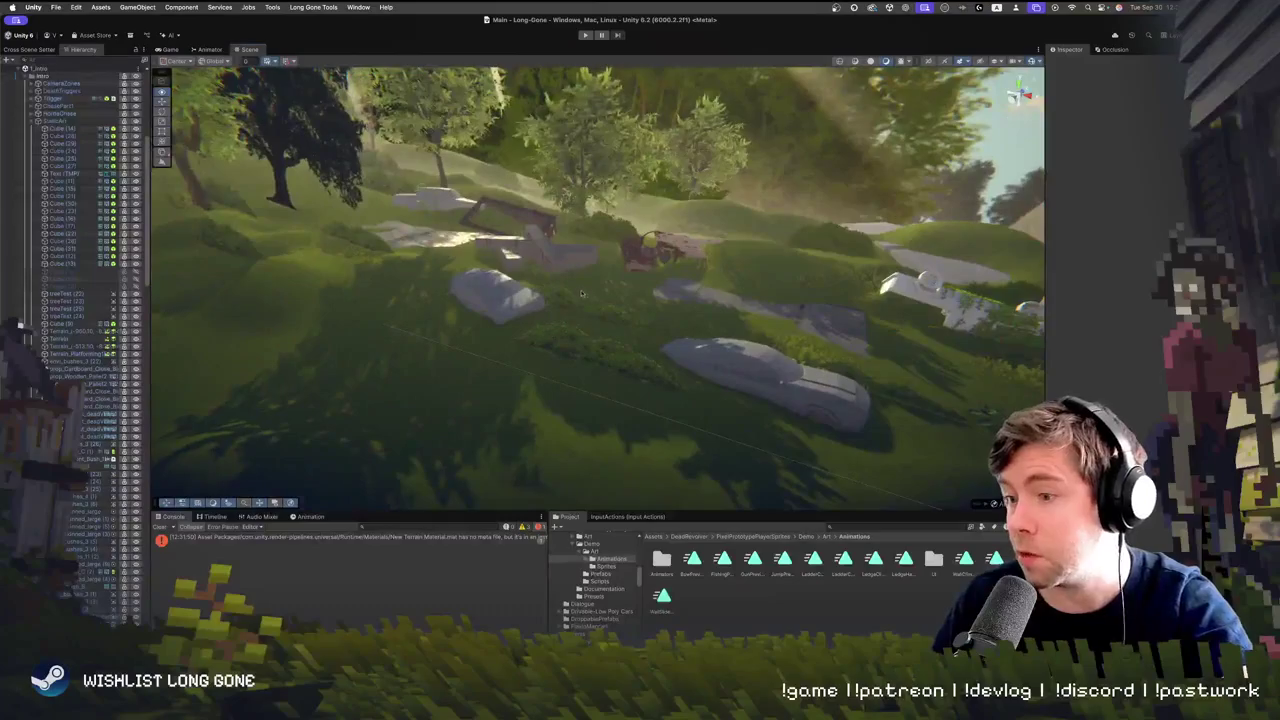
left_click(318, 7)
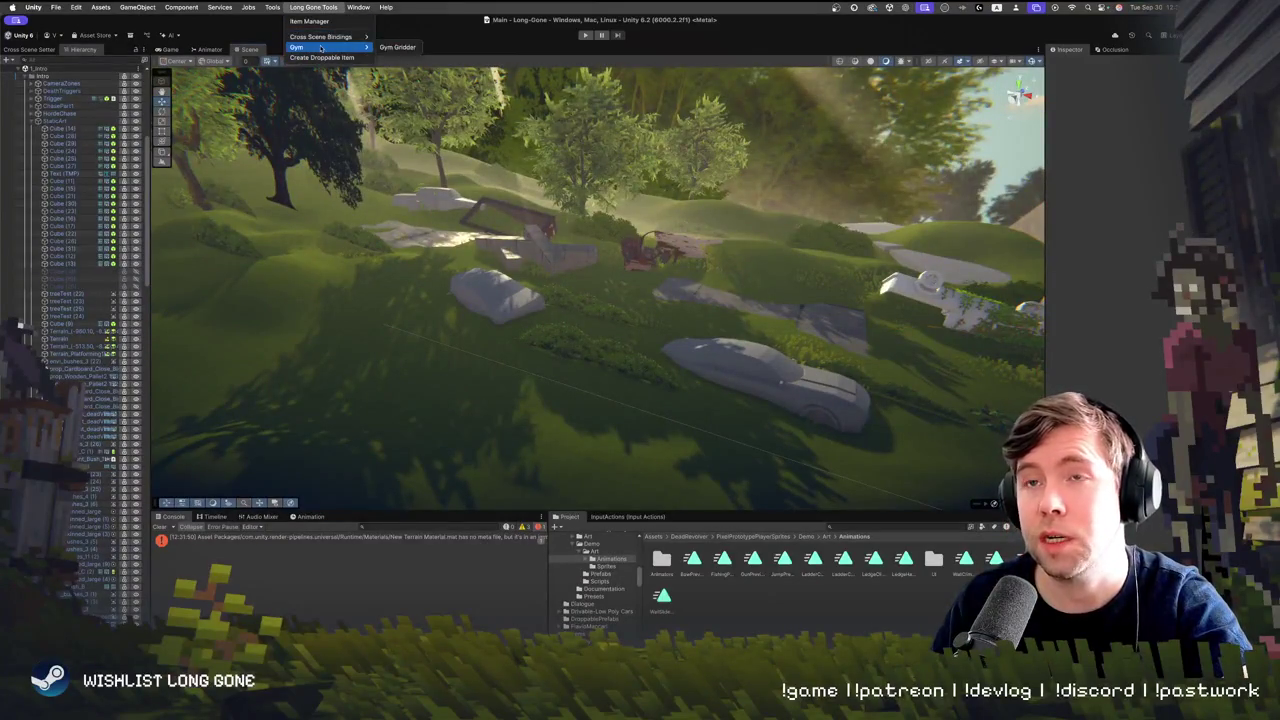
Open the Long Gone Cross Scene Setter, widen its panel, and return to the Main scene Hierarchy
mouse_move(326, 37)
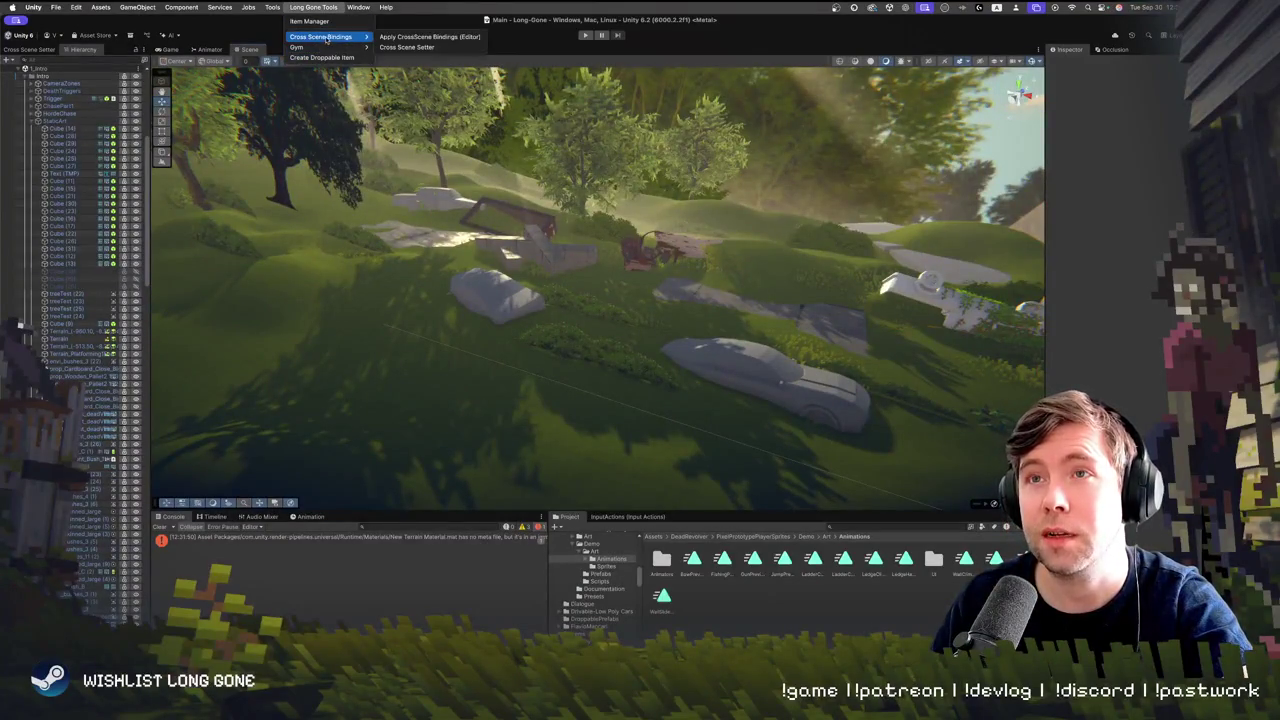
left_click(437, 49)
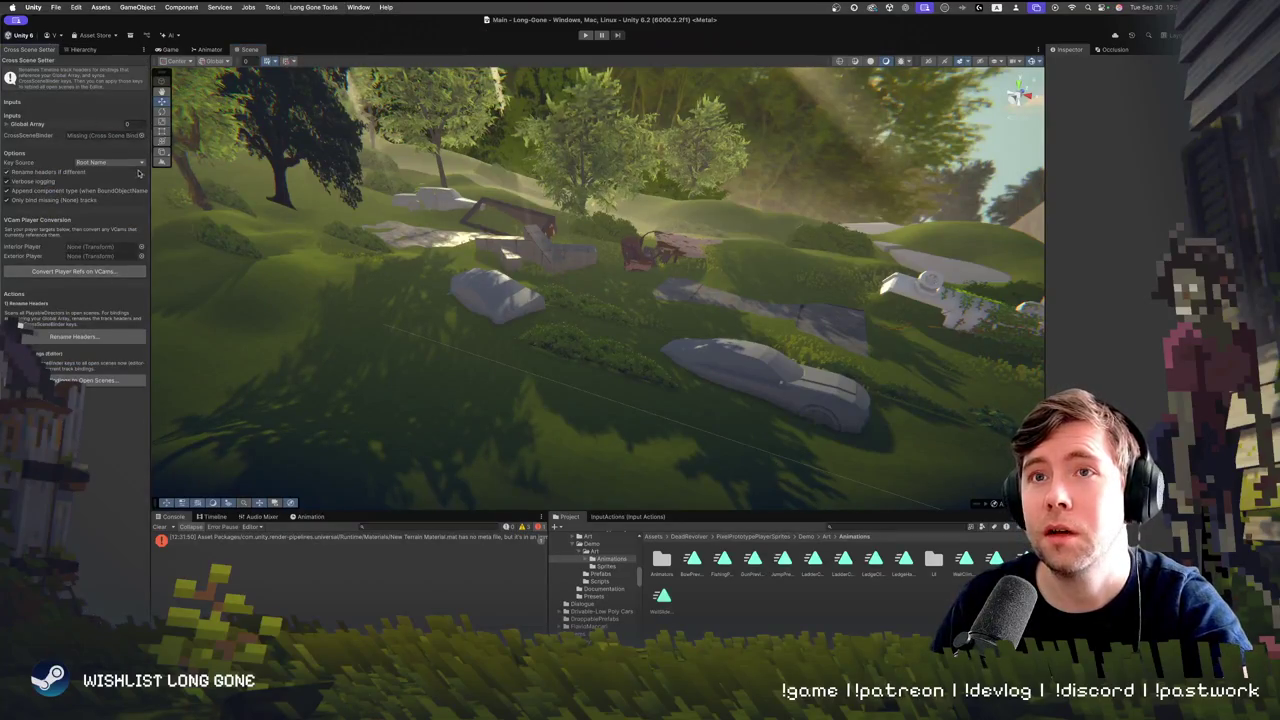
mouse_move(149, 177)
left_mouse_down()
mouse_move(360, 177)
mouse_move(276, 177)
left_mouse_up()
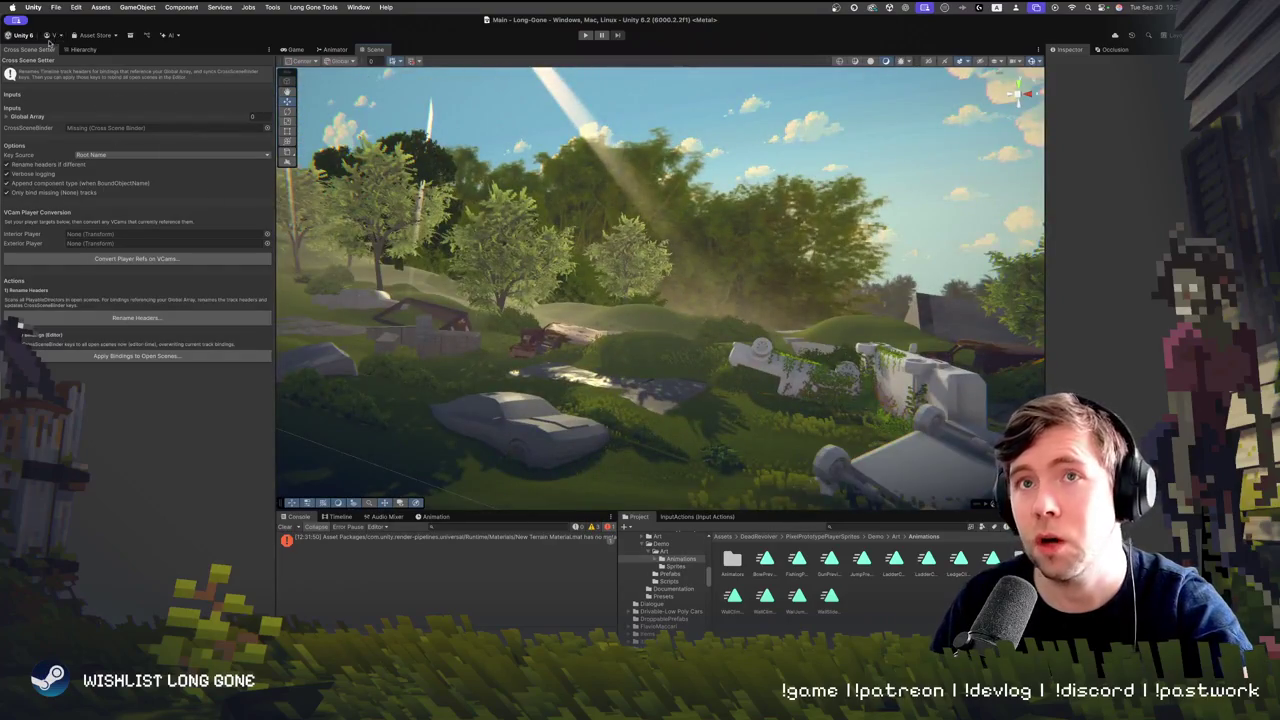
left_click(78, 50)
scroll(22, 117, "up", 10)
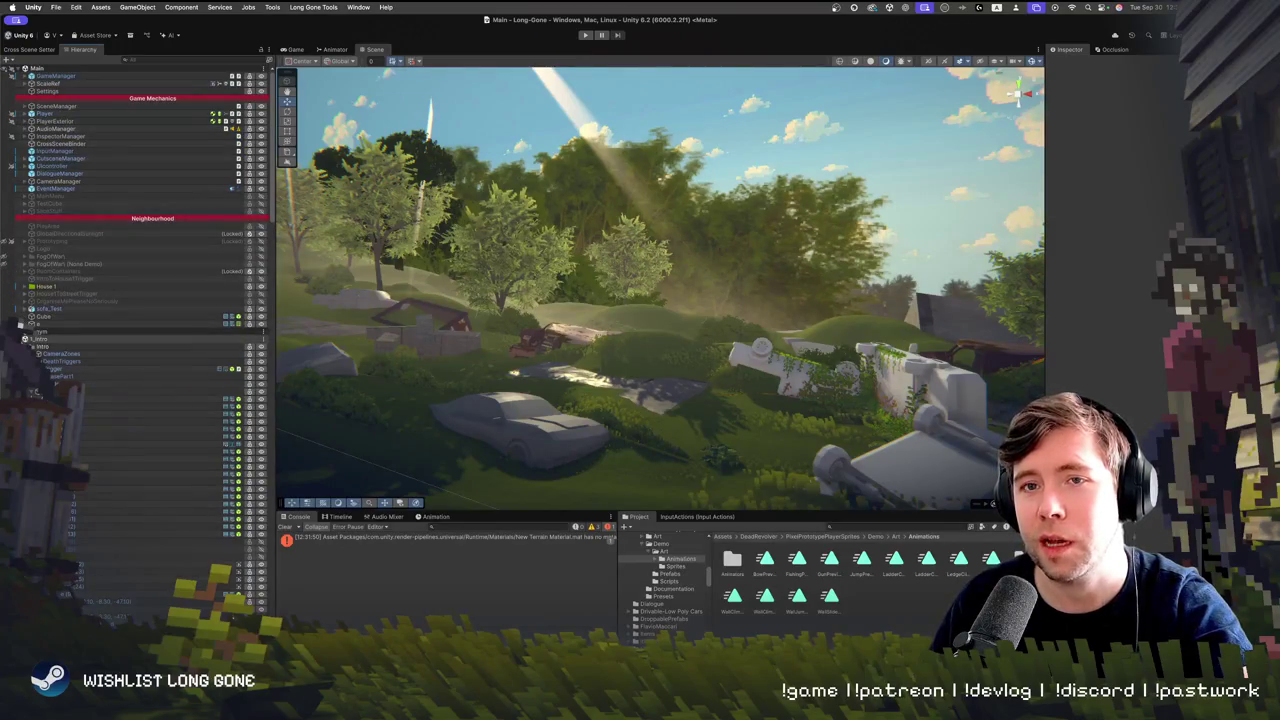
Review FenceZombieCol's Cutscene Trigger and Playable Director settings, then fly over to the table on the prop floor
left_click(25, 339)
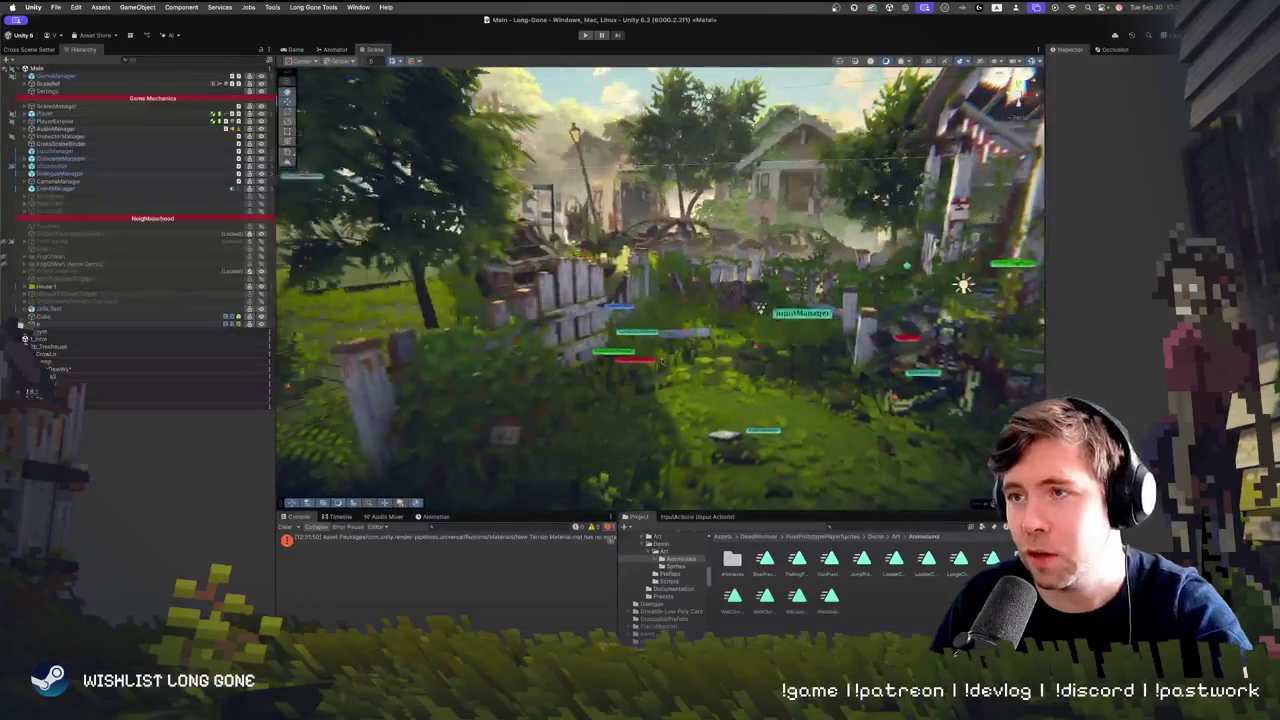
left_click(645, 365)
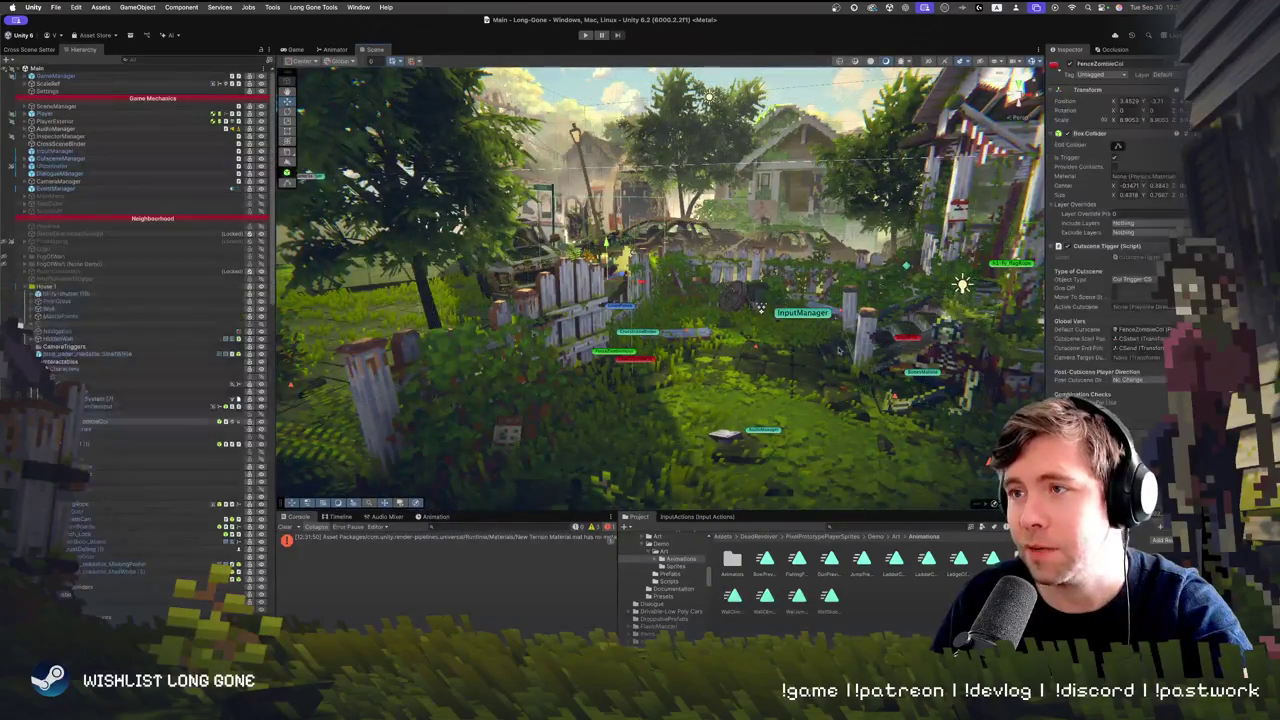
left_click_drag(1046, 300, 928, 300)
scroll(1060, 300, "down", 5)
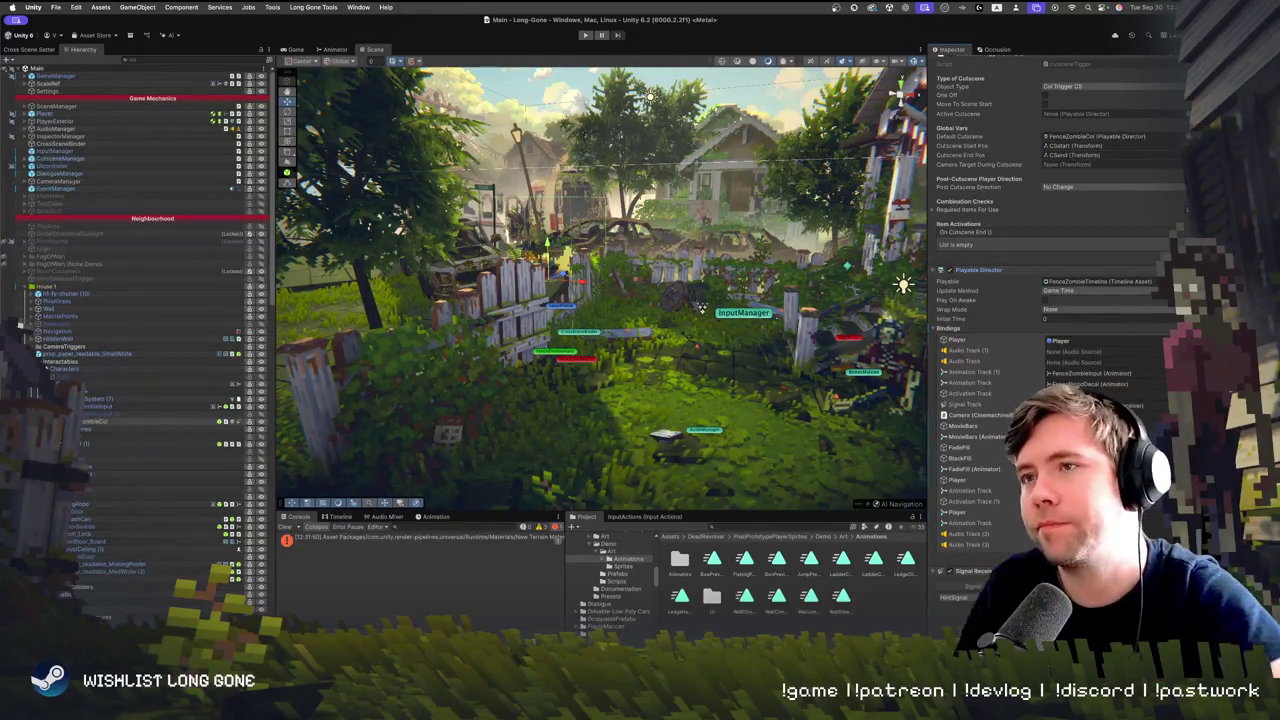
mouse_move(702, 310)
left_mouse_down()
mouse_move(560, 320)
mouse_move(426, 277)
mouse_move(506, 331)
mouse_move(1022, 397)
mouse_move(925, 365)
mouse_move(731, 371)
mouse_move(690, 405)
left_mouse_up()
left_click(682, 416)
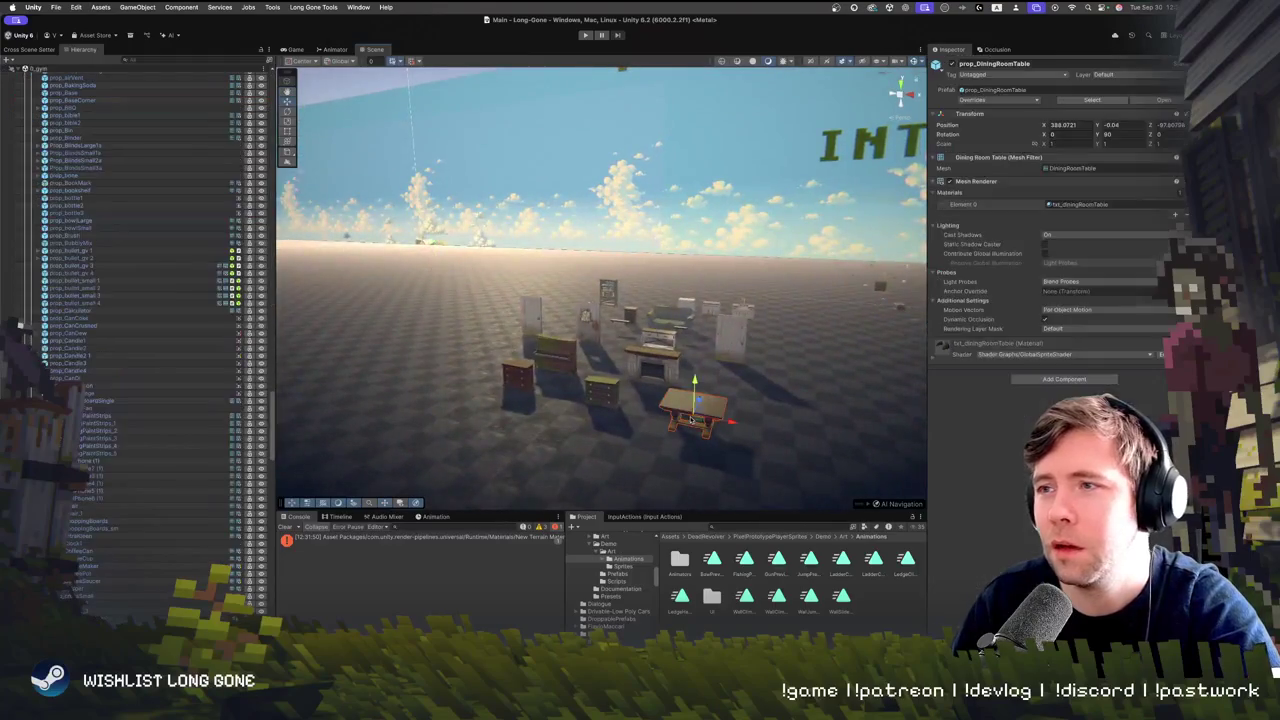
Arrange the five front furniture props into a 4-column grid with X spacing 10 and Z spacing 8
left_click(519, 379)
left_click_drag(519, 379, 597, 443)
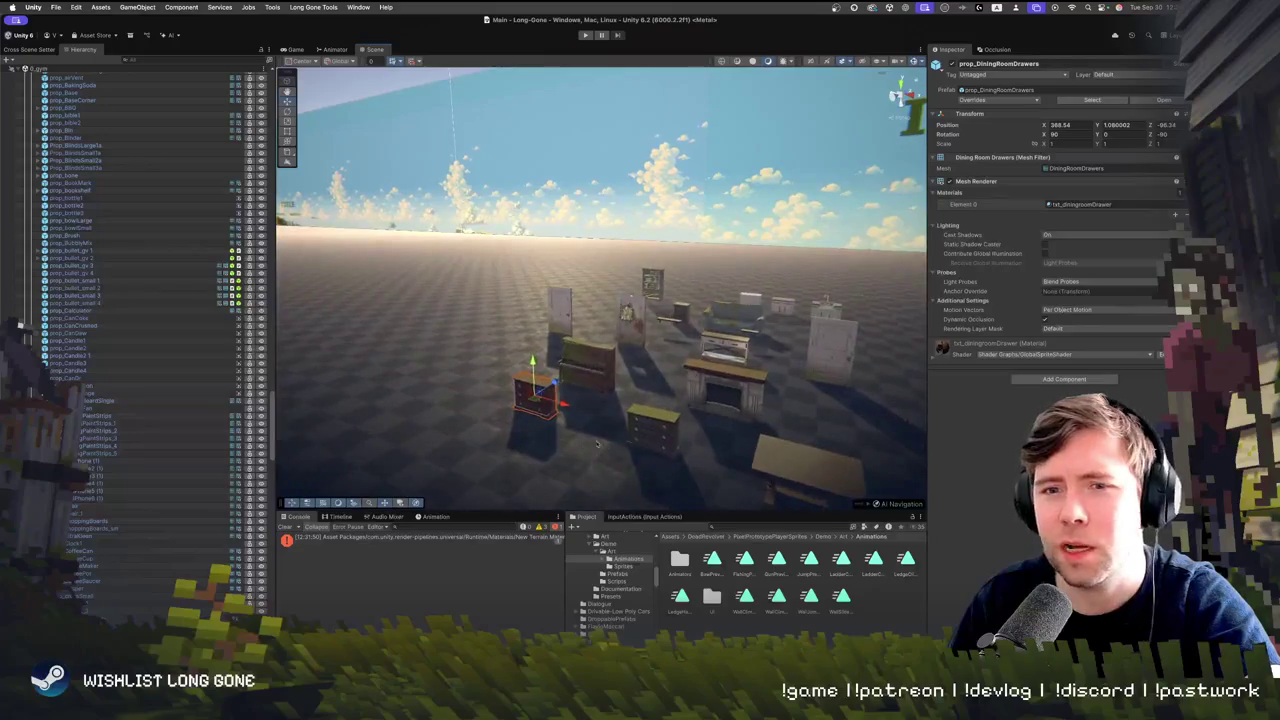
mouse_move(505, 335)
left_mouse_down()
mouse_move(700, 440)
mouse_move(870, 505)
left_mouse_up()
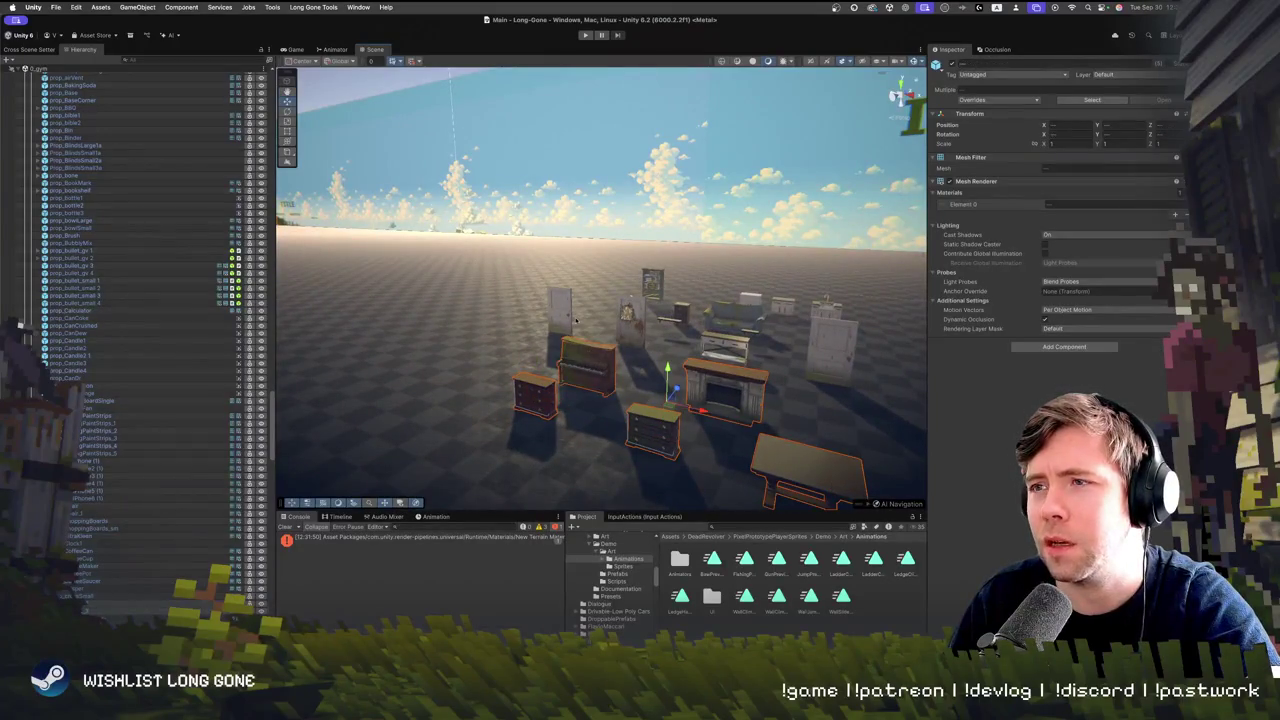
mouse_move(723, 349)
left_mouse_down()
mouse_move(431, 172)
mouse_move(765, 243)
mouse_move(558, 262)
mouse_move(415, 152)
left_mouse_up()
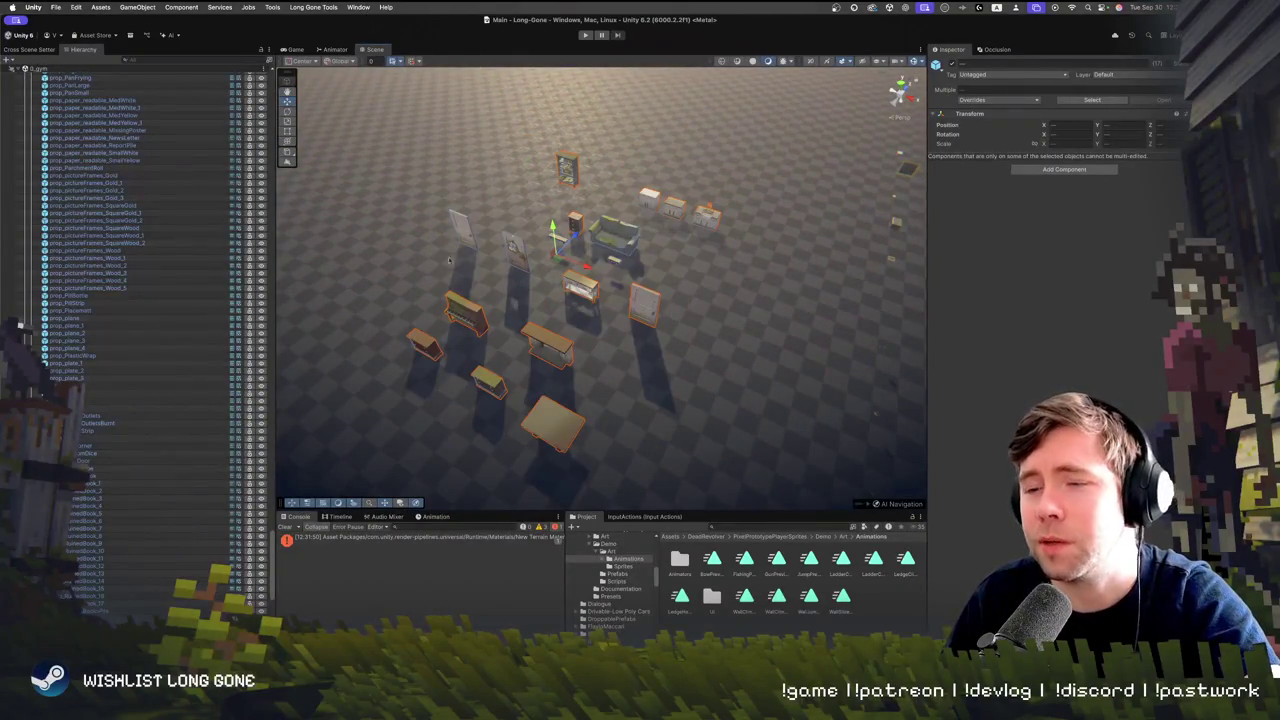
left_click(320, 17)
left_click_drag(607, 256, 707, 268)
key("f")
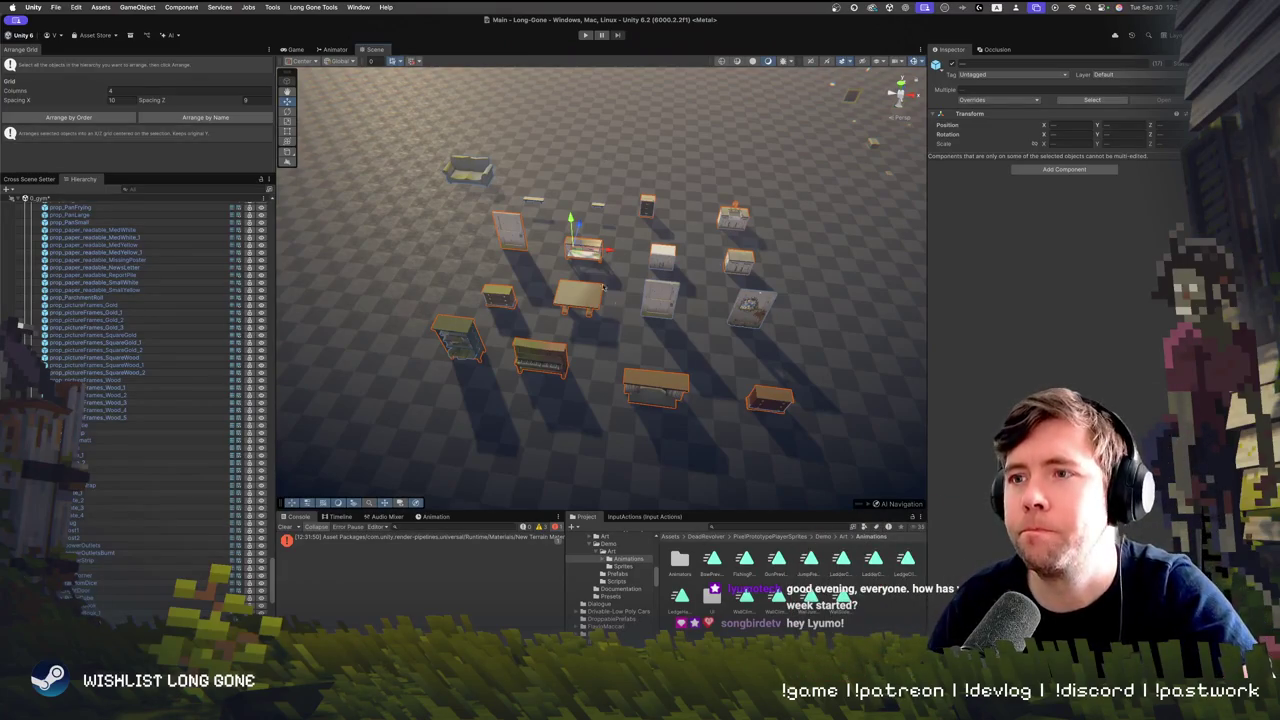
Nudge sofa_Test a few units along X
scroll(604, 288, "down", 5)
scroll(610, 294, "up", 6)
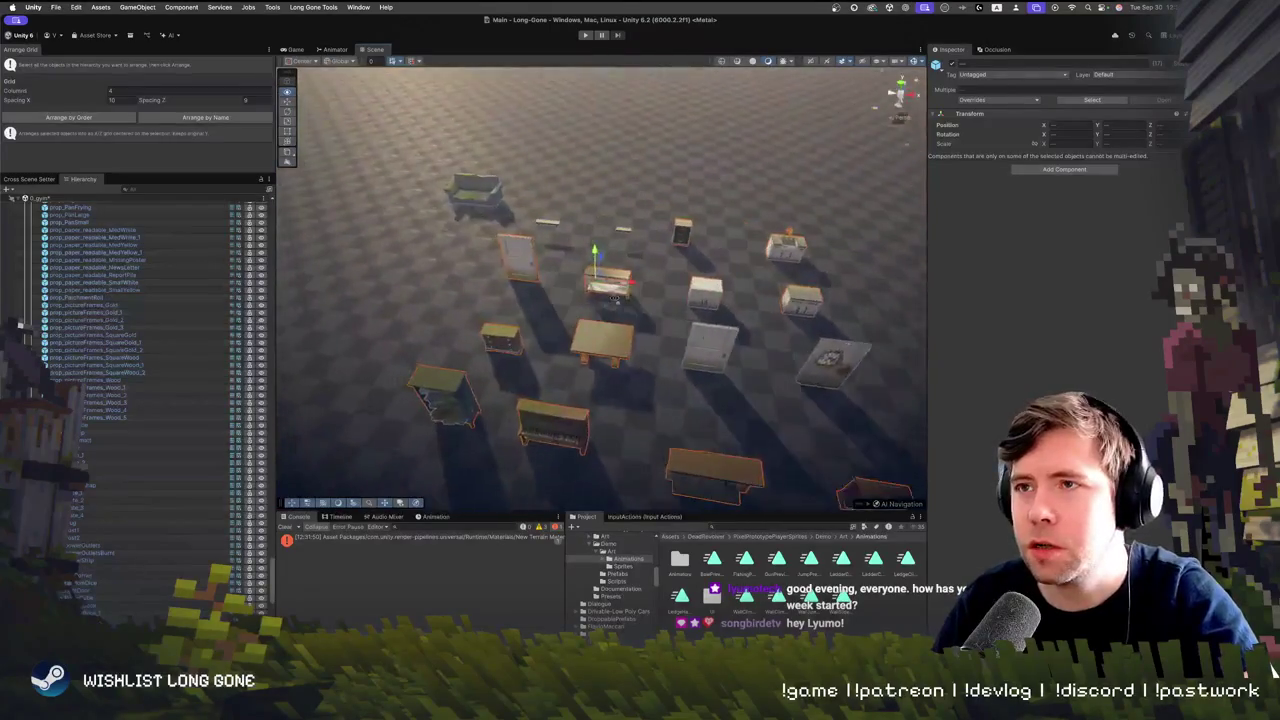
left_click(614, 297)
scroll(537, 263, "down", 3)
mouse_move(537, 263)
left_mouse_down()
mouse_move(588, 290)
mouse_move(560, 307)
mouse_move(560, 295)
mouse_move(764, 292)
mouse_move(600, 280)
mouse_move(423, 237)
mouse_move(553, 347)
mouse_move(471, 434)
mouse_move(523, 349)
mouse_move(503, 271)
mouse_move(603, 229)
mouse_move(648, 265)
mouse_move(466, 283)
mouse_move(780, 353)
left_mouse_up()
Shift the prop_Draw drawer slightly to the left beside the fridge
left_click(648, 265)
left_click(774, 363)
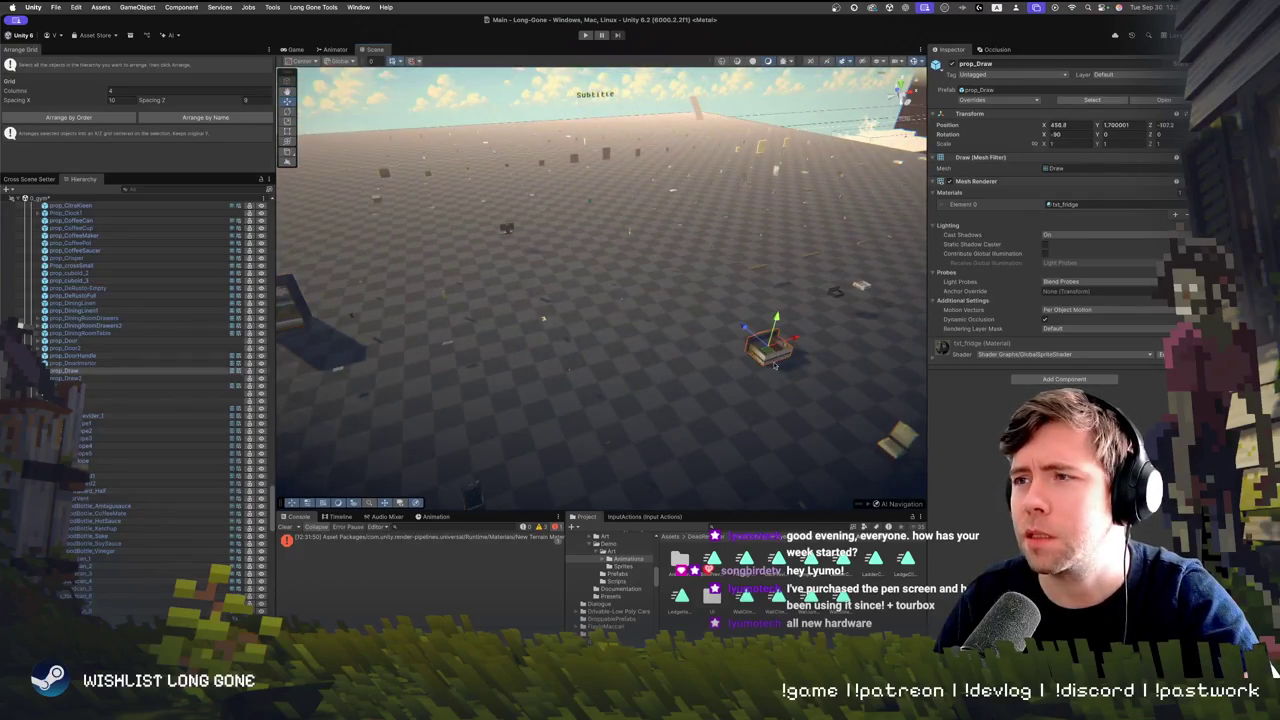
left_click_drag(310, 350, 266, 346)
Fly over to the scattered floor props and frame the drawer piece prop_Draw4
mouse_move(701, 275)
left_mouse_down()
mouse_move(767, 212)
mouse_move(695, 220)
mouse_move(662, 282)
mouse_move(719, 211)
left_mouse_up()
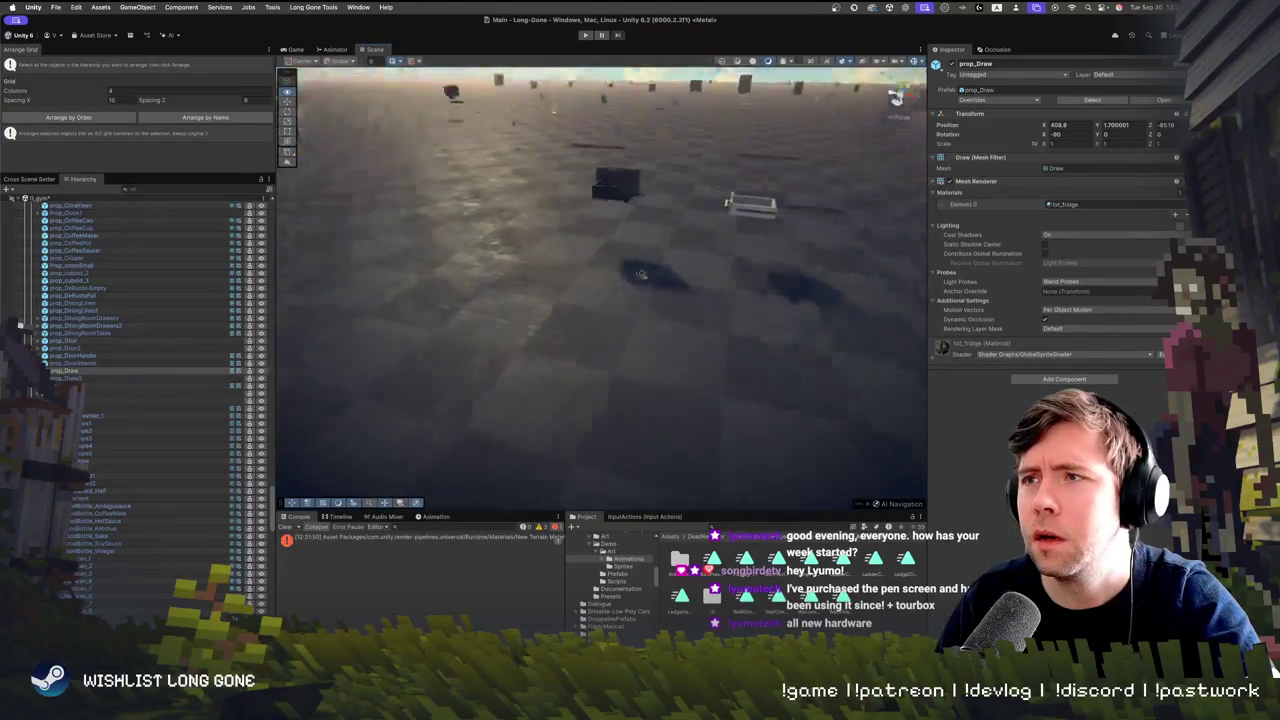
scroll(641, 274, "down", 5)
left_click_drag(628, 268, 479, 262)
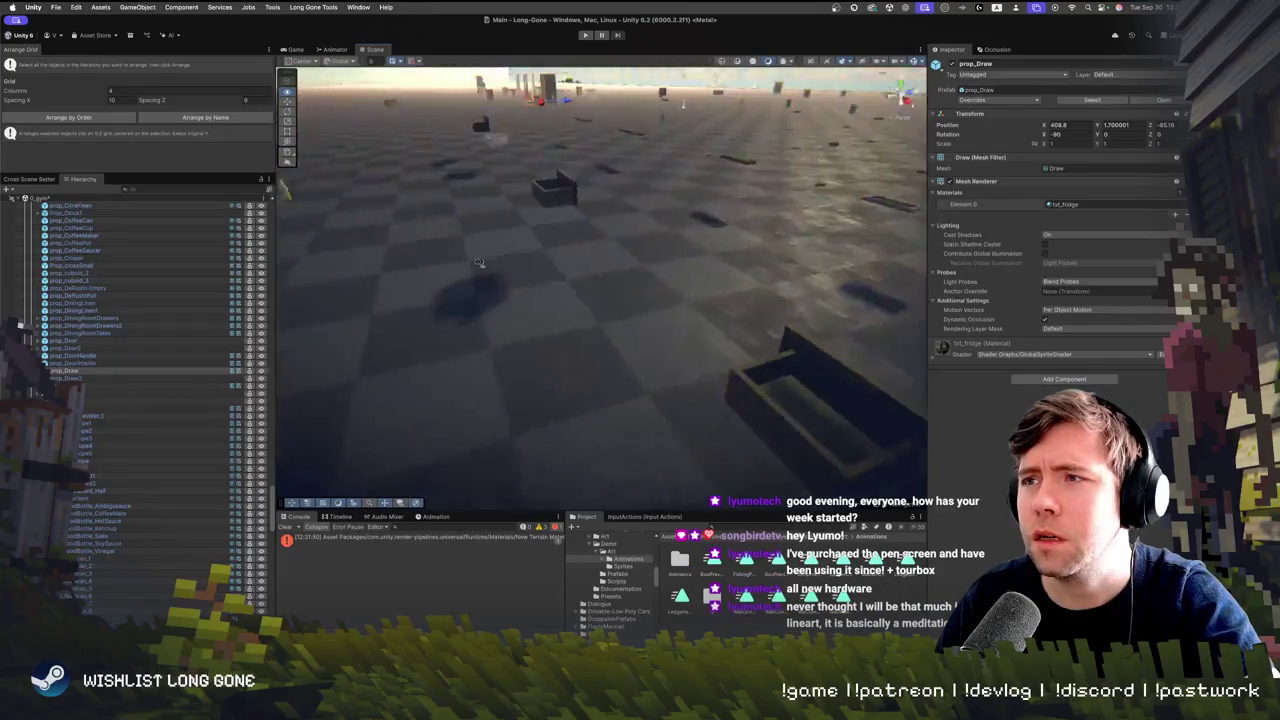
left_click(571, 293)
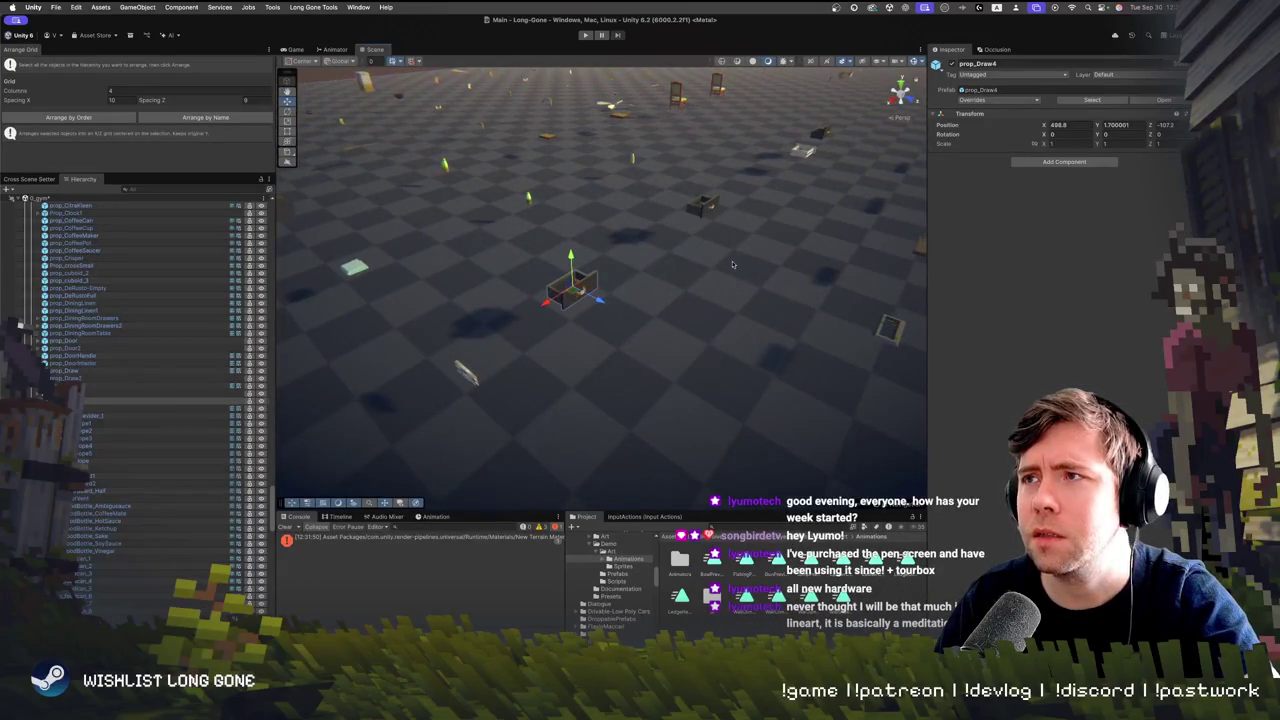
key("f")
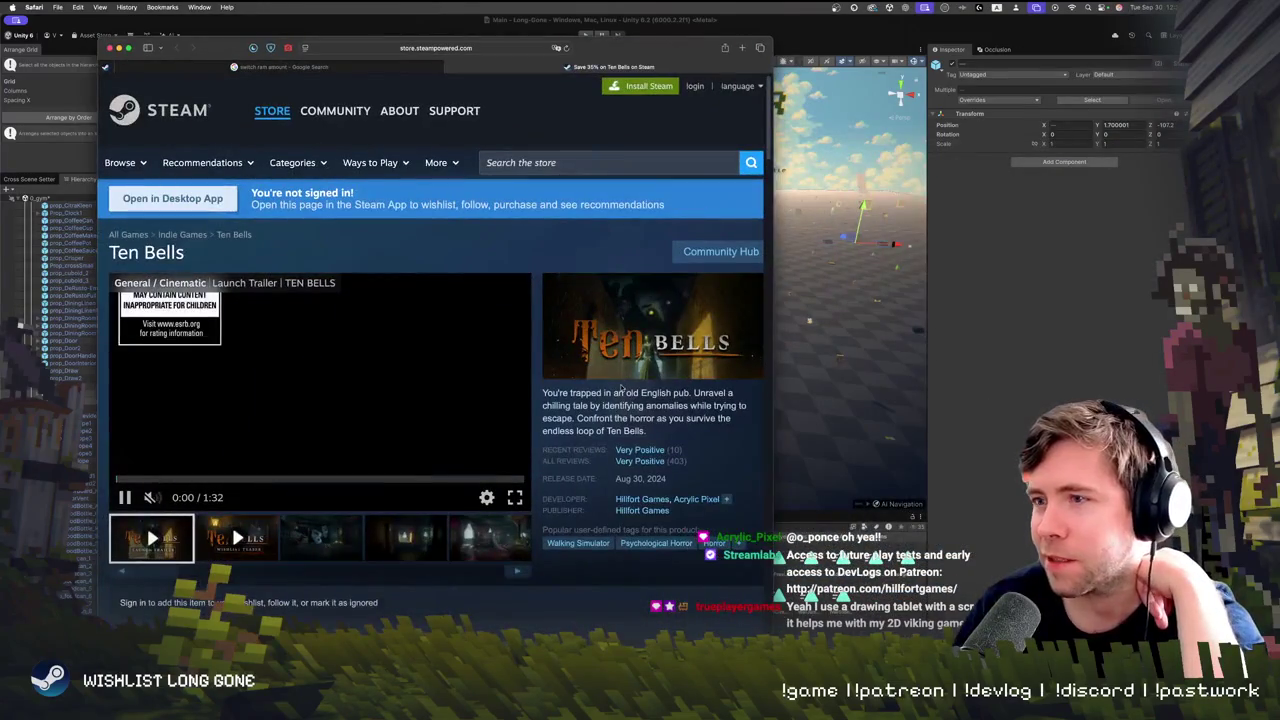
scroll(633, 515, "down", 4)
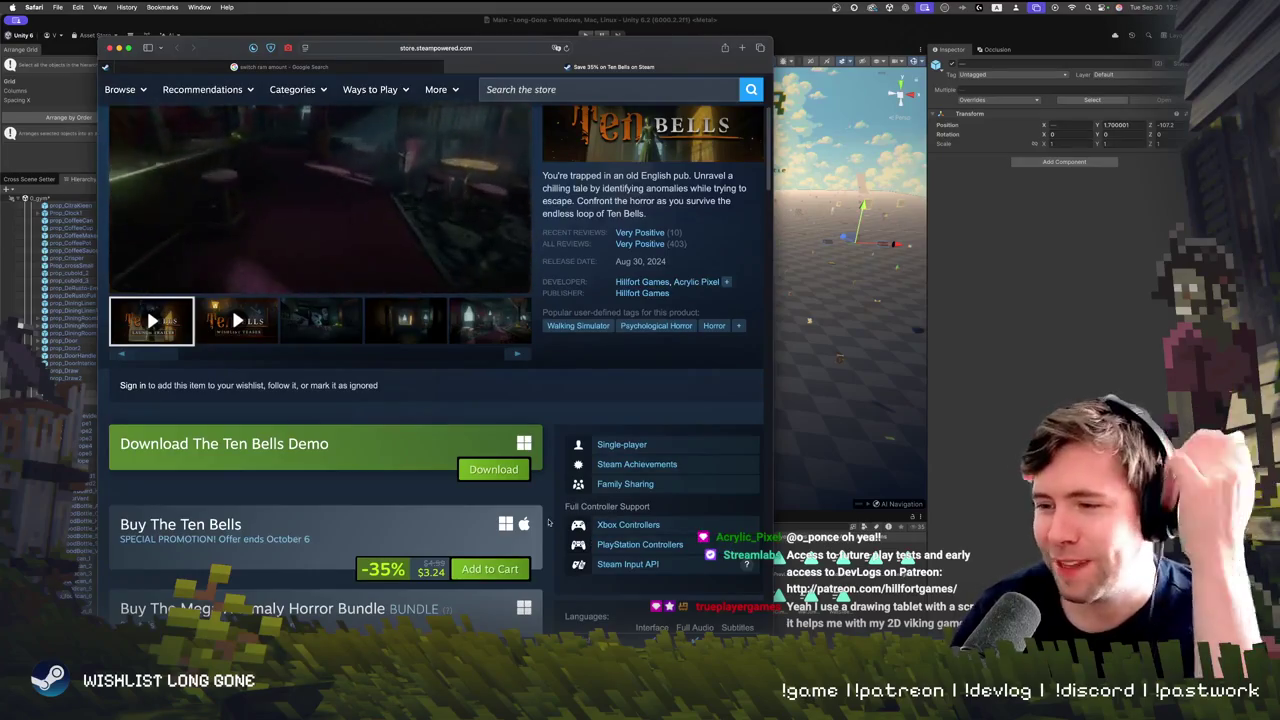
scroll(306, 545, "up", 4)
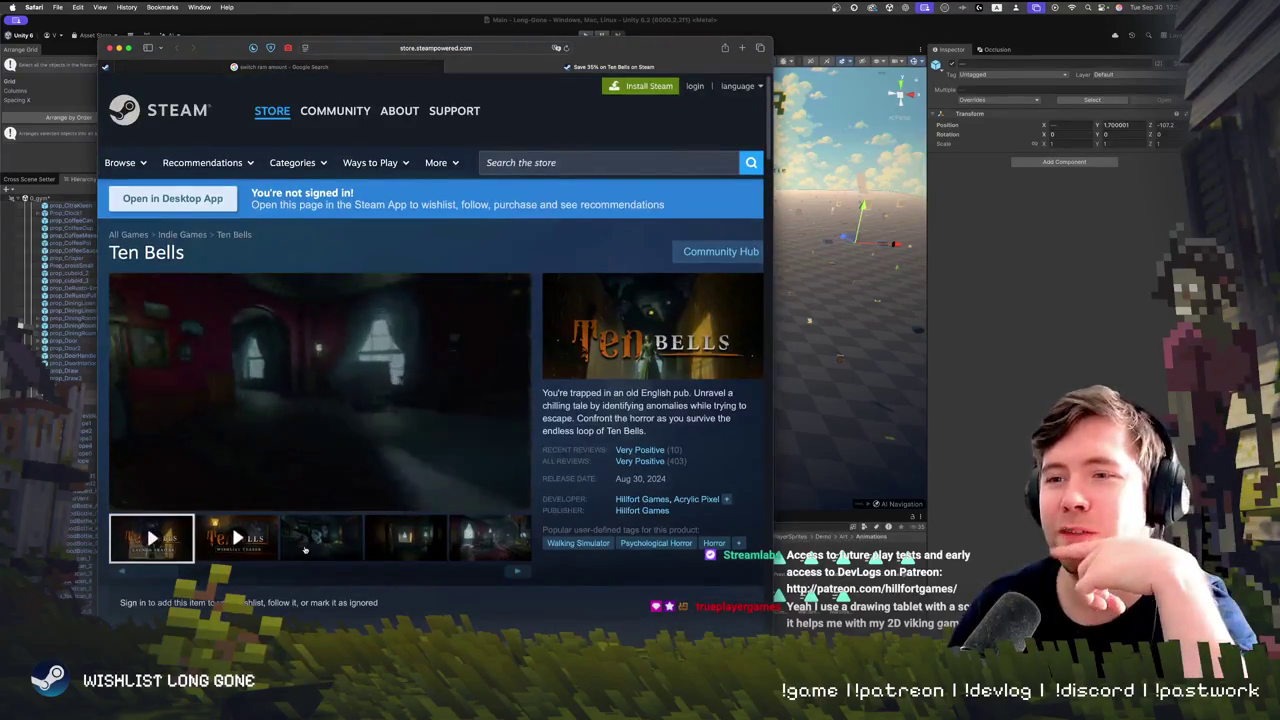
left_click(306, 540)
mouse_move(643, 466)
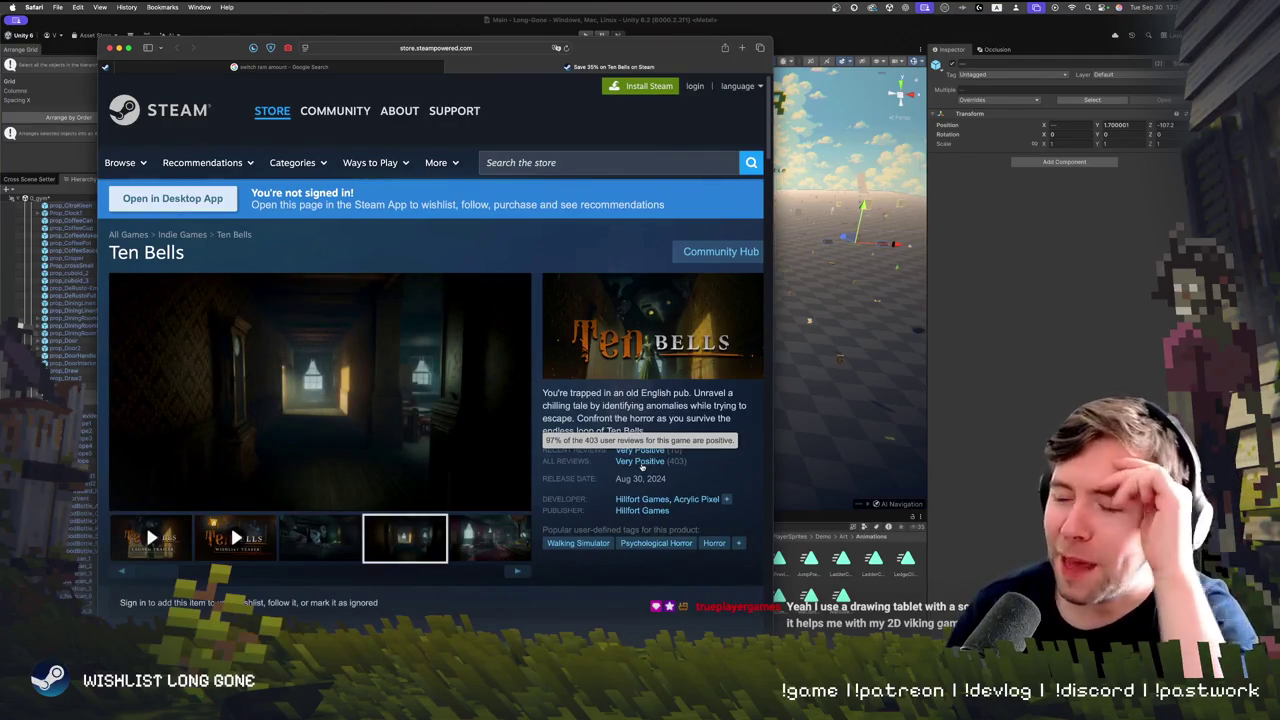
mouse_move(605, 448)
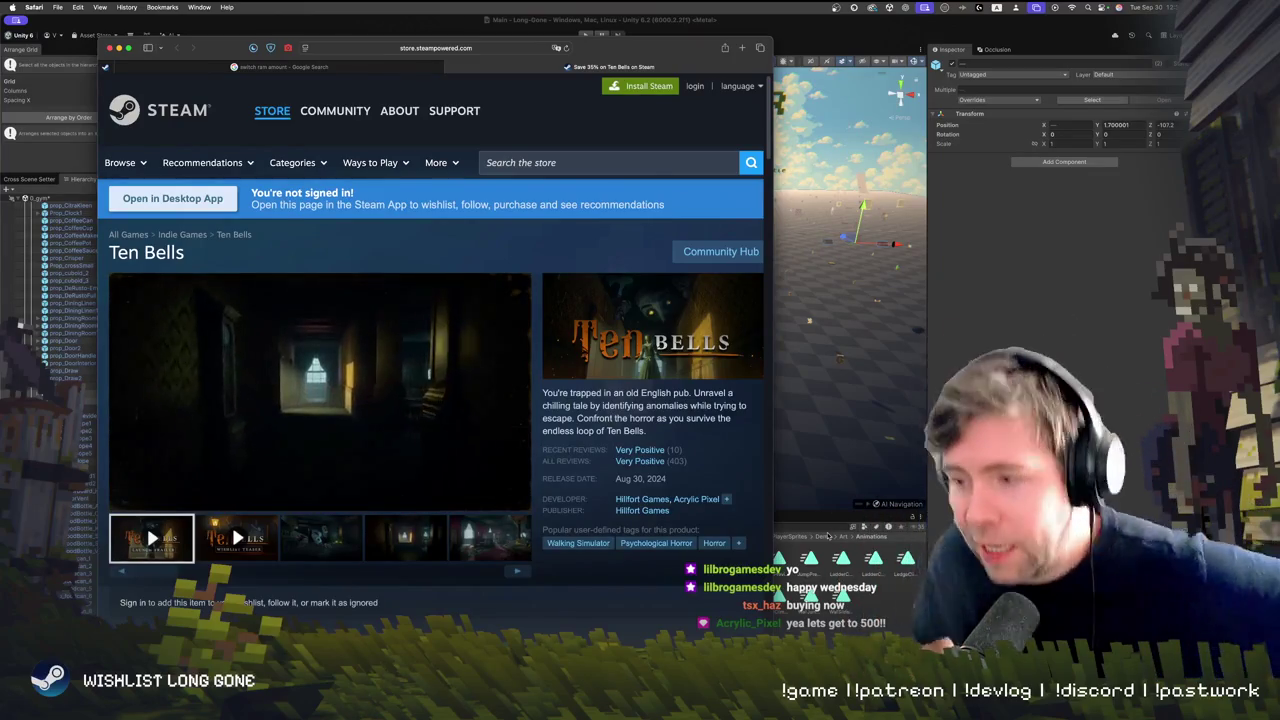
scroll(535, 471, "down", 5)
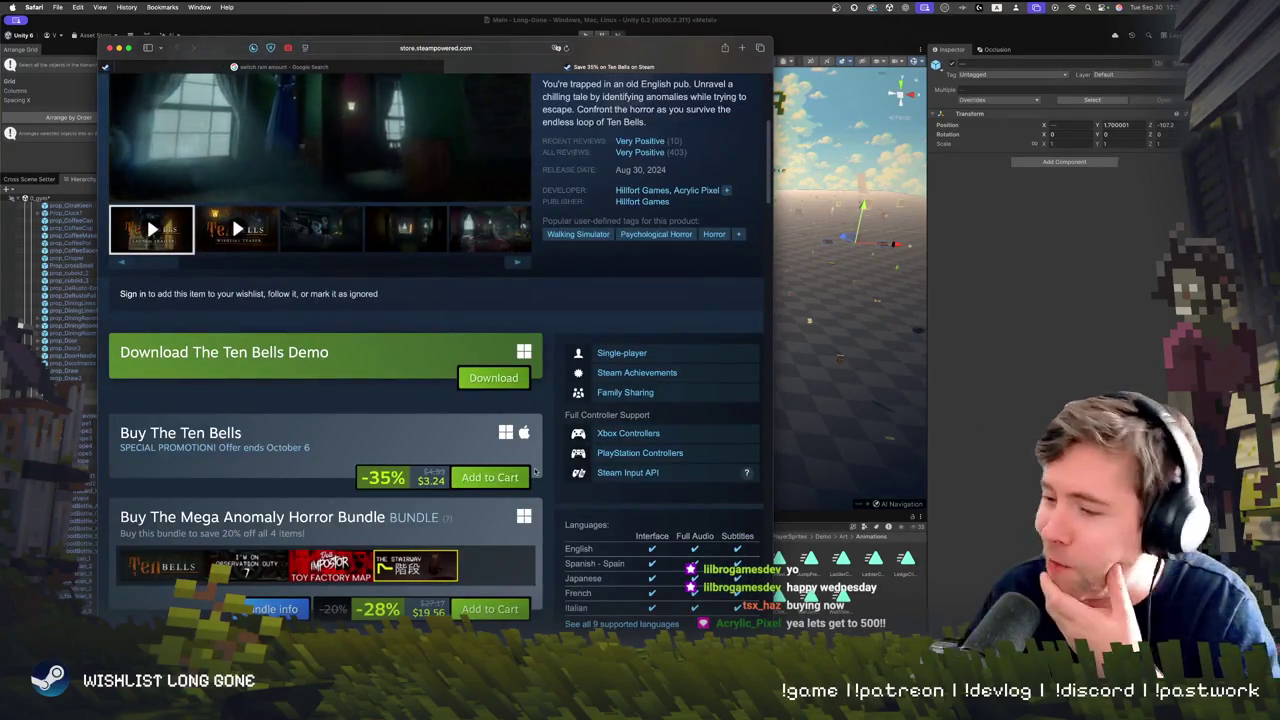
scroll(510, 480, "down", 3)
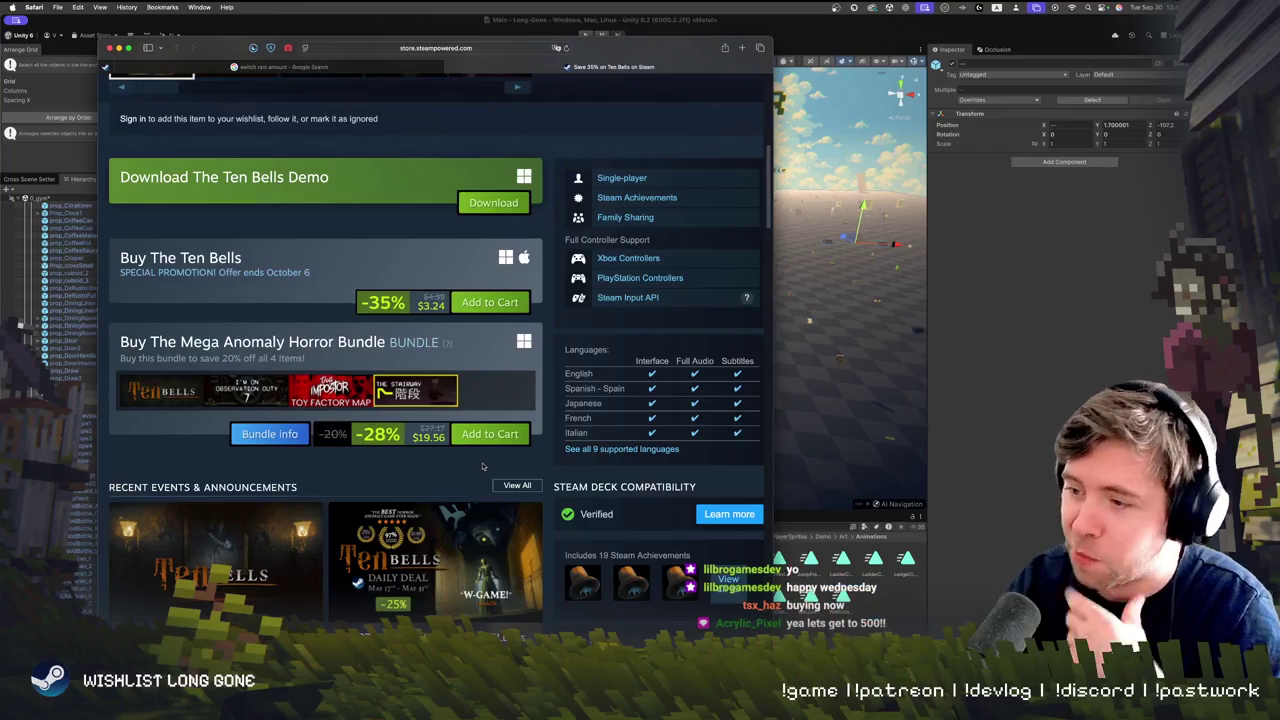
scroll(405, 539, "down", 10)
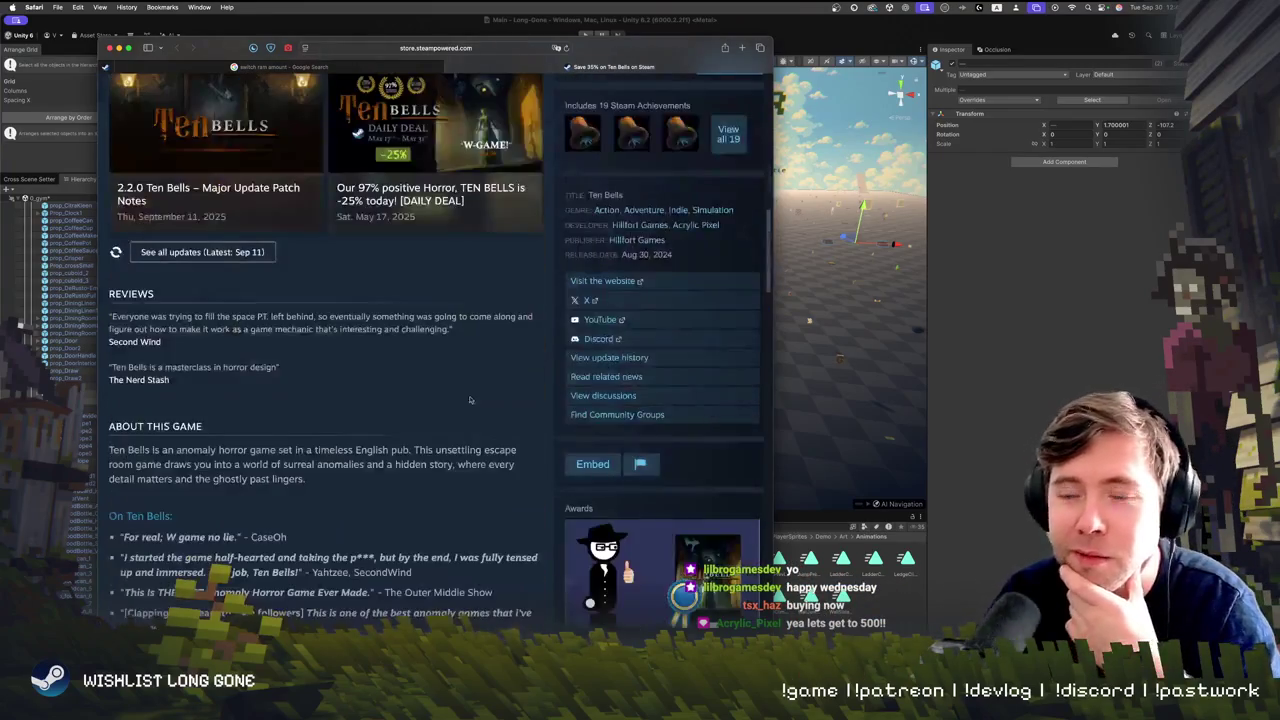
scroll(557, 443, "up", 5)
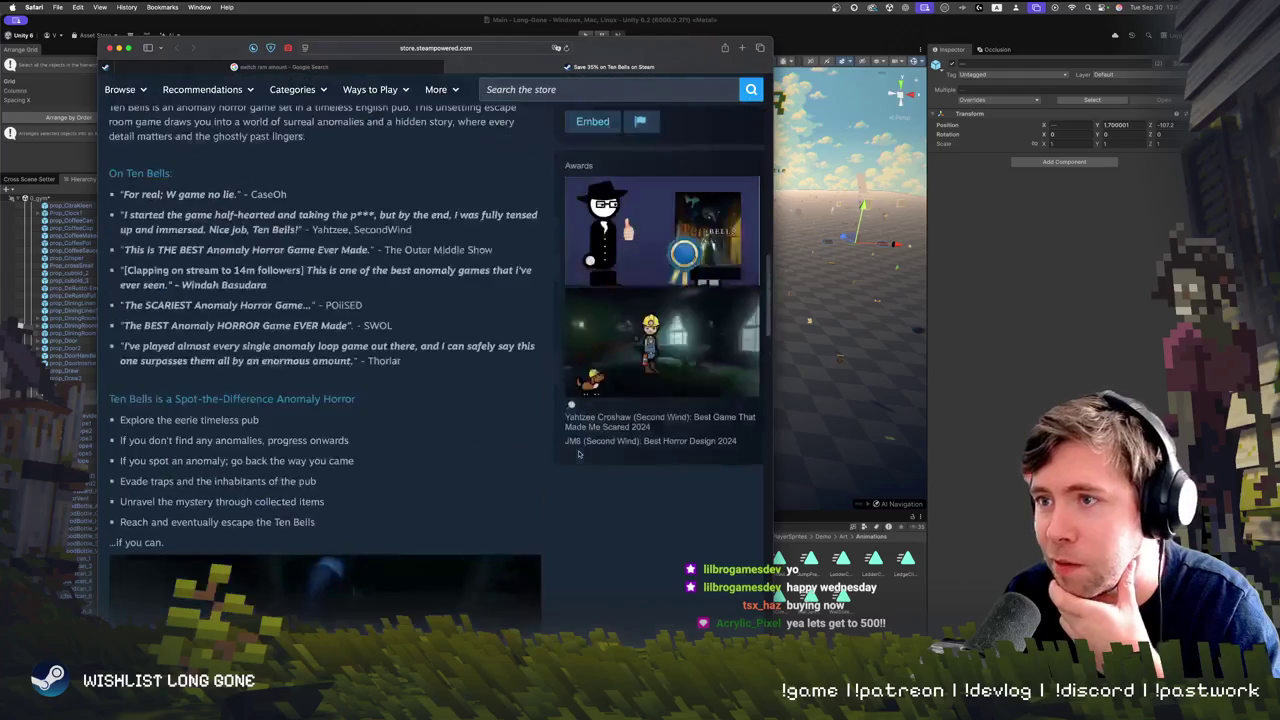
scroll(506, 443, "down", 8)
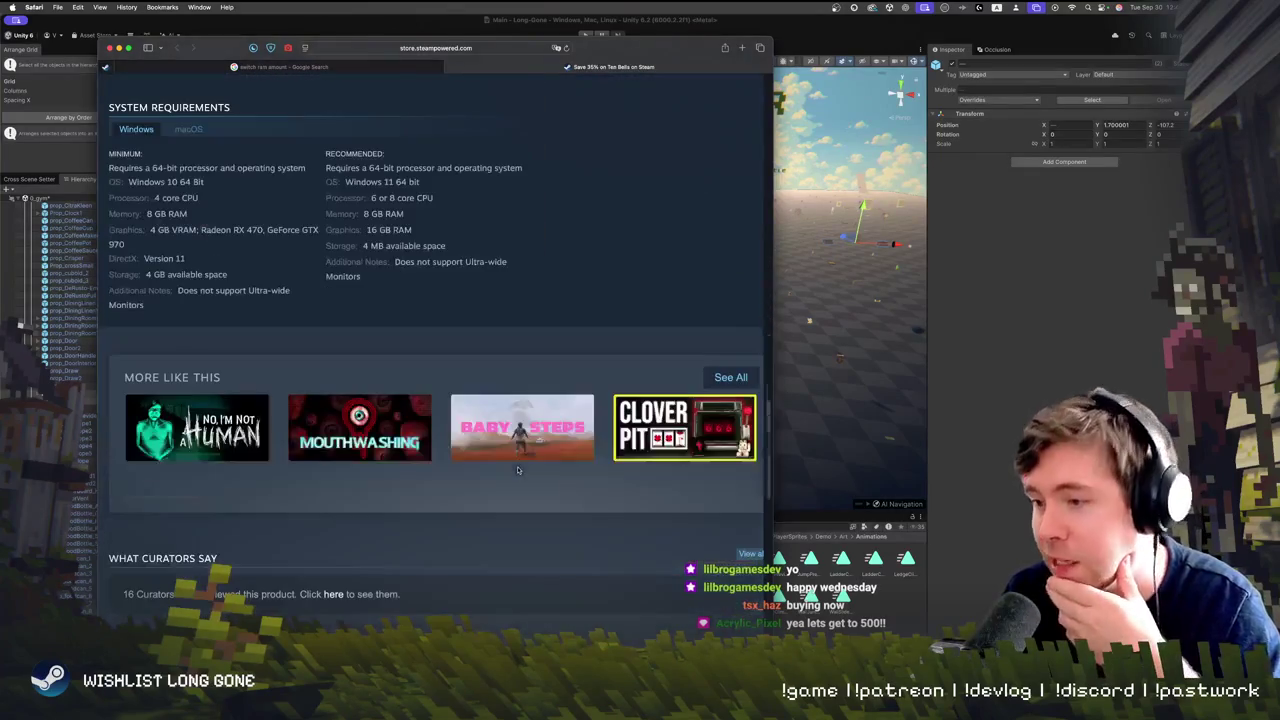
scroll(657, 472, "down", 5)
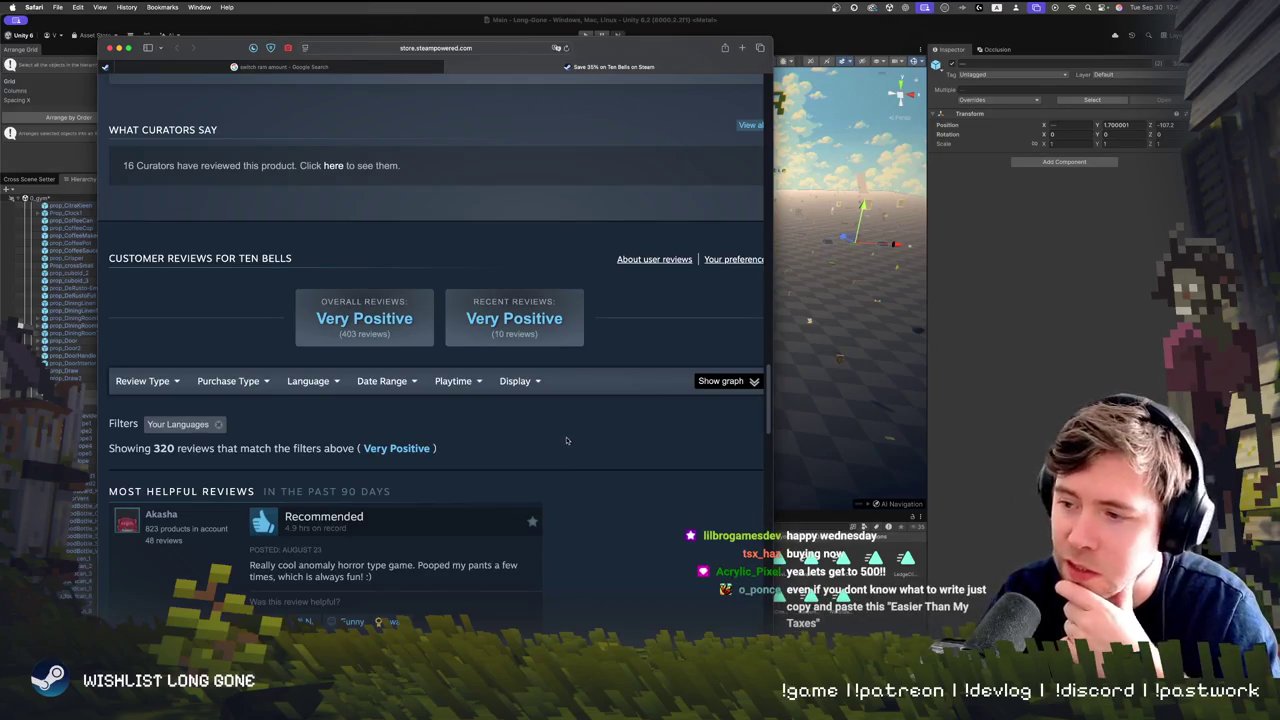
scroll(565, 441, "up", 20)
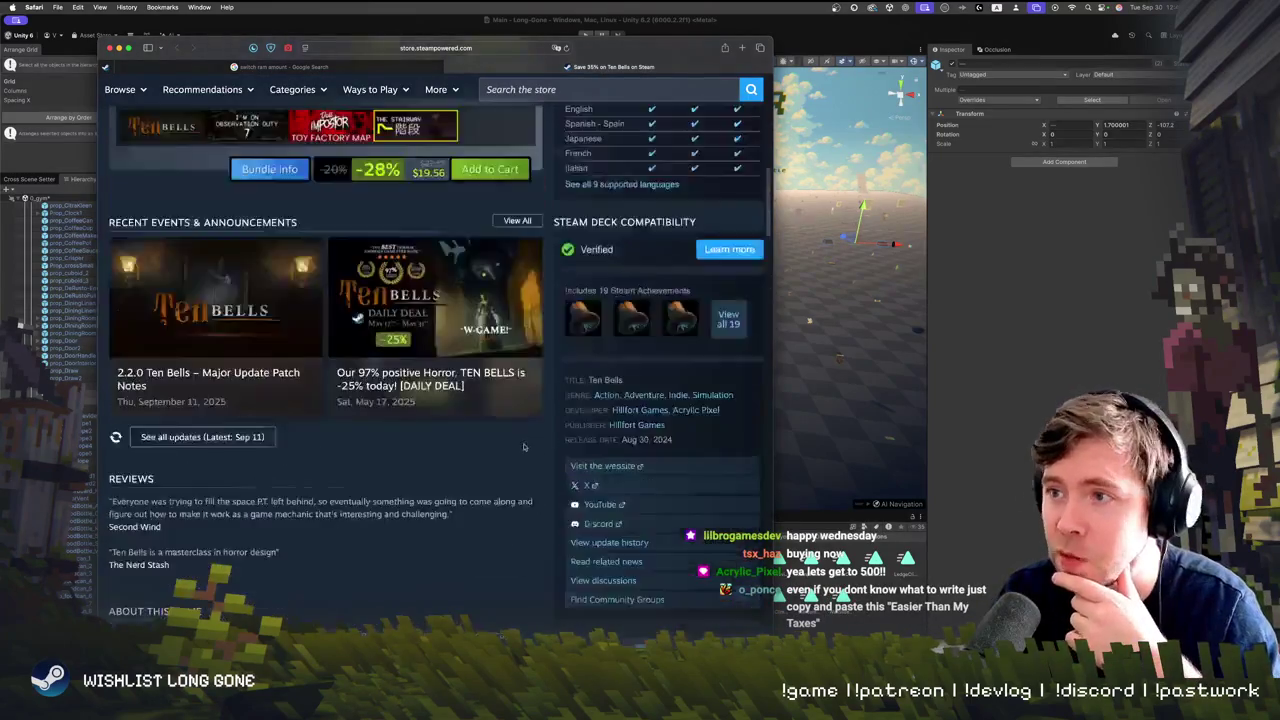
scroll(526, 480, "down", 2)
scroll(529, 511, "up", 15)
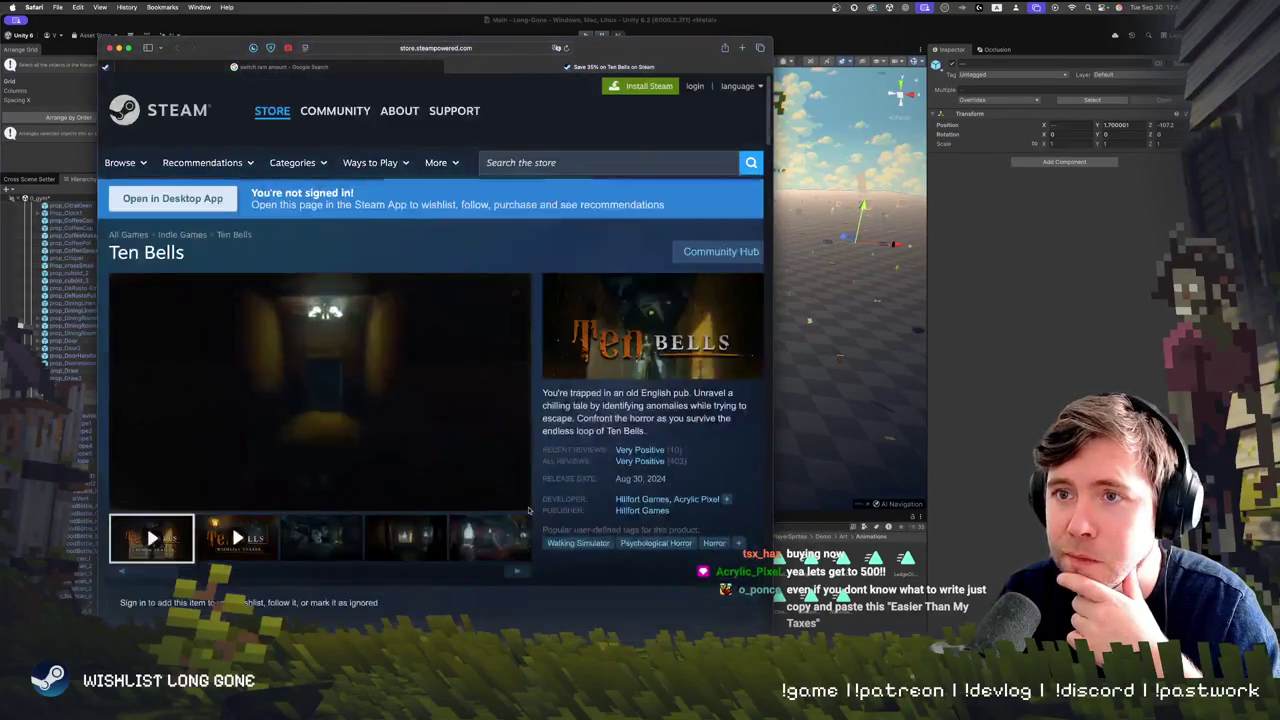
left_click(338, 524)
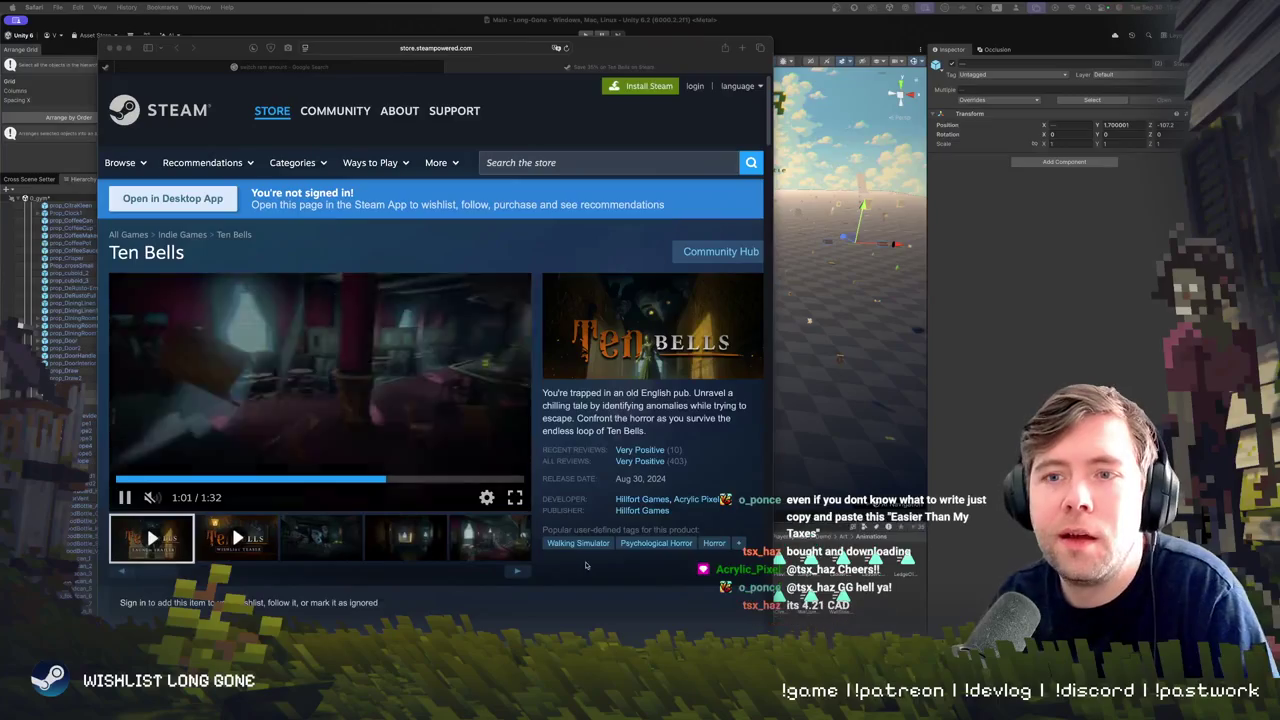
scroll(464, 599, "down", 5)
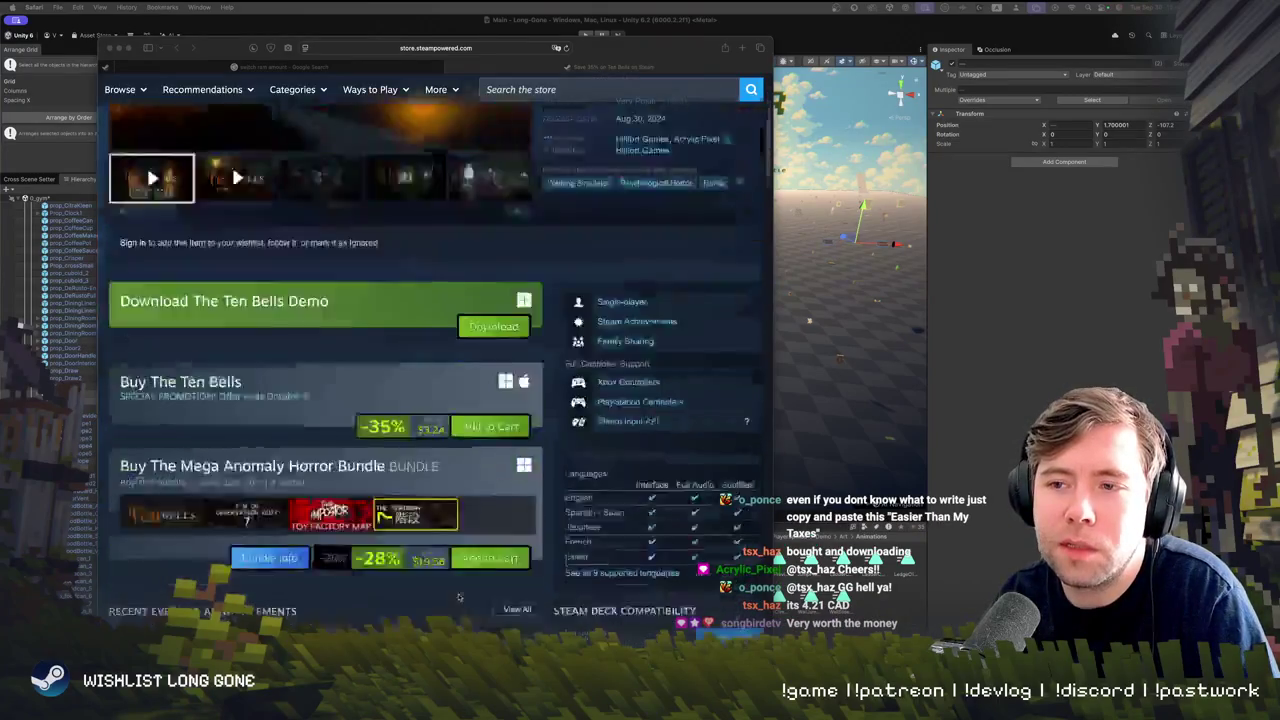
scroll(460, 598, "up", 4)
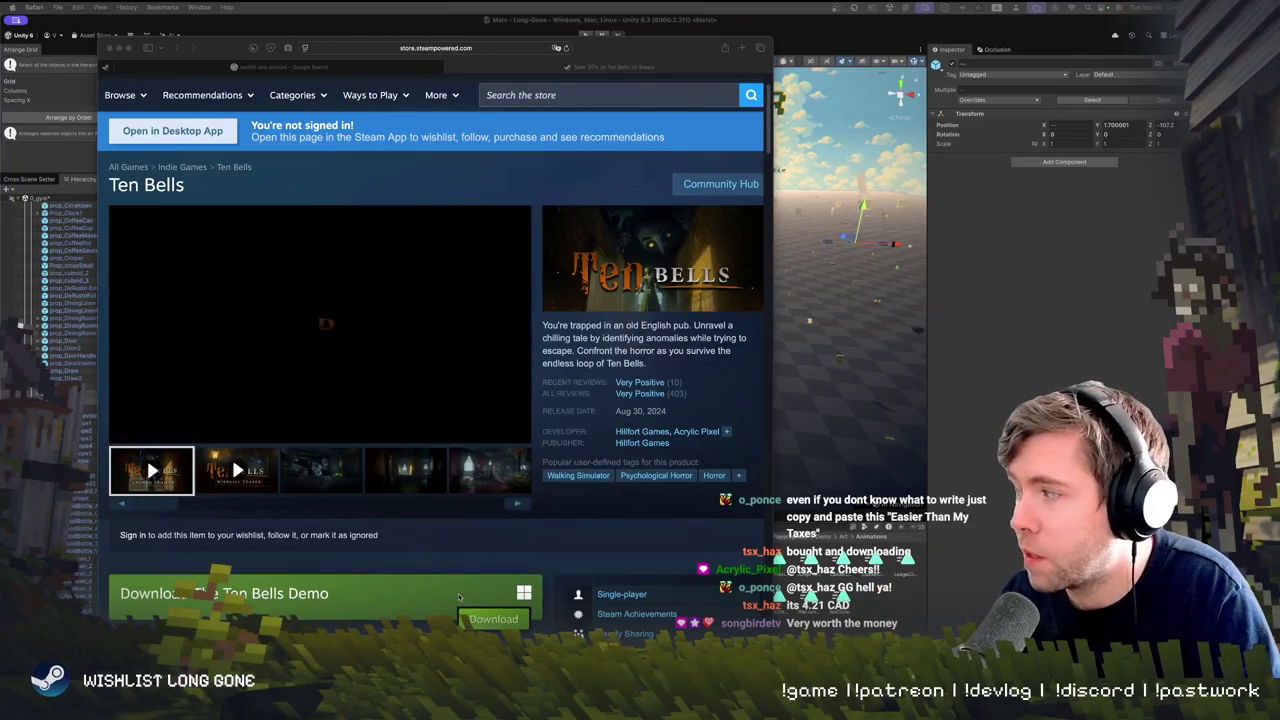
scroll(410, 570, "down", 5)
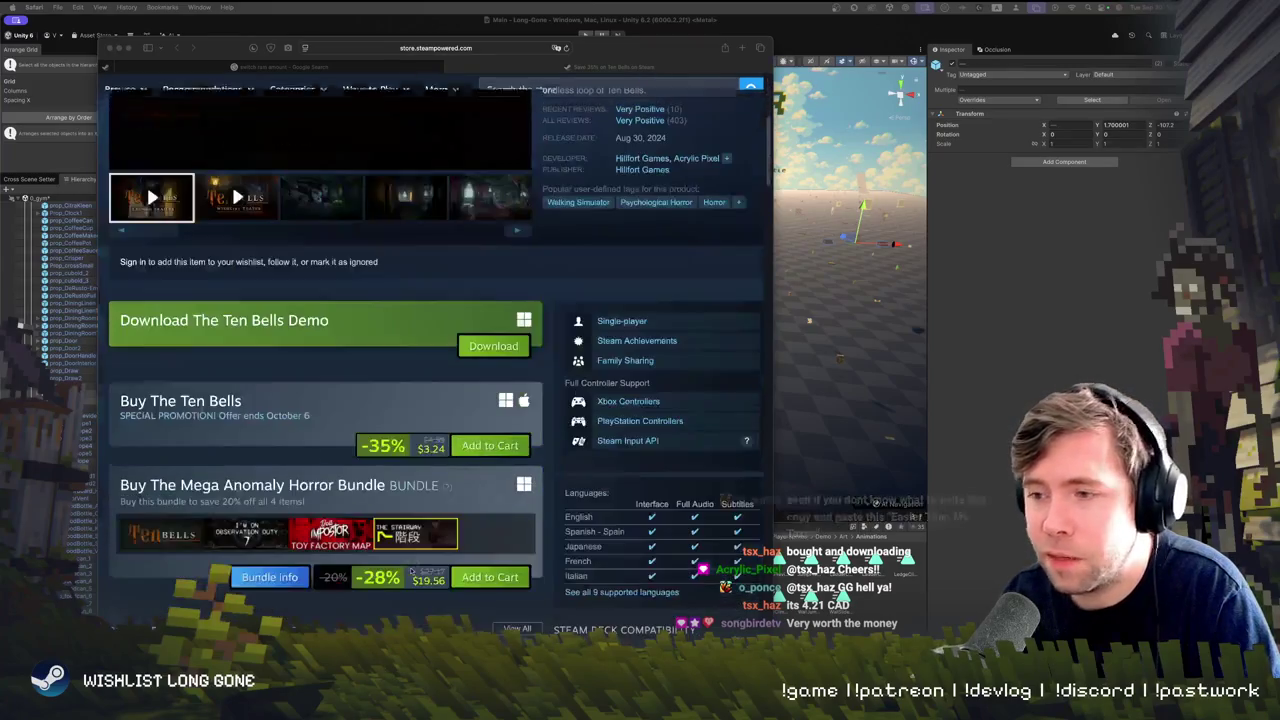
scroll(425, 535, "down", 4)
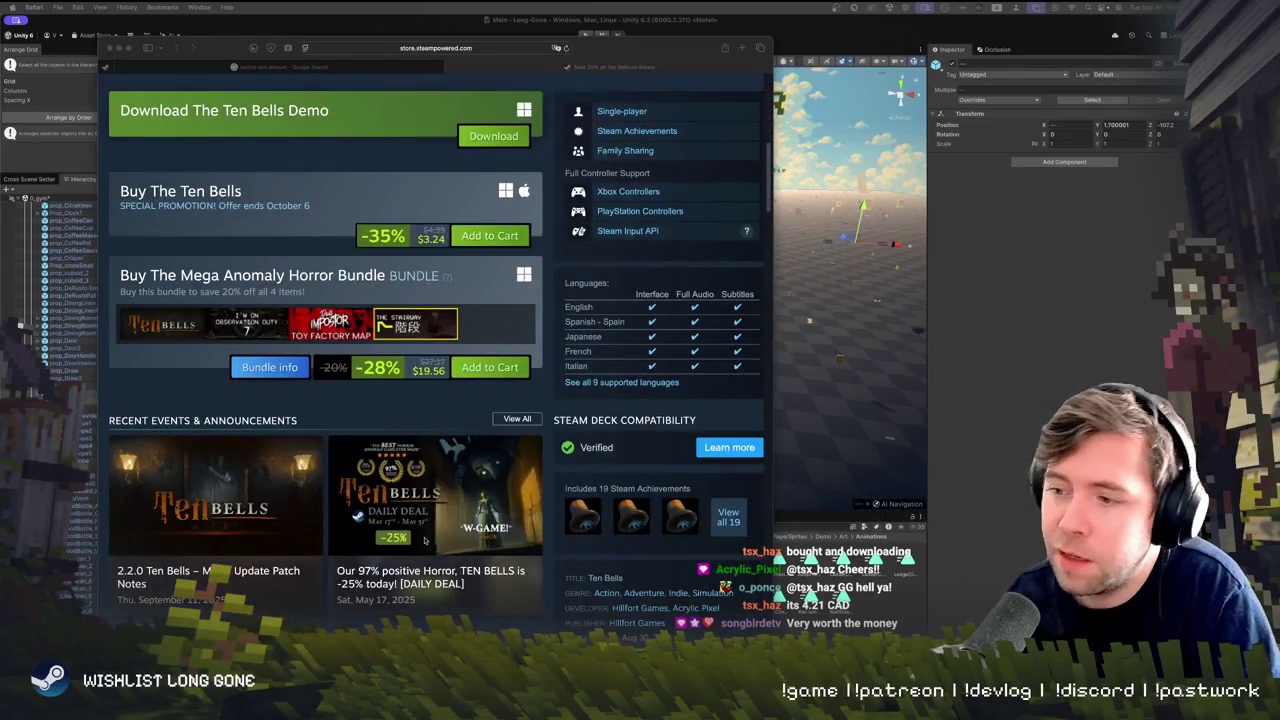
scroll(425, 540, "down", 5)
scroll(425, 540, "down", 3)
scroll(423, 537, "up", 4)
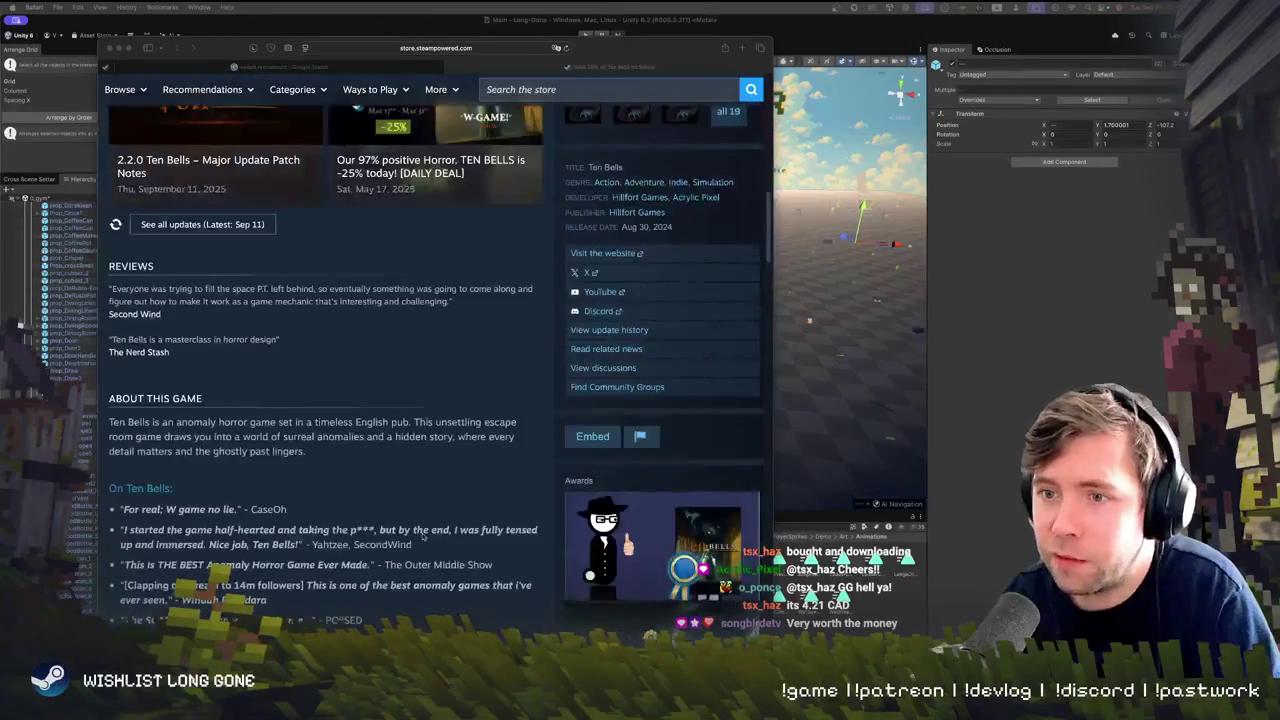
scroll(423, 537, "up", 1)
scroll(423, 537, "up", 15)
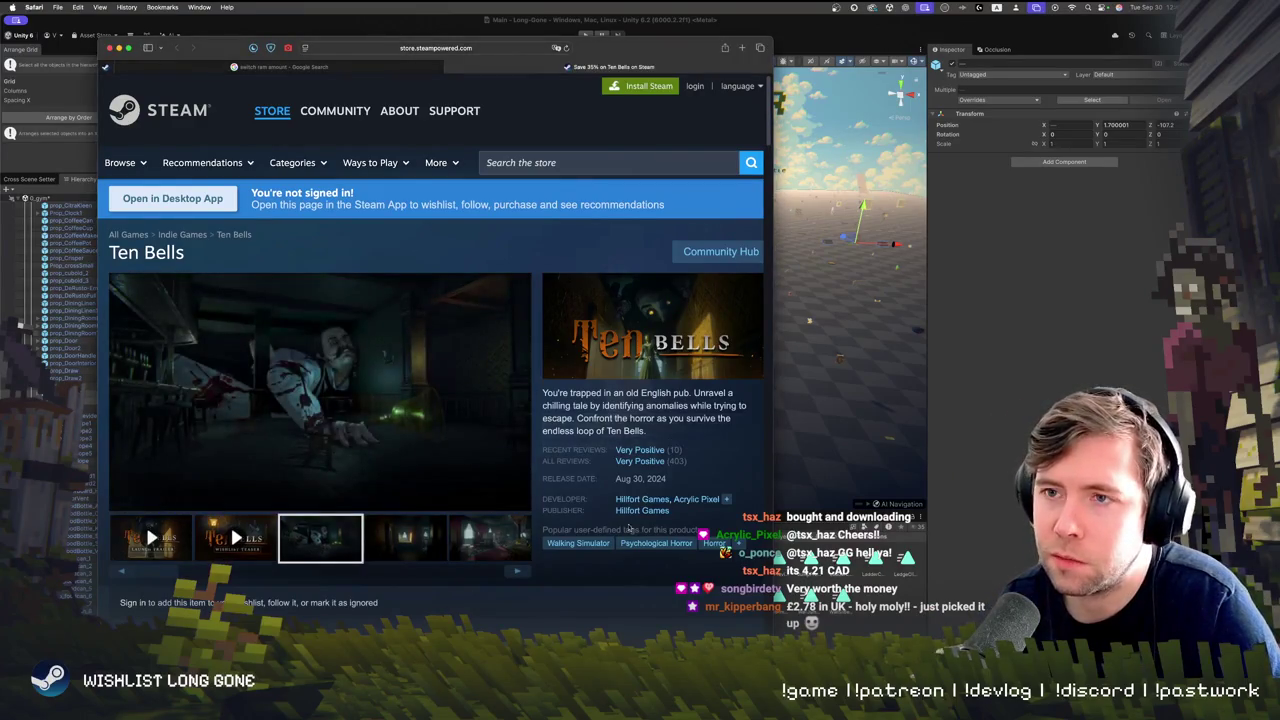
scroll(388, 548, "down", 10)
scroll(388, 507, "down", 10)
scroll(395, 495, "up", 6)
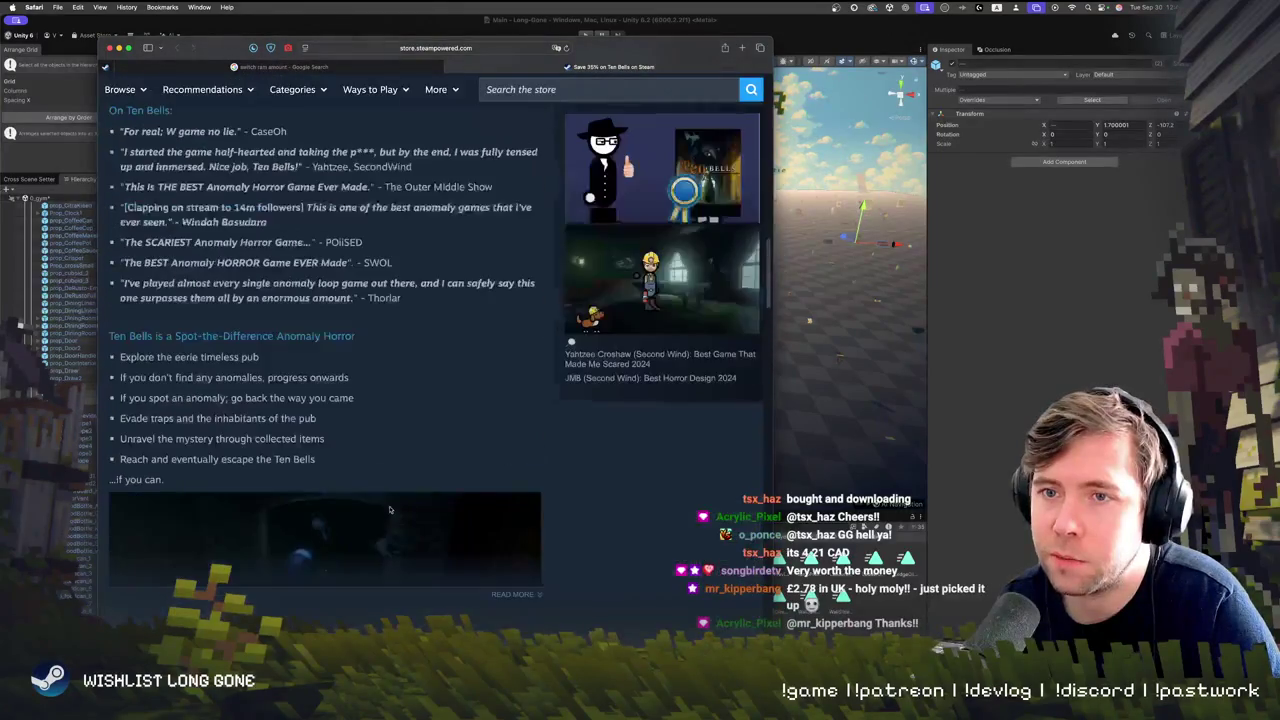
scroll(399, 490, "up", 3)
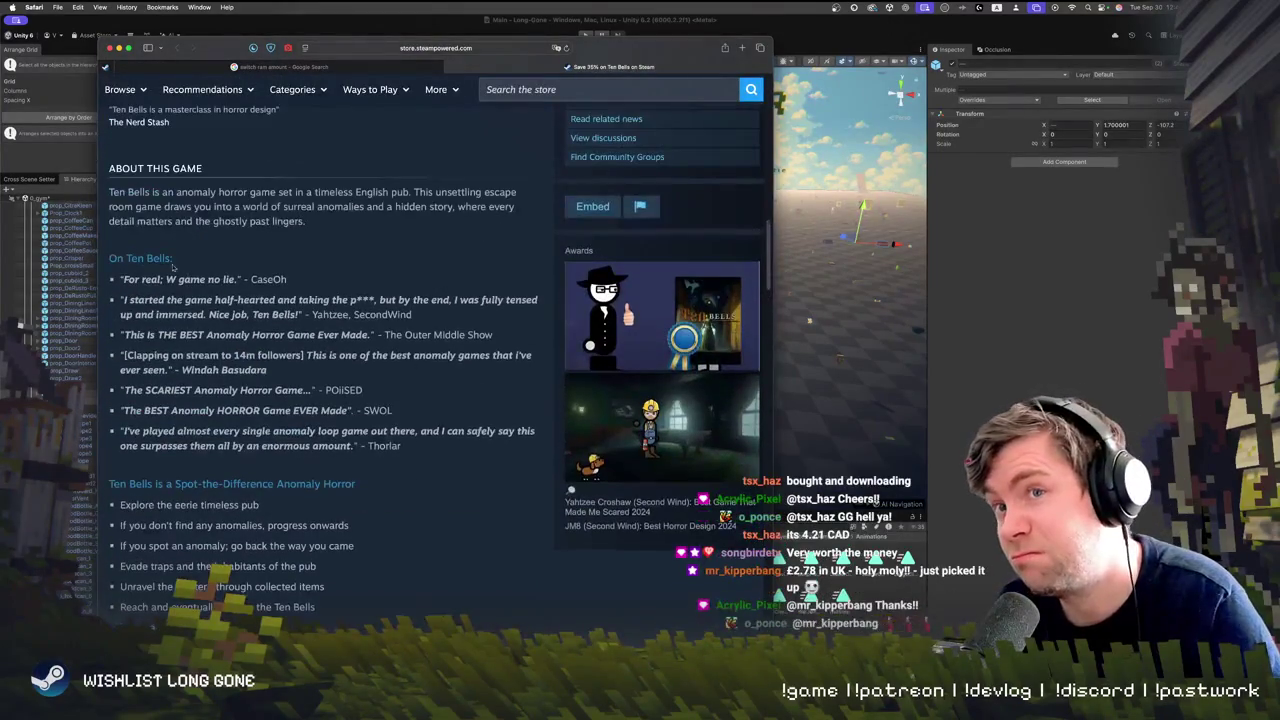
left_click_drag(134, 282, 204, 280)
left_click(240, 292)
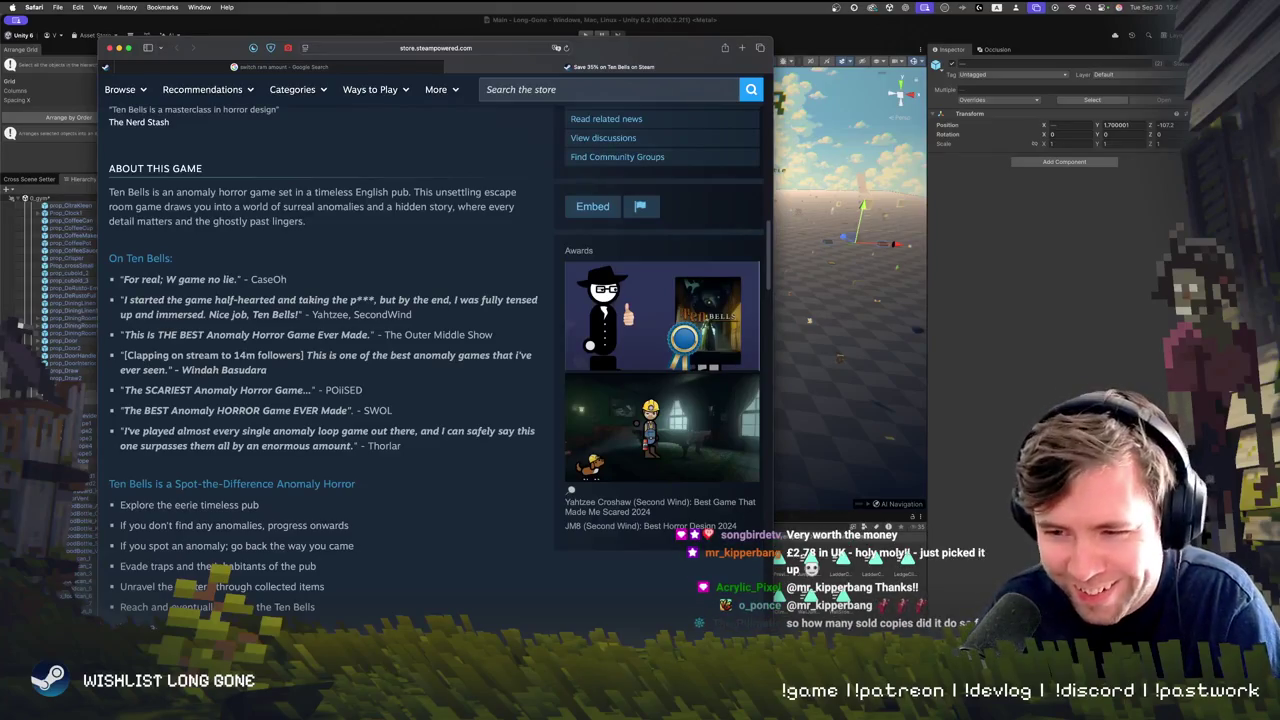
Bring Unity back in front of Safari and fly the Scene view over to the fridge props
left_click(983, 372)
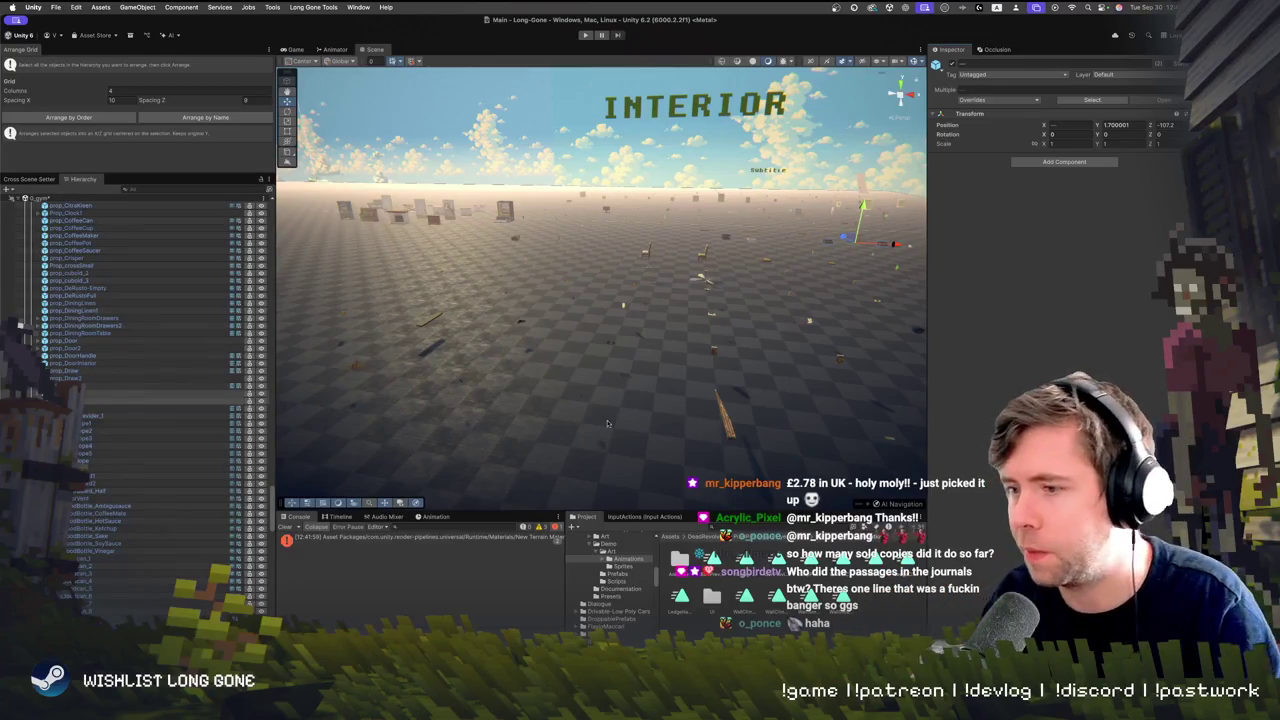
mouse_move(627, 365)
left_mouse_down()
mouse_move(640, 385)
mouse_move(697, 342)
left_mouse_up()
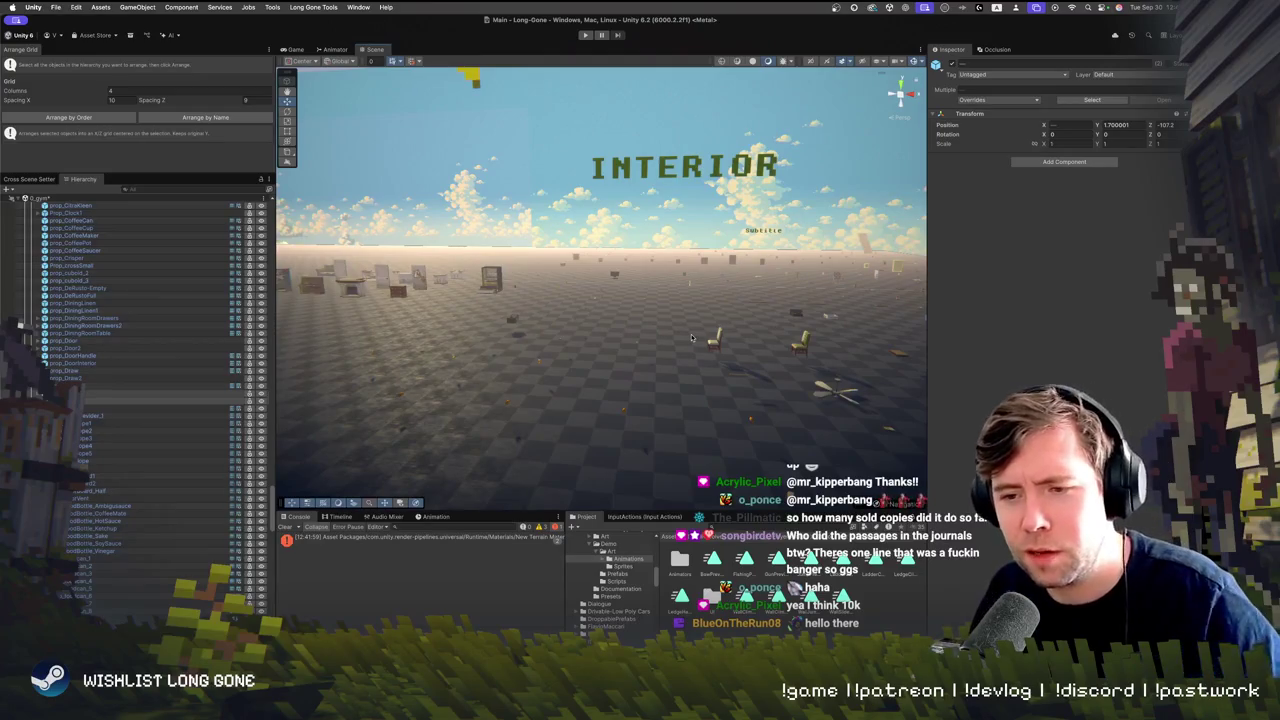
mouse_move(712, 334)
left_mouse_down()
mouse_move(713, 252)
mouse_move(702, 254)
left_mouse_up()
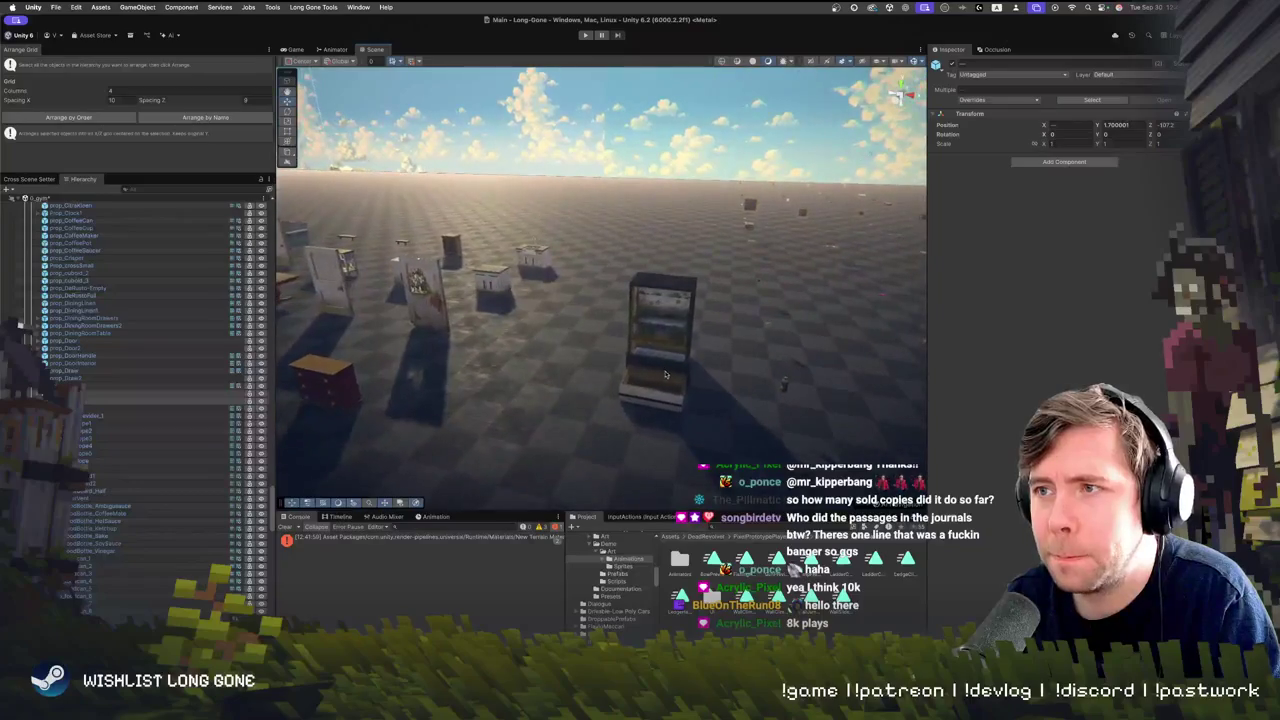
Rotate prop_Draw so the drawer faces the right way
left_click(690, 402)
key("e")
left_click_drag(690, 402, 665, 354)
key("f")
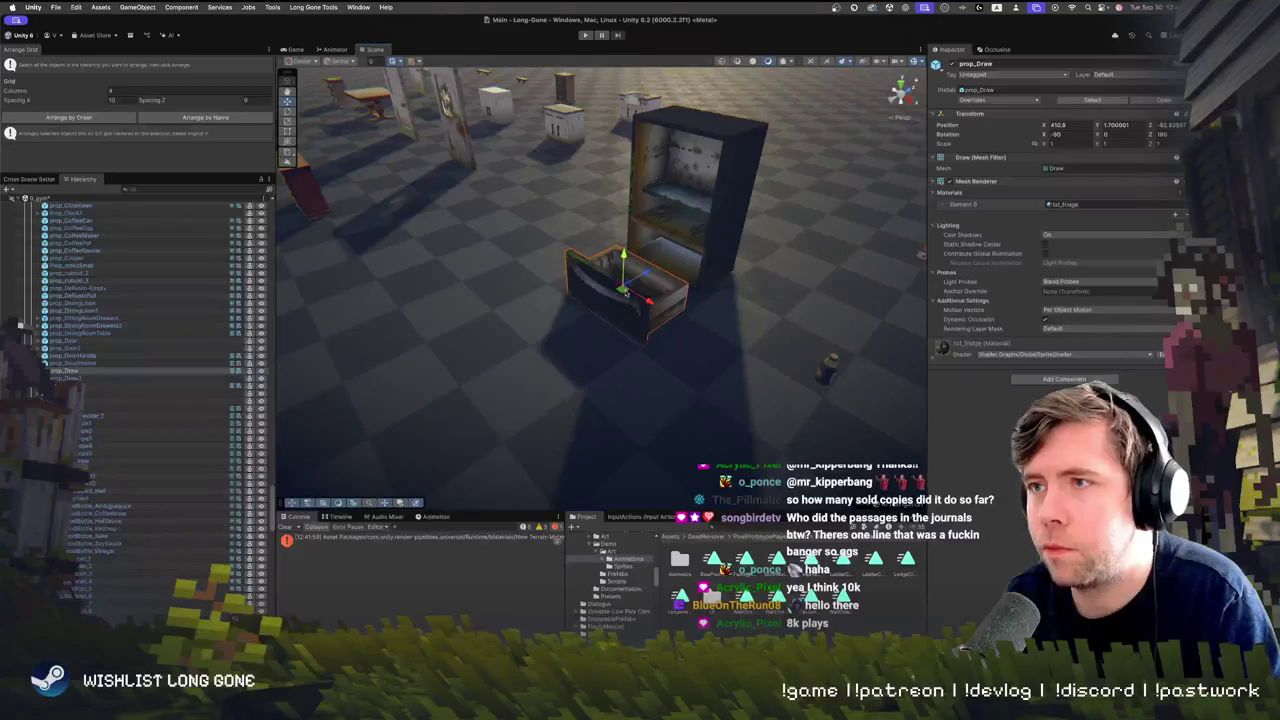
Slide prop_Draw into the bottom of the fridge cabinet, raise it slightly, and check its fit
key("w")
left_click_drag(652, 272, 678, 252)
key("f")
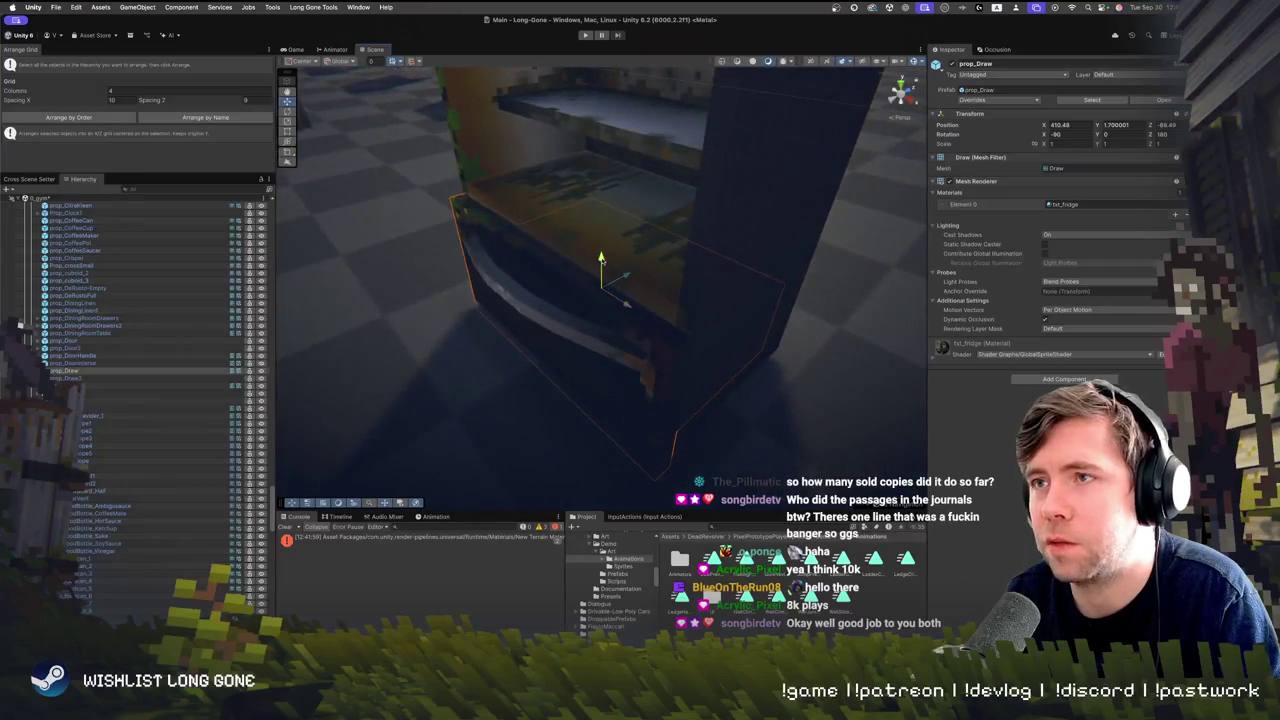
left_click_drag(601, 258, 601, 250)
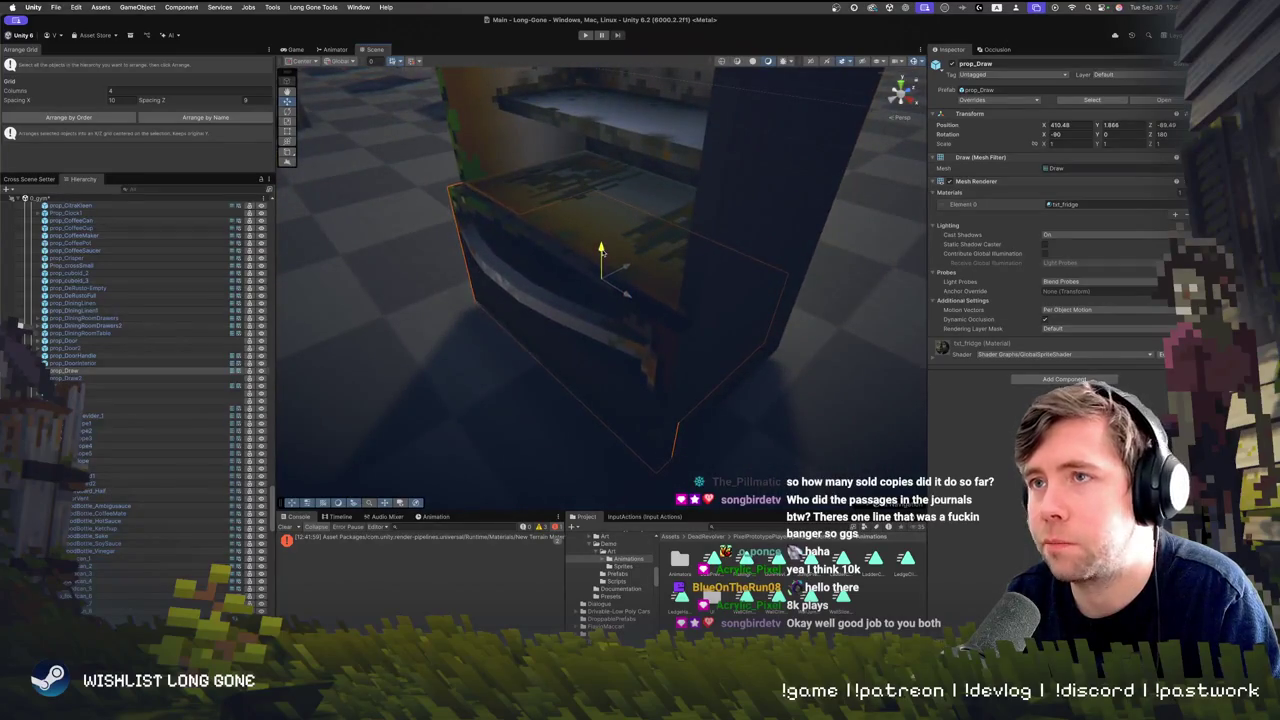
left_click_drag(616, 328, 545, 349)
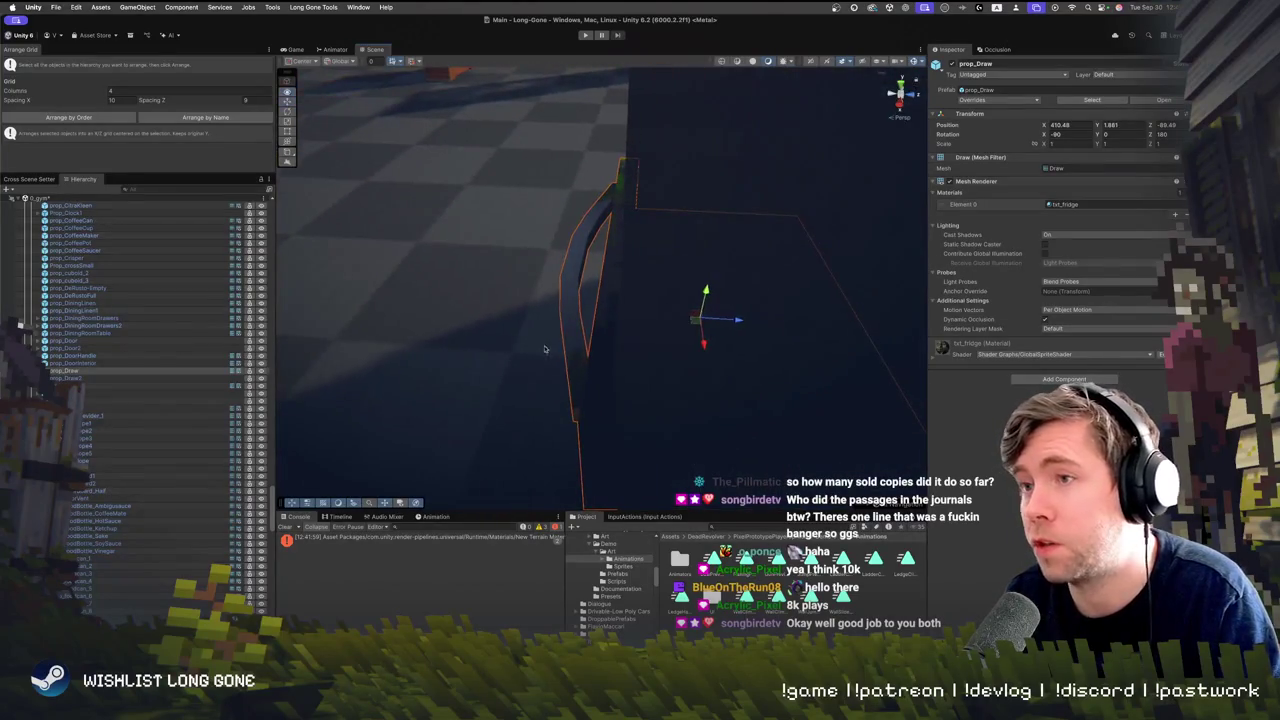
left_click_drag(708, 323, 1127, 322)
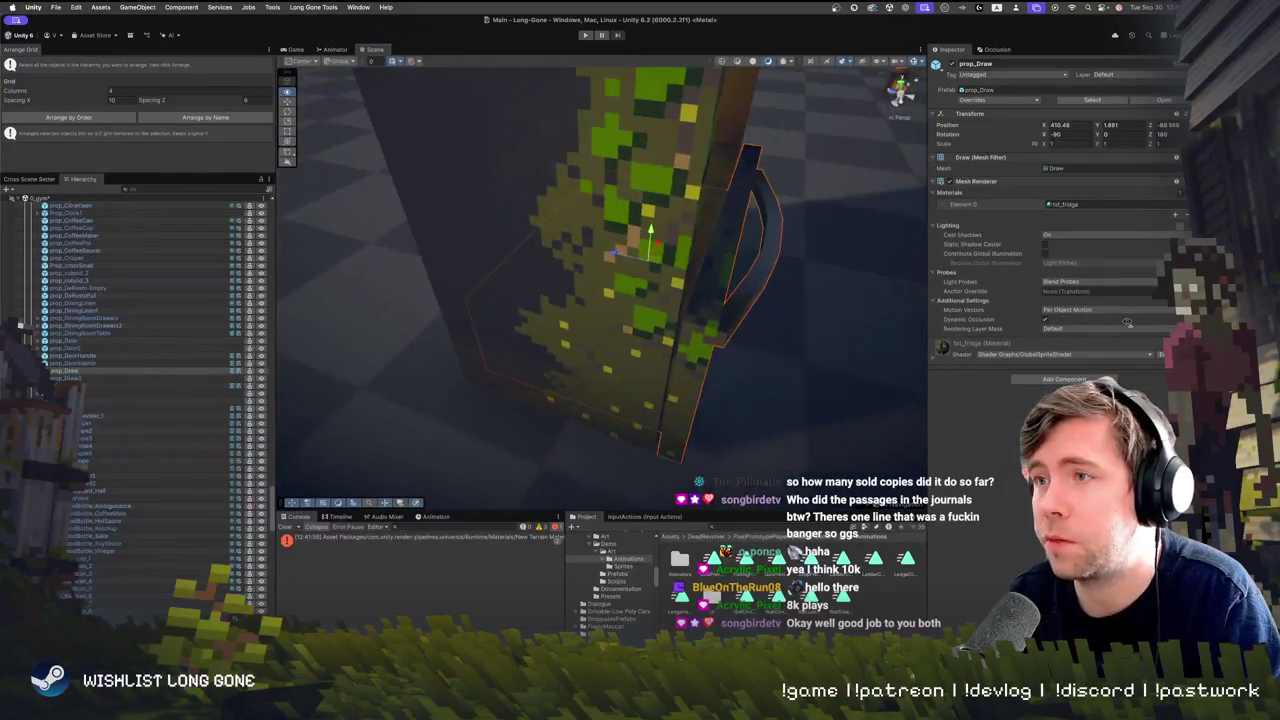
mouse_move(767, 335)
left_mouse_down()
mouse_move(508, 290)
mouse_move(490, 353)
mouse_move(639, 218)
mouse_move(548, 226)
mouse_move(516, 272)
left_mouse_up()
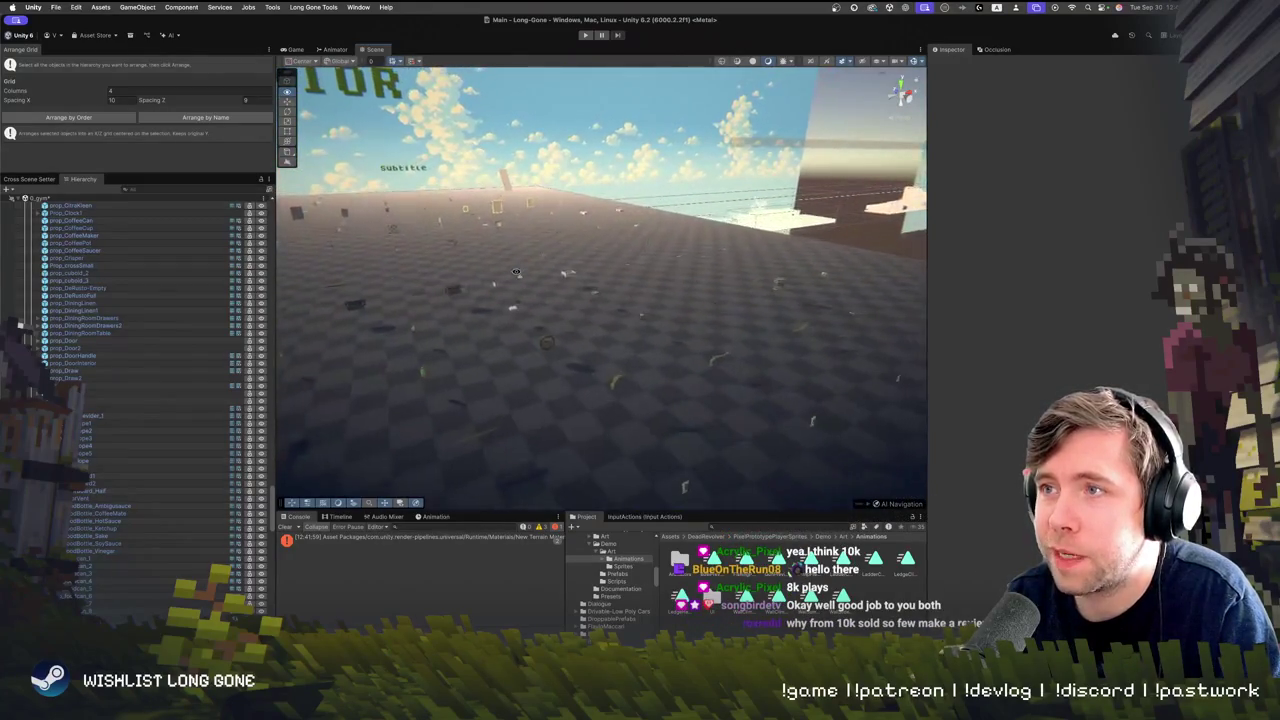
mouse_move(519, 268)
left_mouse_down()
mouse_move(803, 340)
mouse_move(522, 365)
mouse_move(417, 284)
mouse_move(704, 379)
mouse_move(824, 393)
left_mouse_up()
Move prop_Crisper into position inside the fridge
left_click(694, 373)
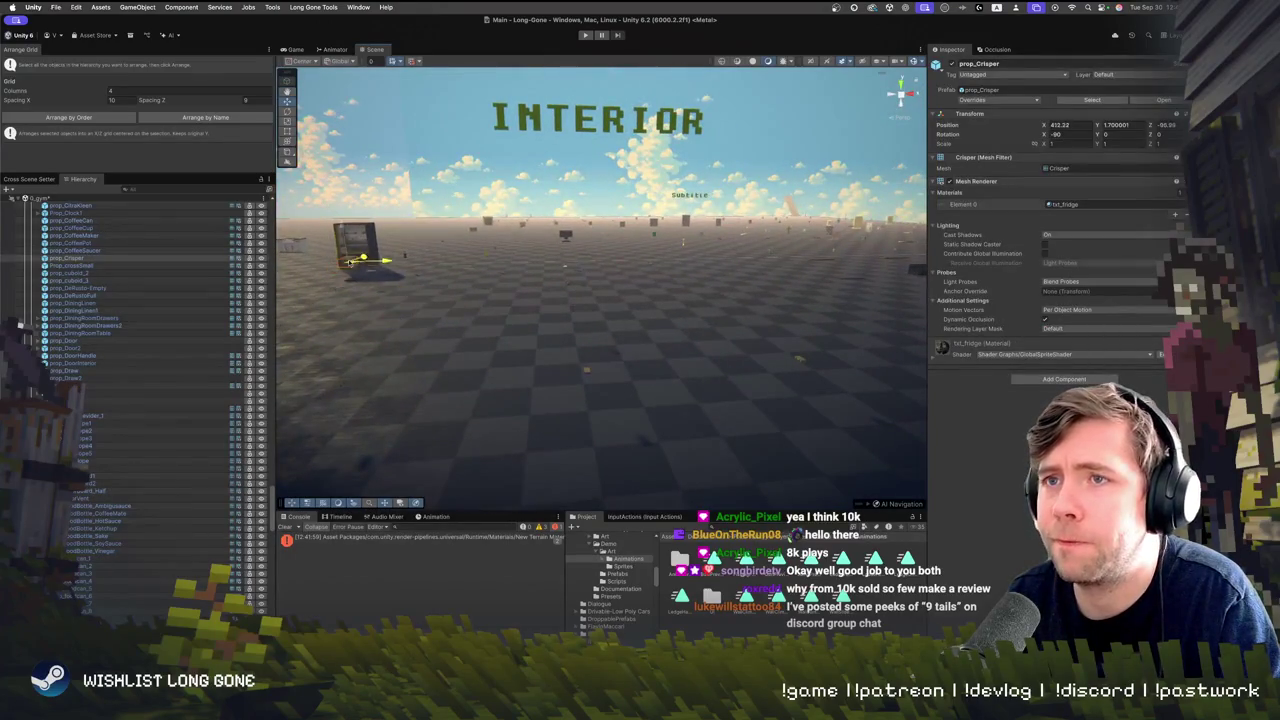
key("f")
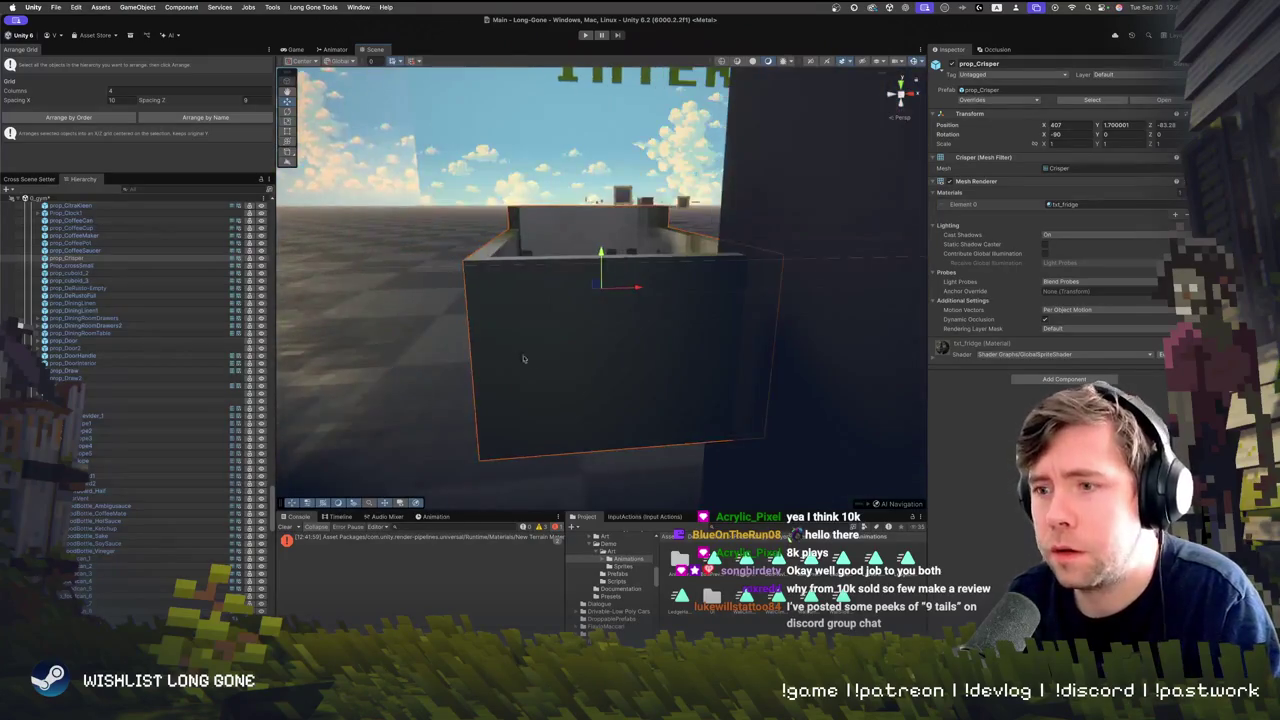
left_click_drag(676, 308, 674, 296)
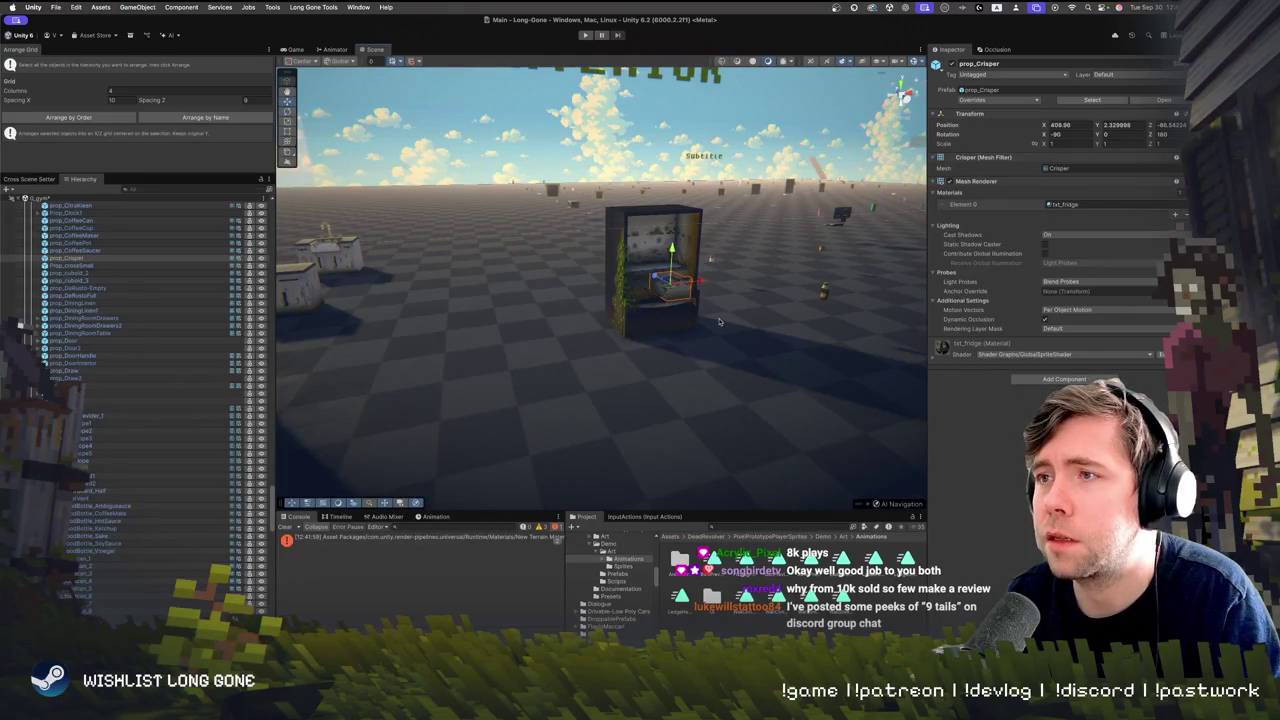
key("f")
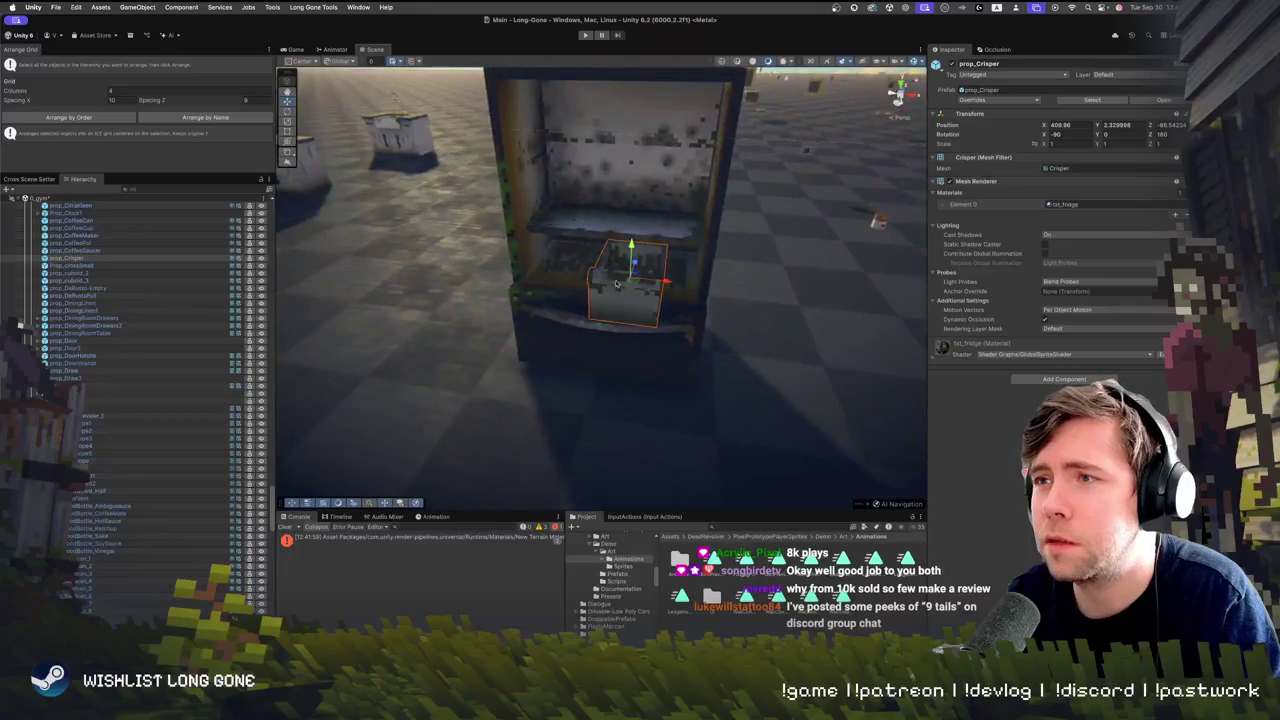
left_click_drag(574, 258, 570, 250)
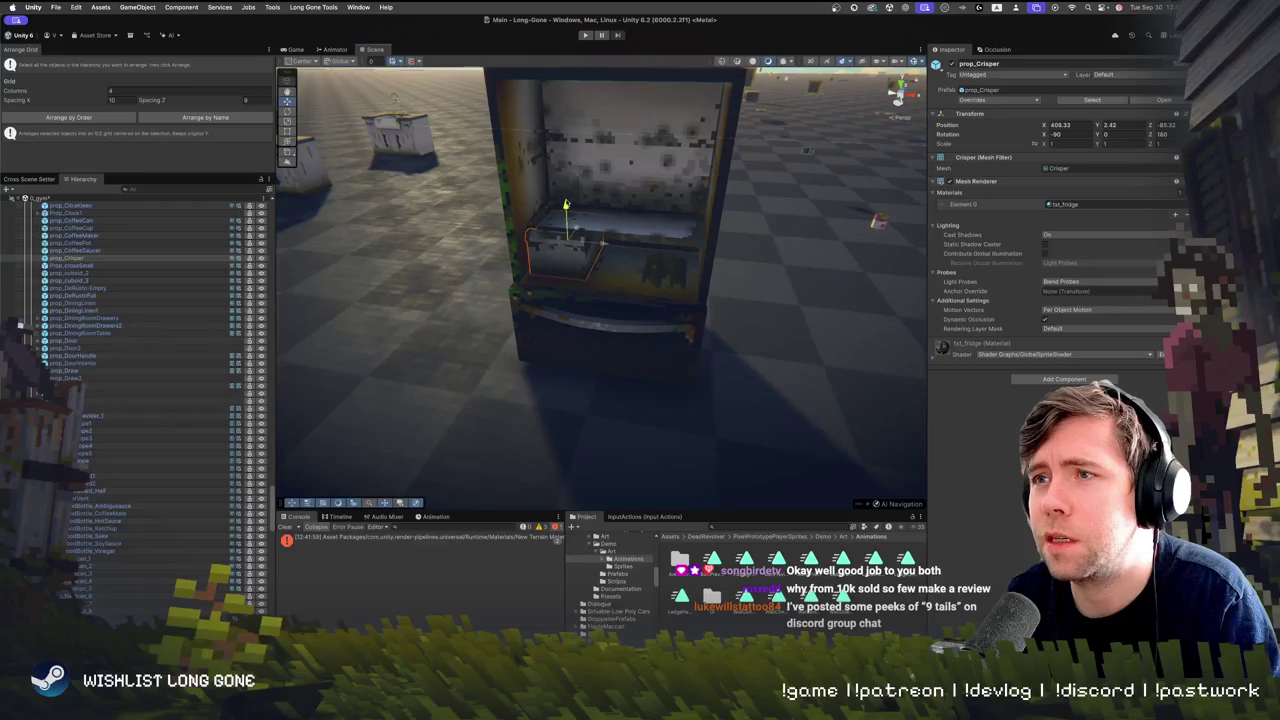
scroll(636, 216, "down", 5)
scroll(628, 275, "up", 4)
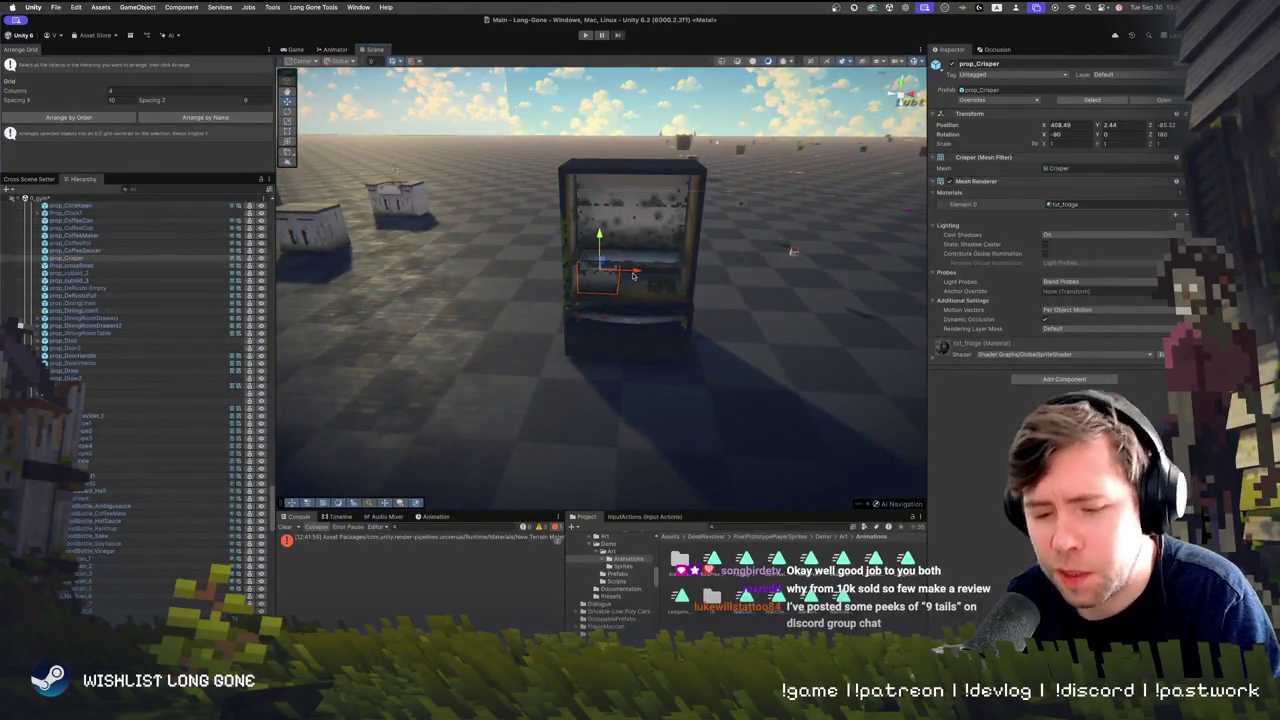
Duplicate the crisper as prop_Crisper (1) and move the copy aside
key("ctrl+d")
mouse_move(633, 276)
left_mouse_down()
mouse_move(769, 243)
mouse_move(735, 188)
left_mouse_up()
mouse_move(580, 193)
left_mouse_down()
mouse_move(854, 179)
mouse_move(429, 168)
mouse_move(436, 205)
mouse_move(368, 173)
mouse_move(443, 163)
mouse_move(571, 200)
mouse_move(703, 200)
mouse_move(878, 179)
mouse_move(880, 164)
mouse_move(657, 300)
mouse_move(849, 226)
mouse_move(637, 181)
mouse_move(588, 206)
left_mouse_up()
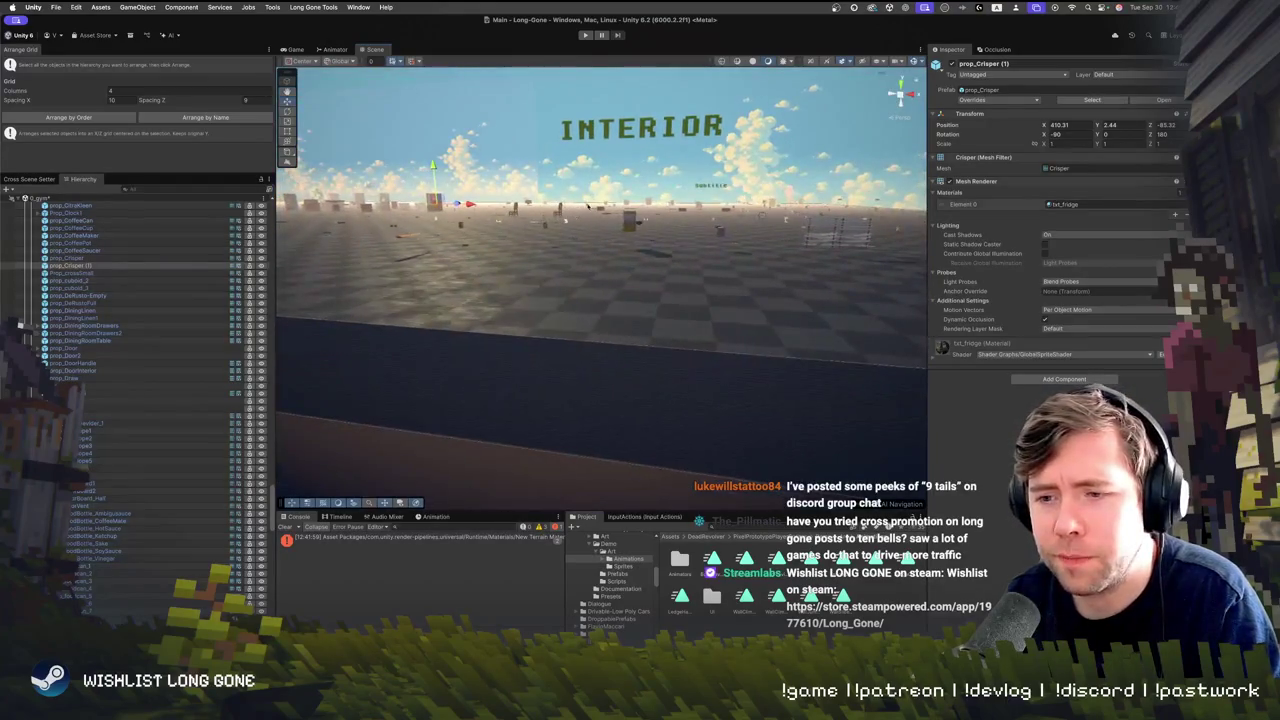
mouse_move(567, 276)
left_mouse_down()
mouse_move(543, 268)
mouse_move(367, 598)
left_mouse_up()
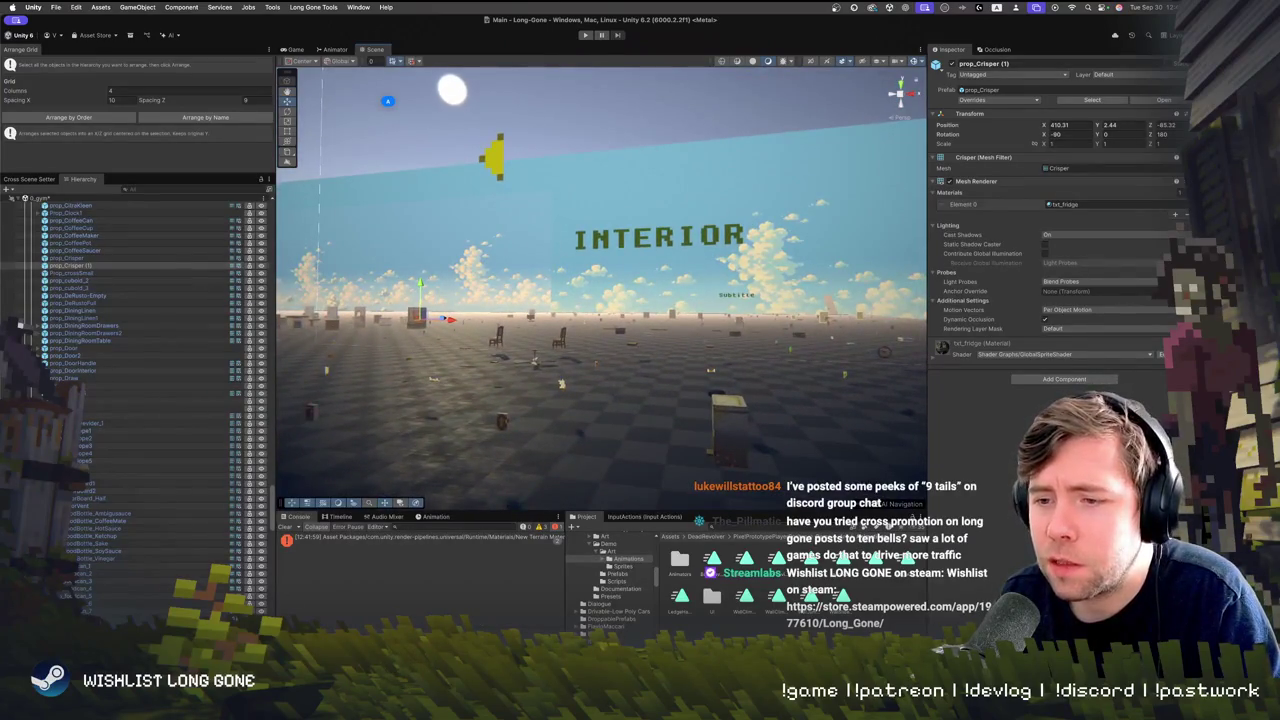
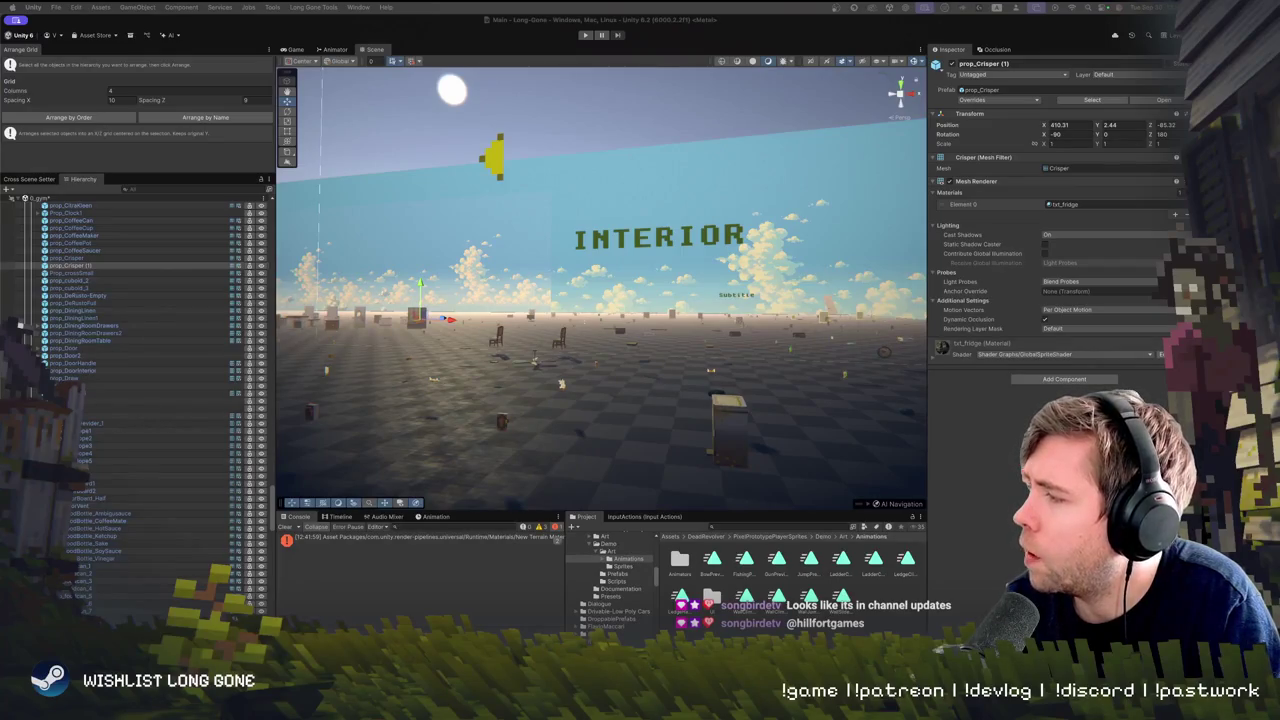
Bring Discord forward, shift its window left, and open the Hillfort Games dev-general channel
key("super+Tab")
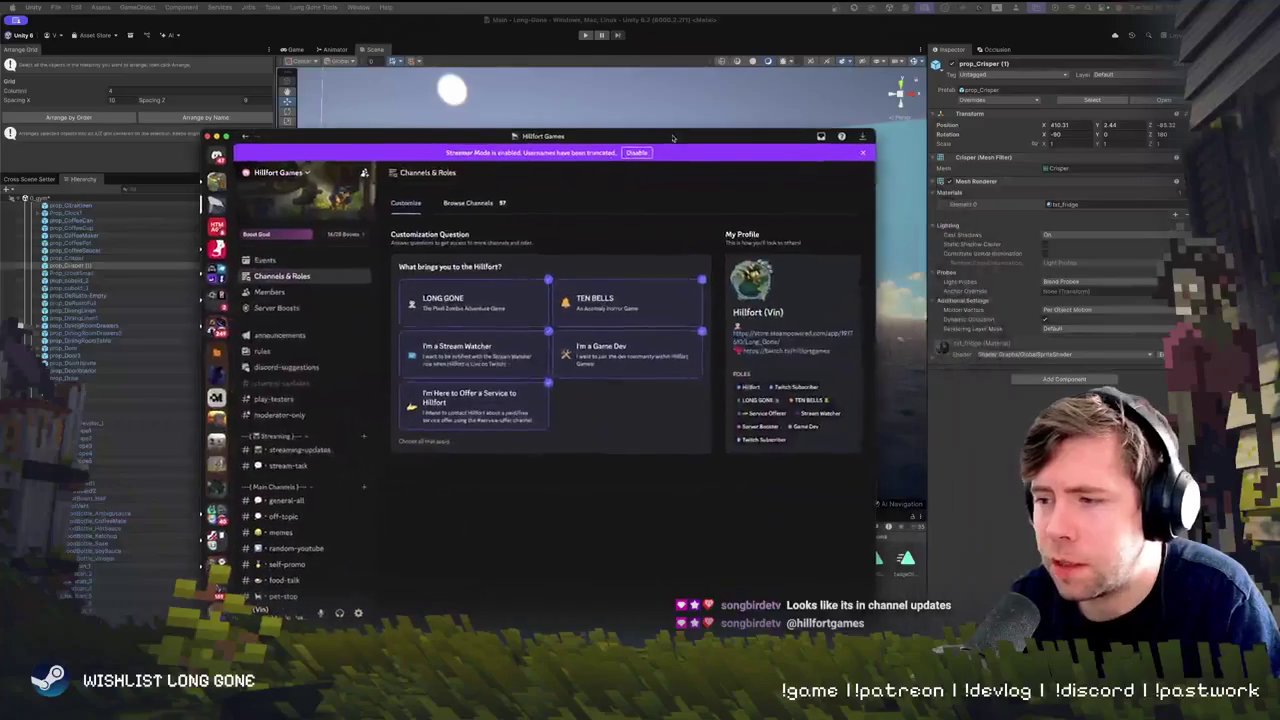
left_click_drag(815, 160, 714, 155)
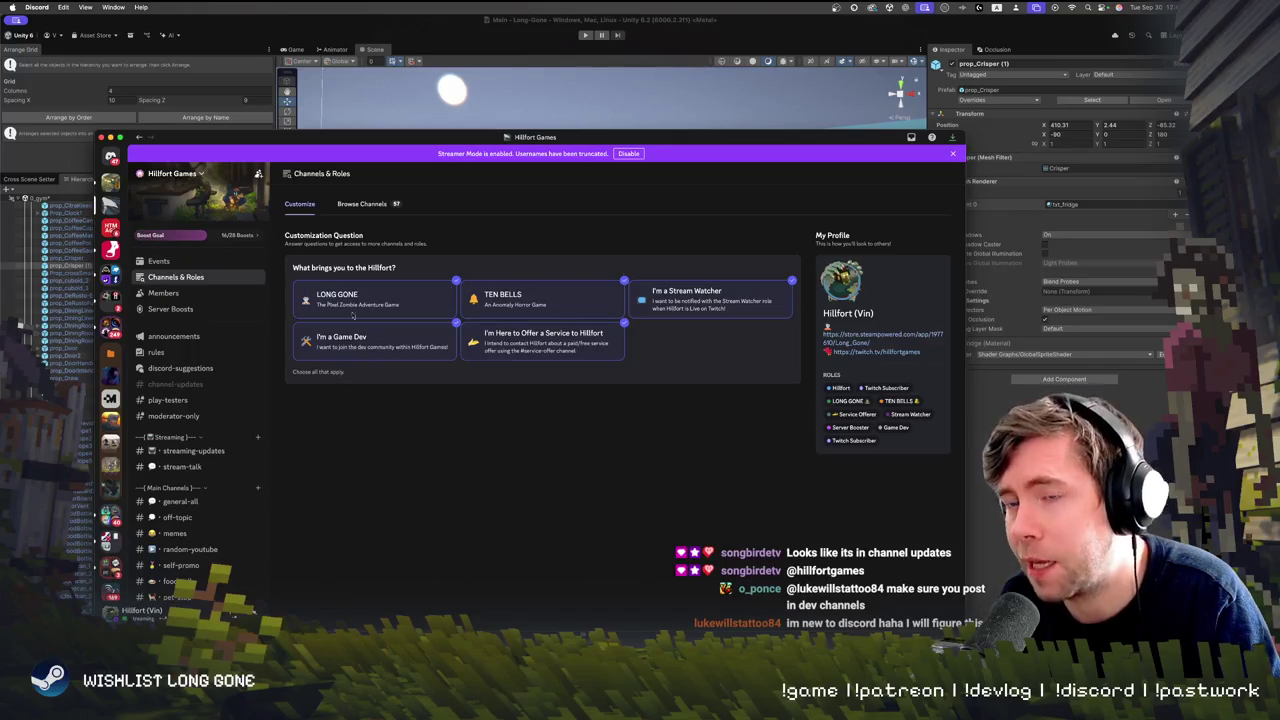
scroll(200, 350, "down", 10)
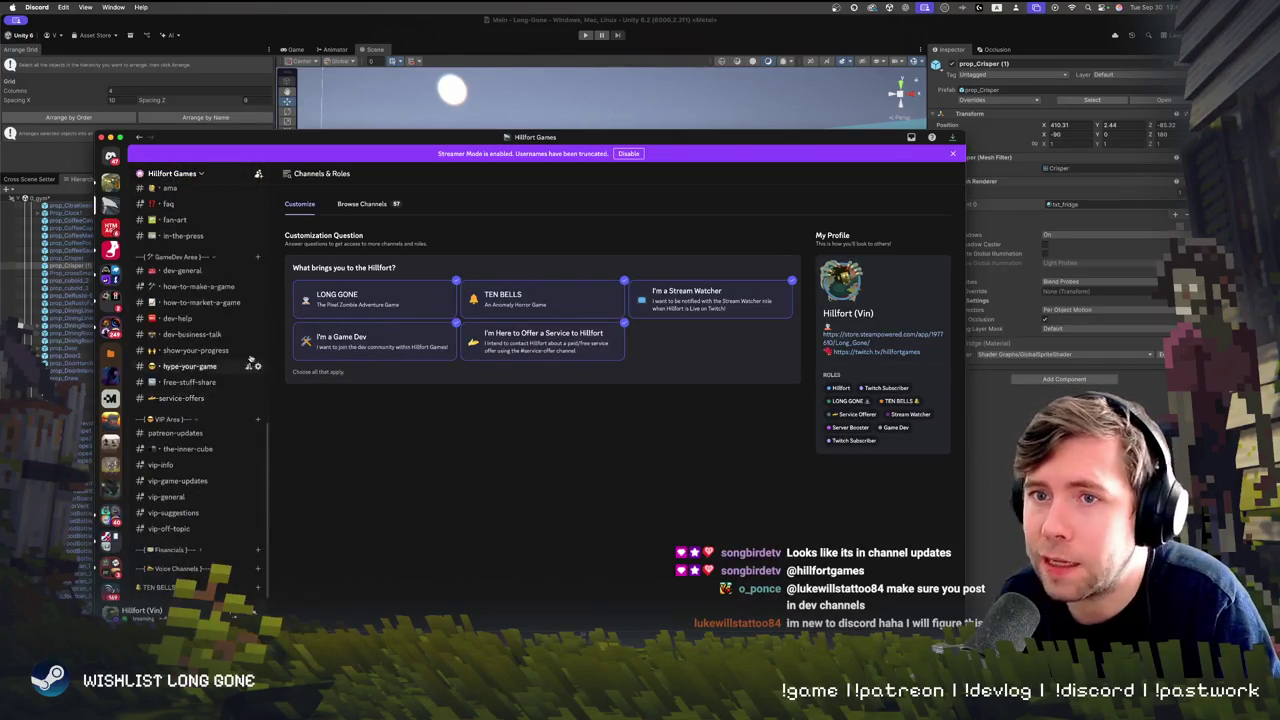
scroll(187, 382, "up", 1)
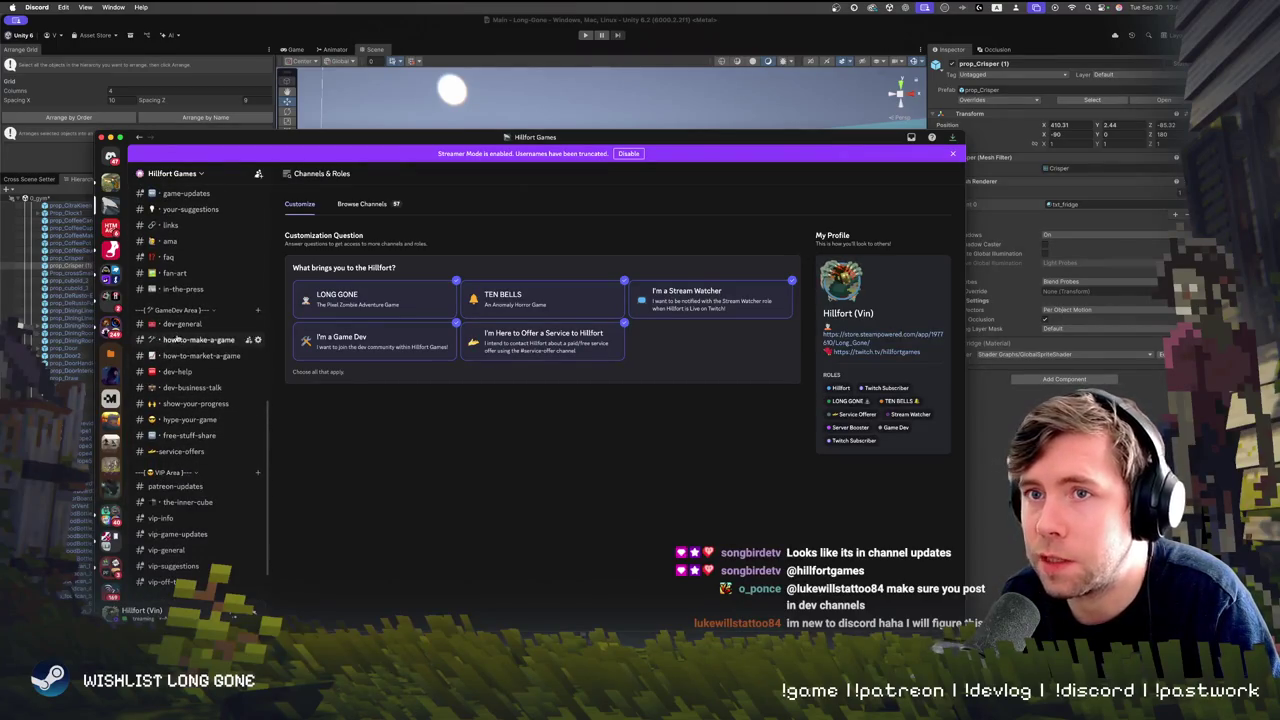
left_click(183, 324)
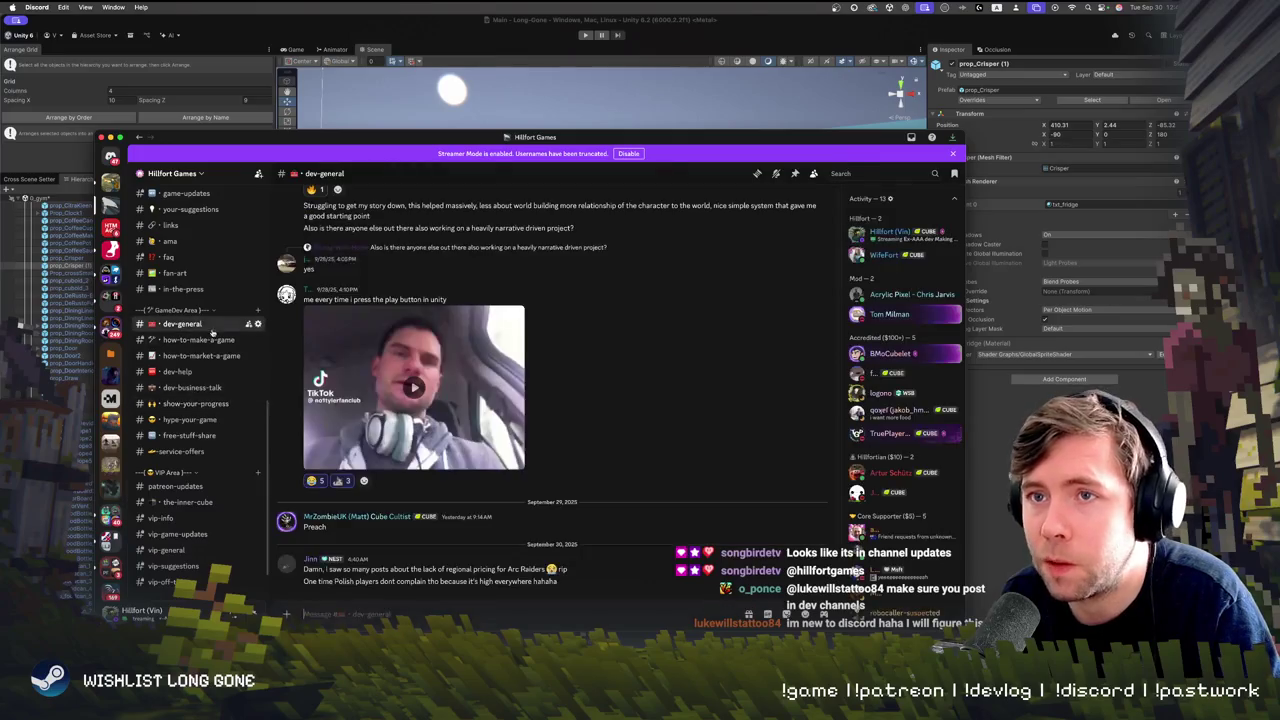
Open show-your-progress and view the posted gameplay screenshot full size, then close it
left_click(209, 403)
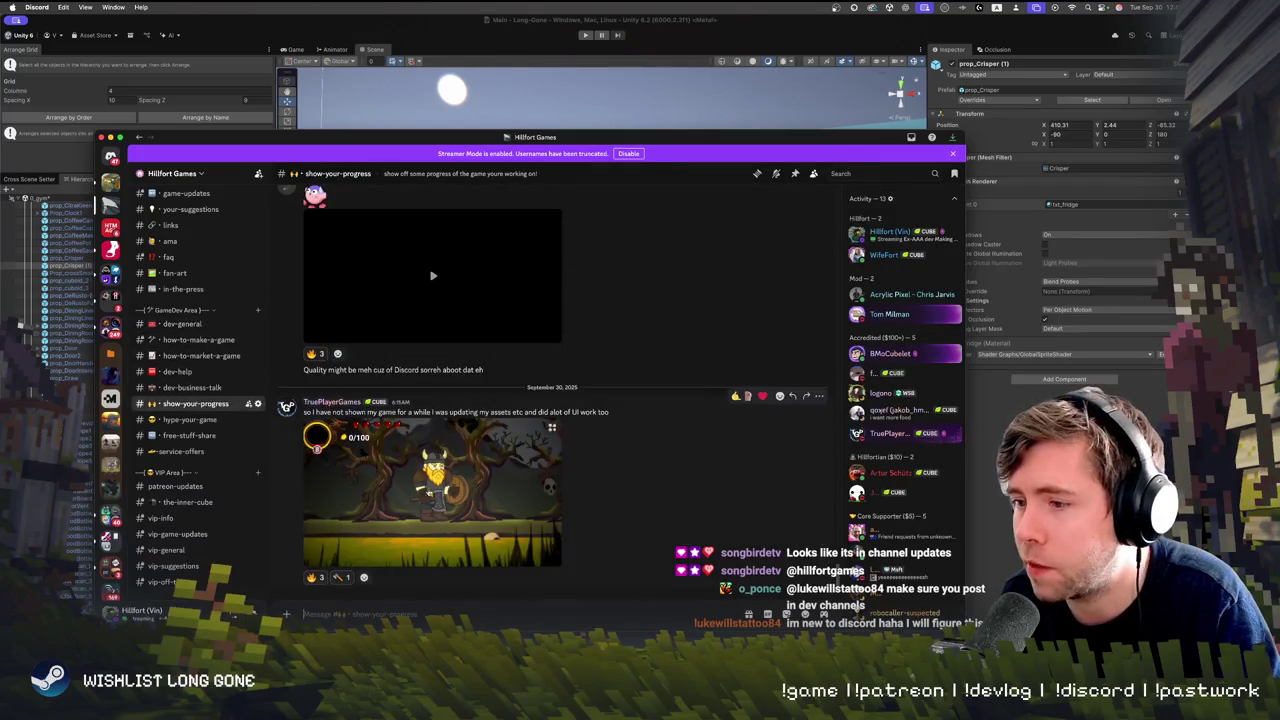
left_click(344, 485)
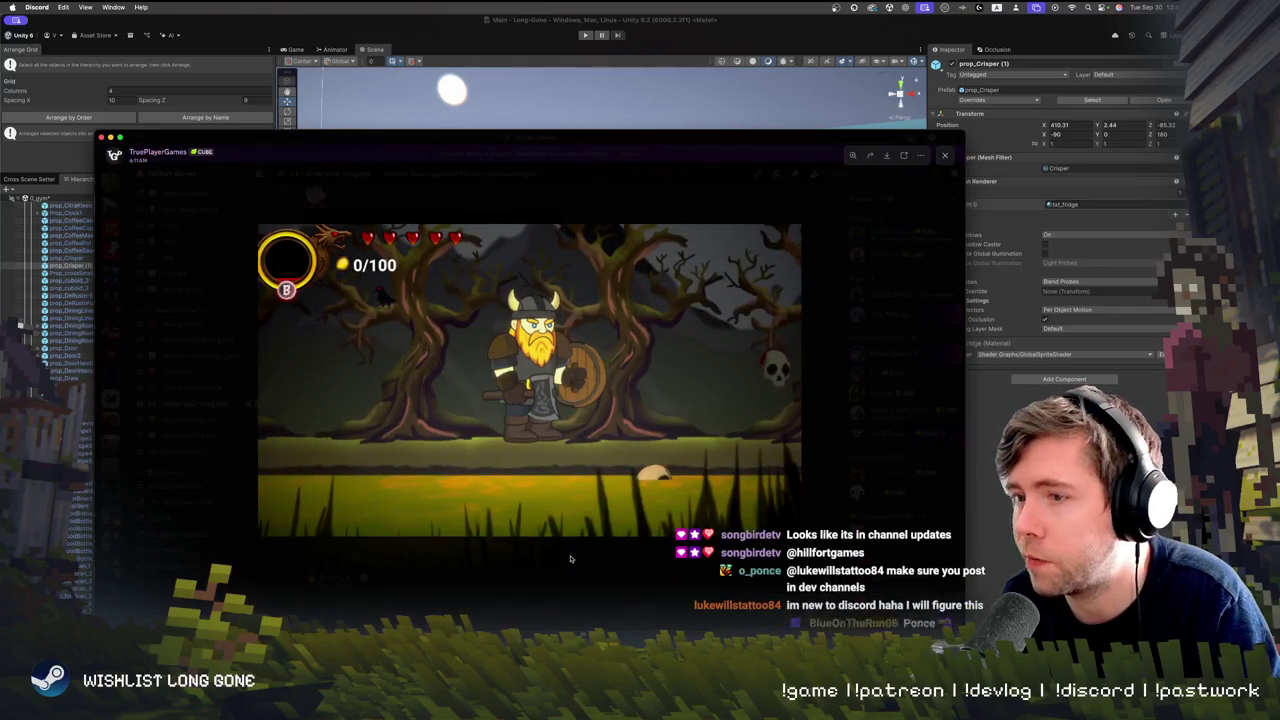
key("Escape")
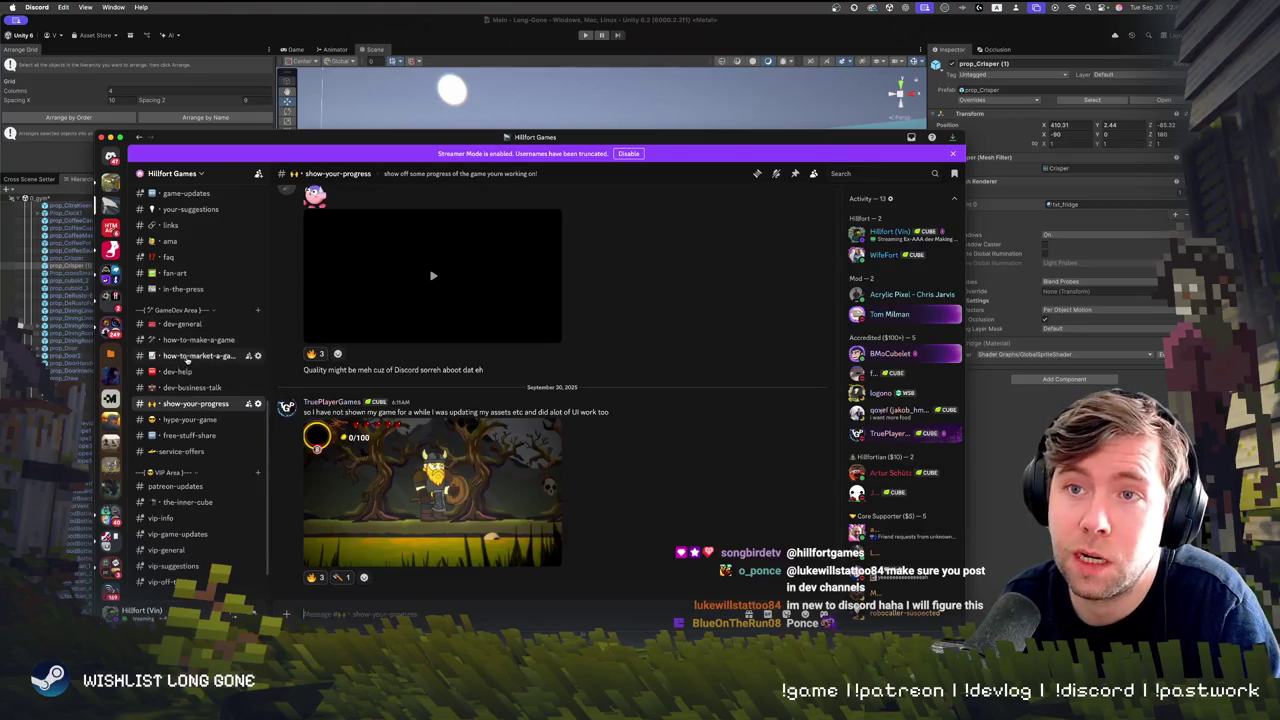
Browse the dev-help channel, then move on to channel-updates
left_click(200, 370)
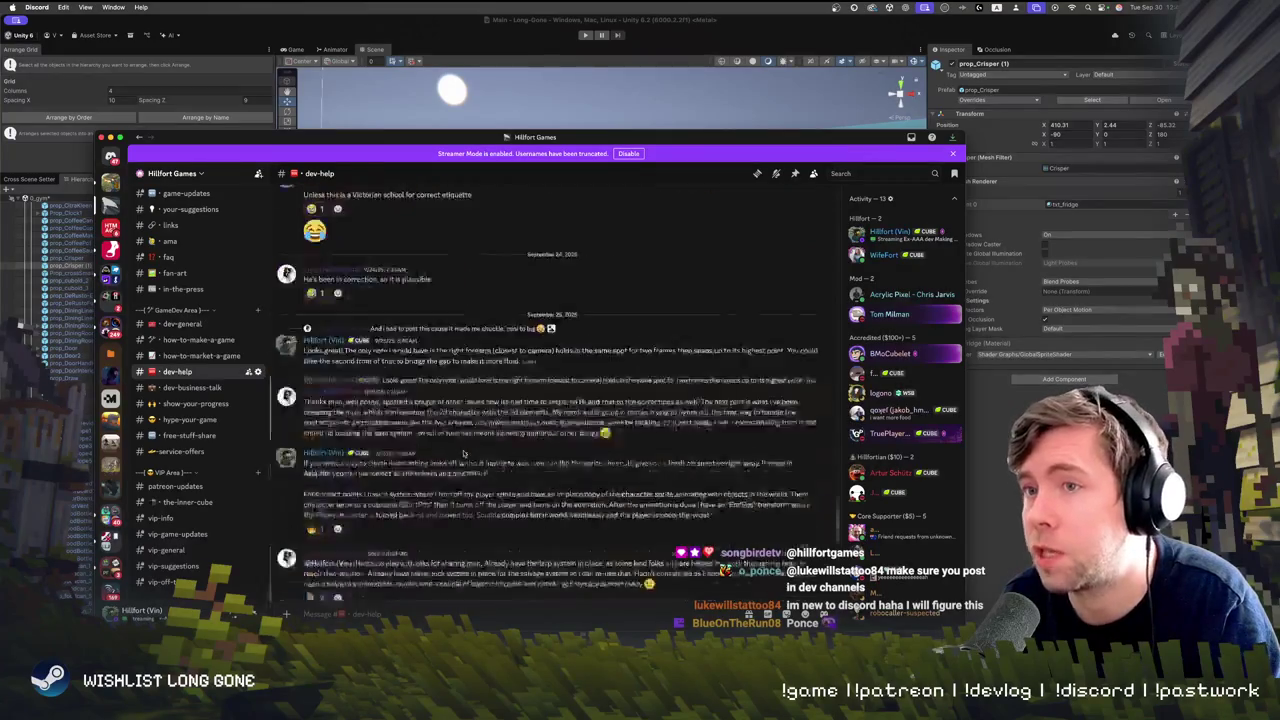
scroll(463, 453, "up", 5)
scroll(463, 453, "down", 5)
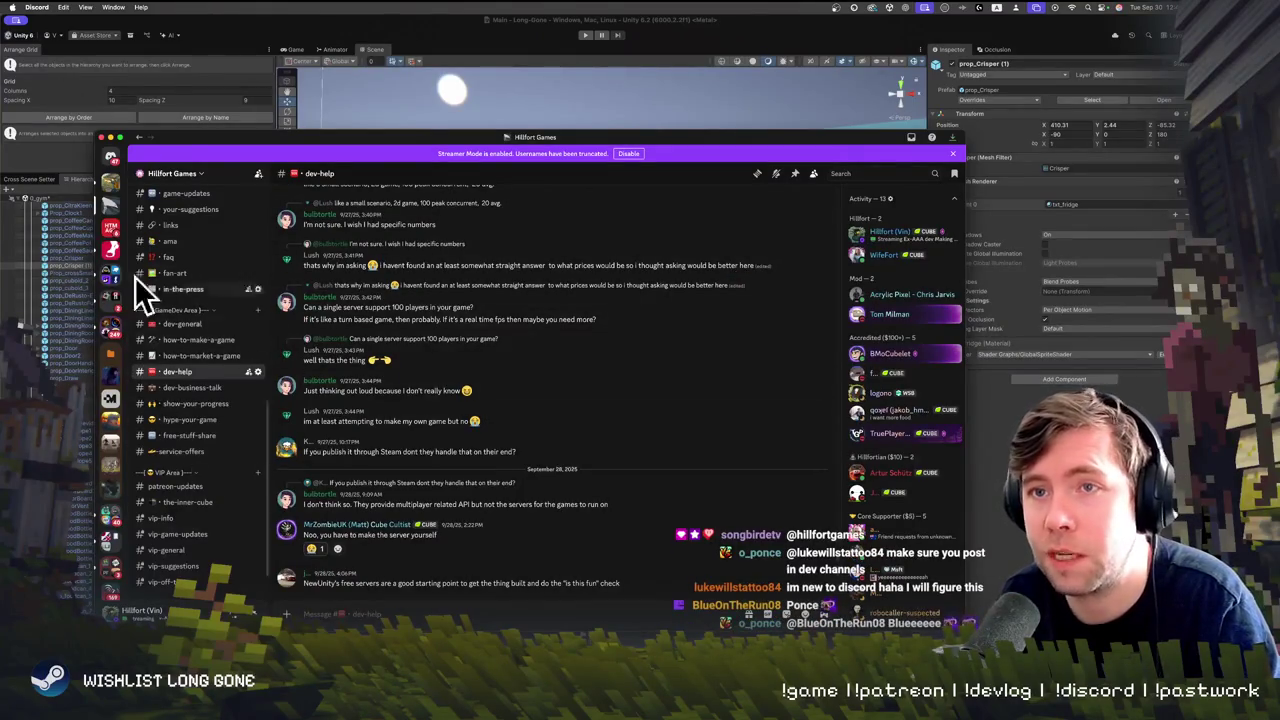
scroll(190, 342, "up", 5)
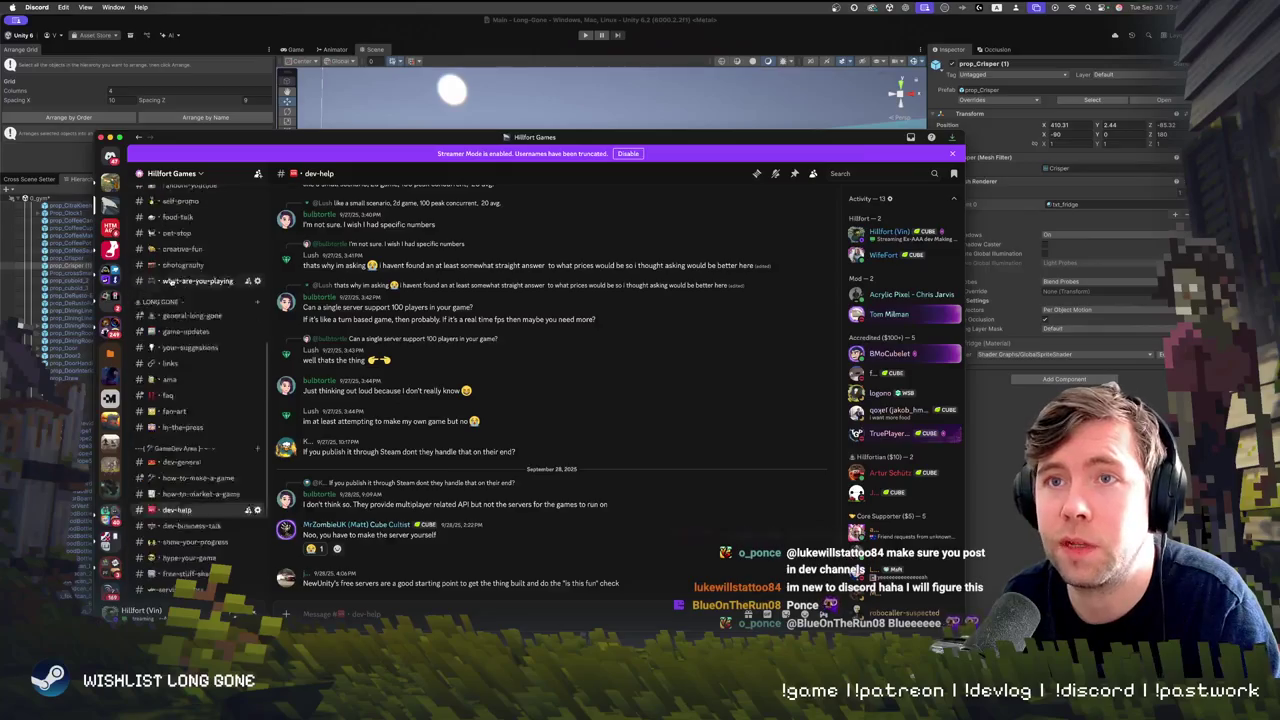
scroll(190, 342, "down", 1)
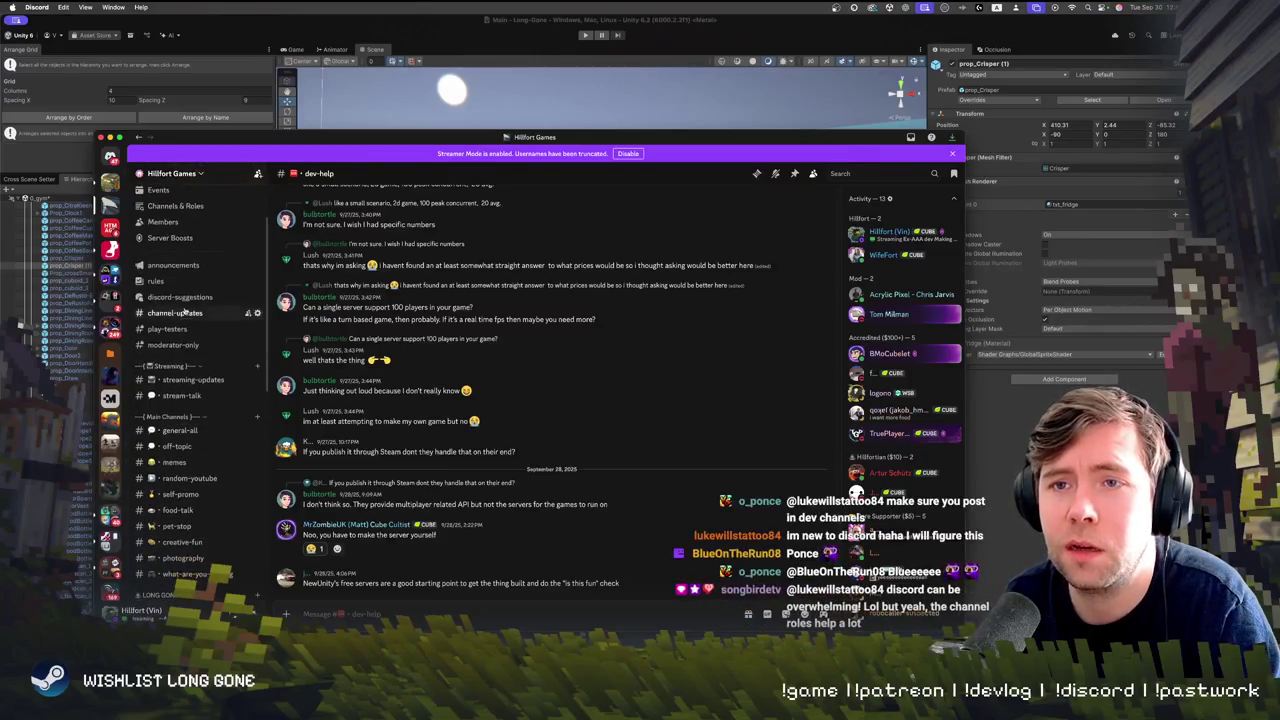
left_click(180, 313)
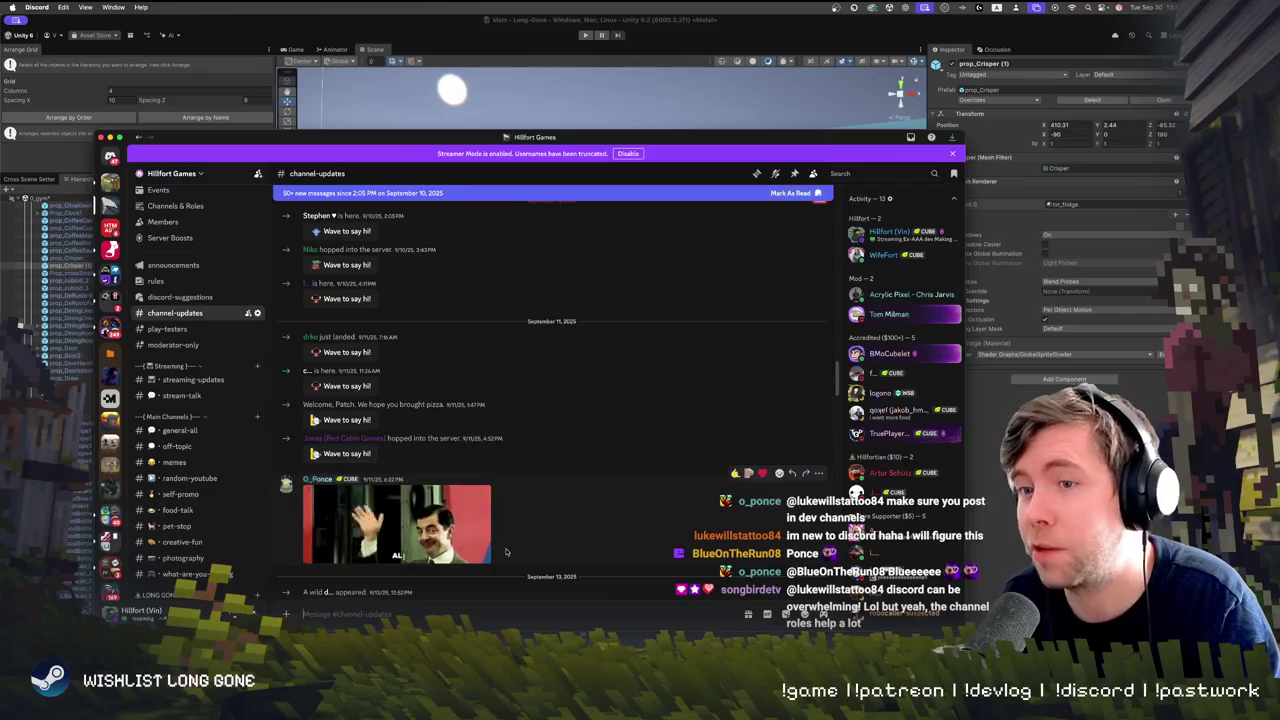
Scroll to the newest channel-updates messages and open the gameplay video full size
scroll(450, 400, "down", 5)
left_click(390, 385)
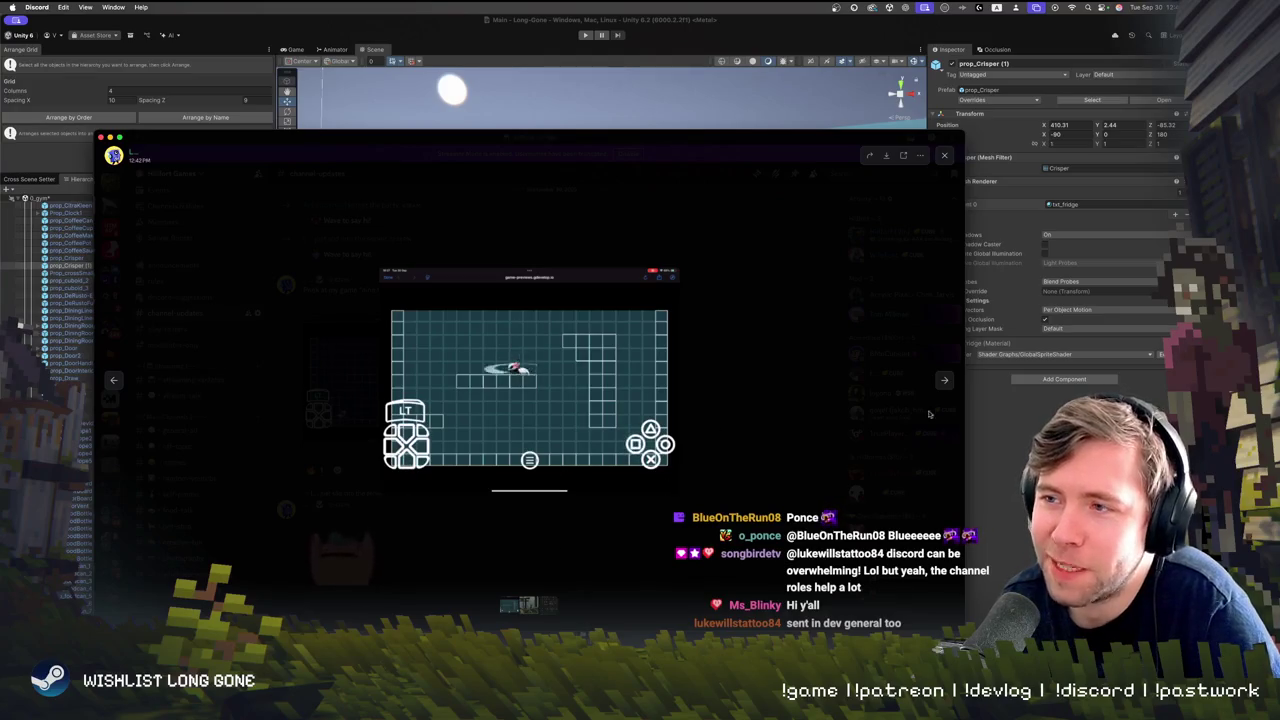
Page to the forest pixel-art attachment, glance at the sprite sheet, and return
left_click(940, 381)
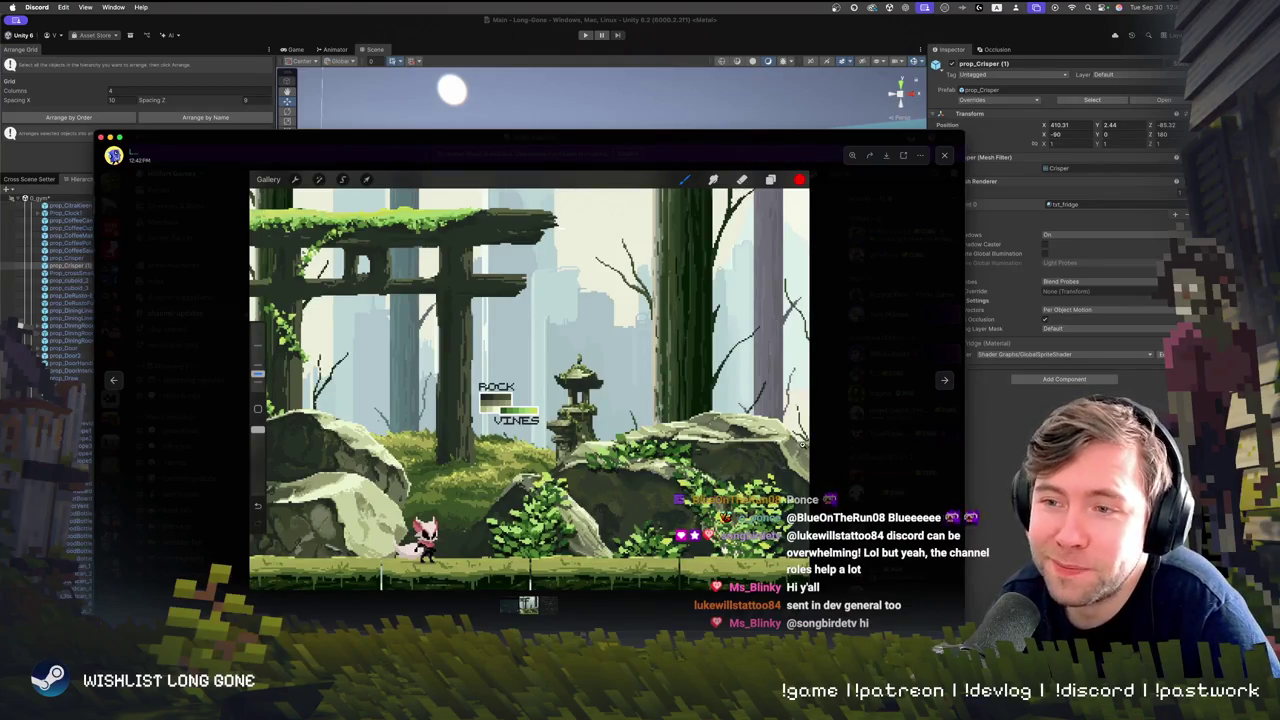
key("Right")
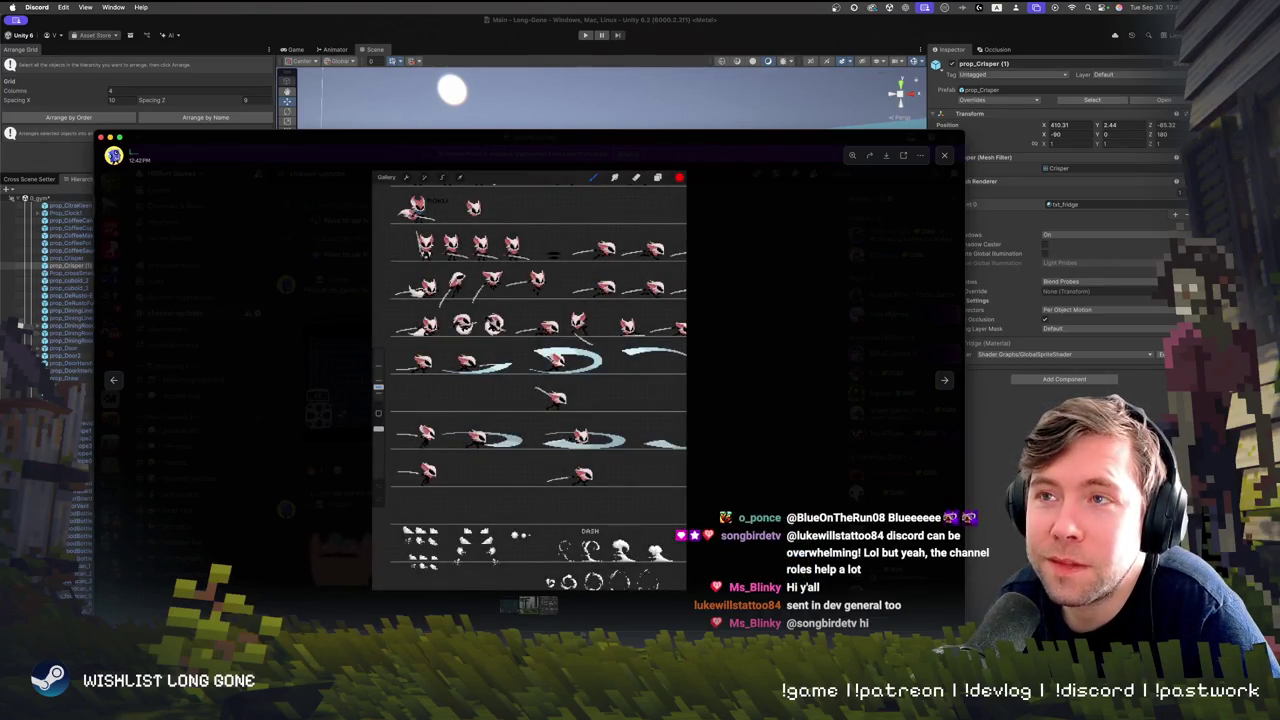
key("Left")
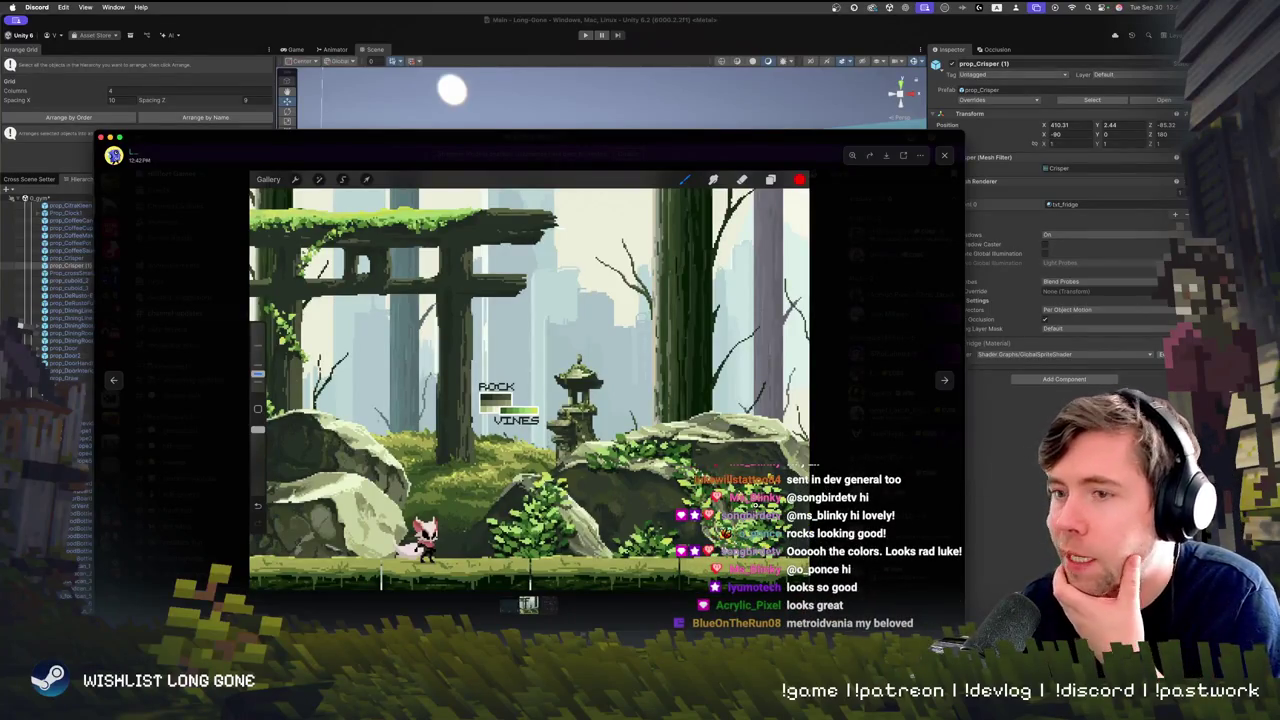
Zoom into the forest scene's lower-left and its stone lantern, zooming back out each time
left_click(300, 531)
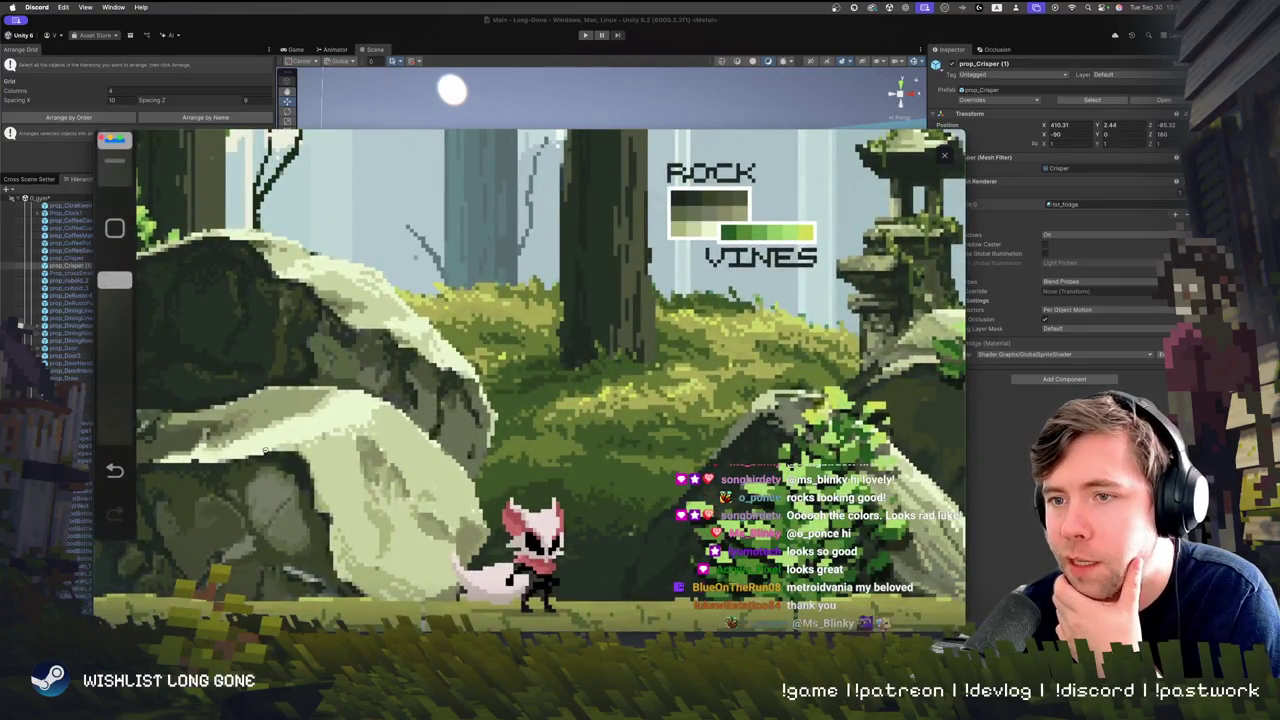
left_click(406, 500)
left_click(614, 446)
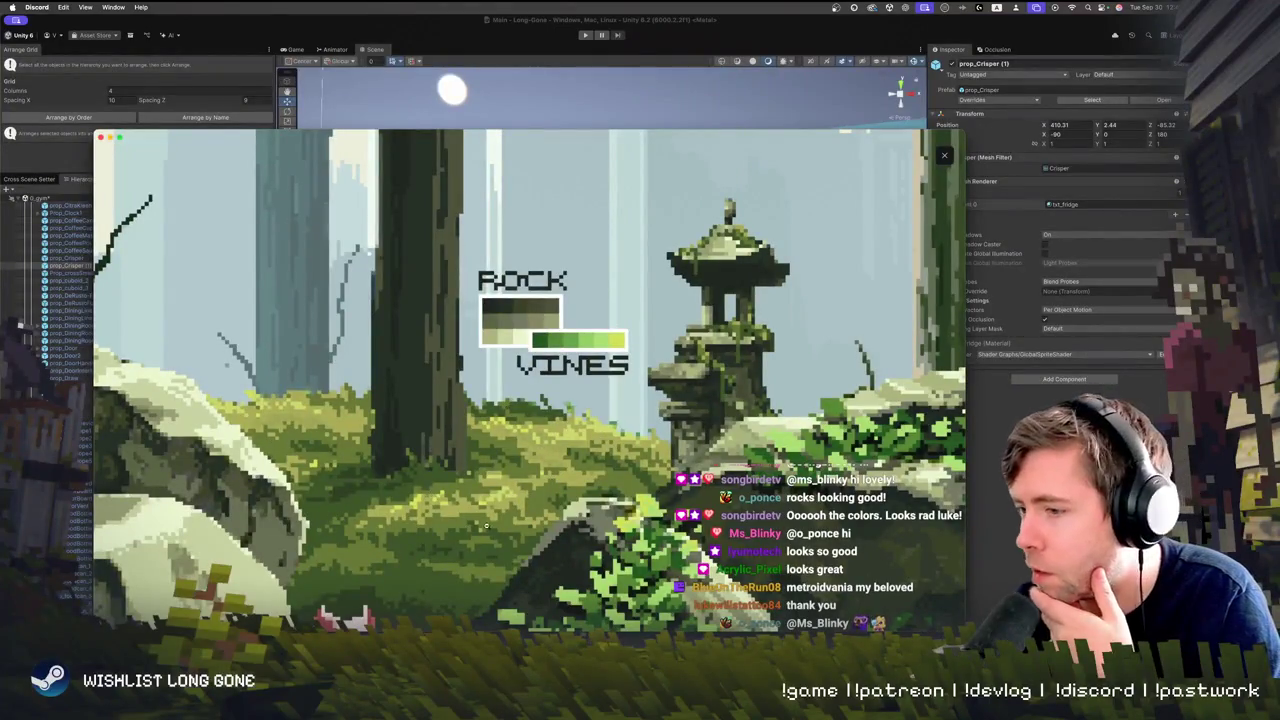
left_click(484, 440)
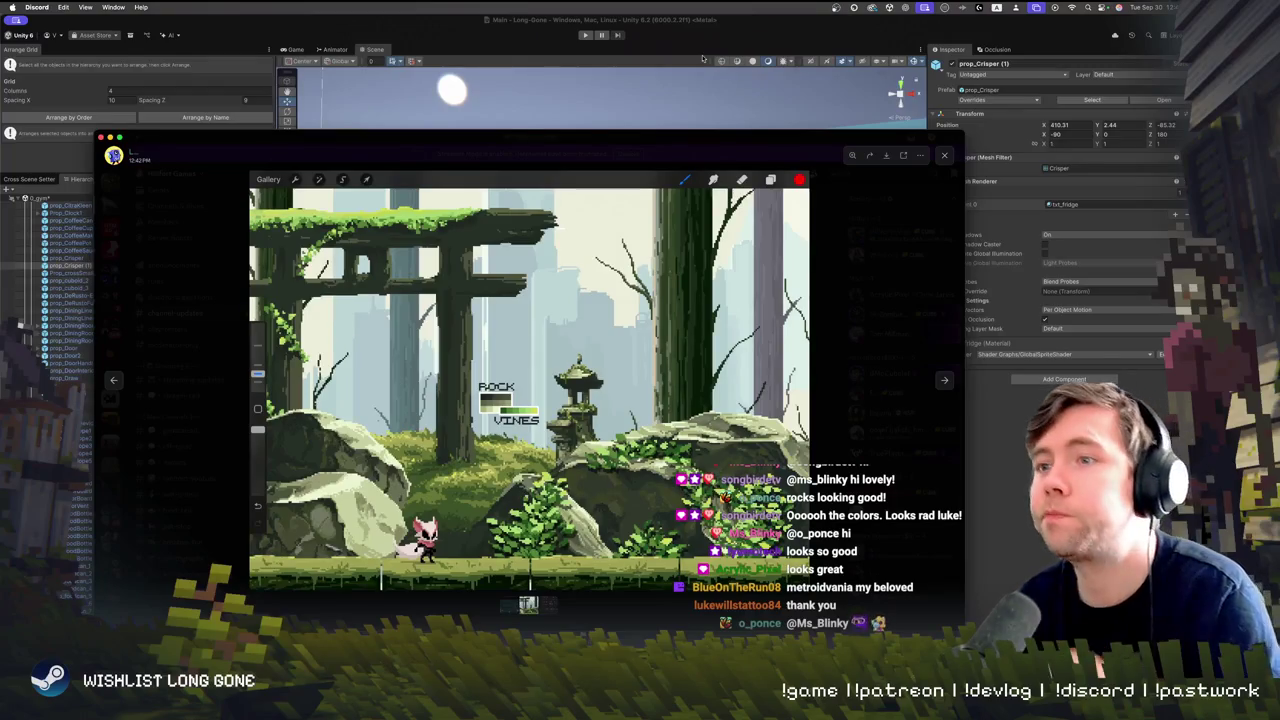
Zoom repeatedly in and out on the pixel-art scene around the stone lantern
left_click(620, 338)
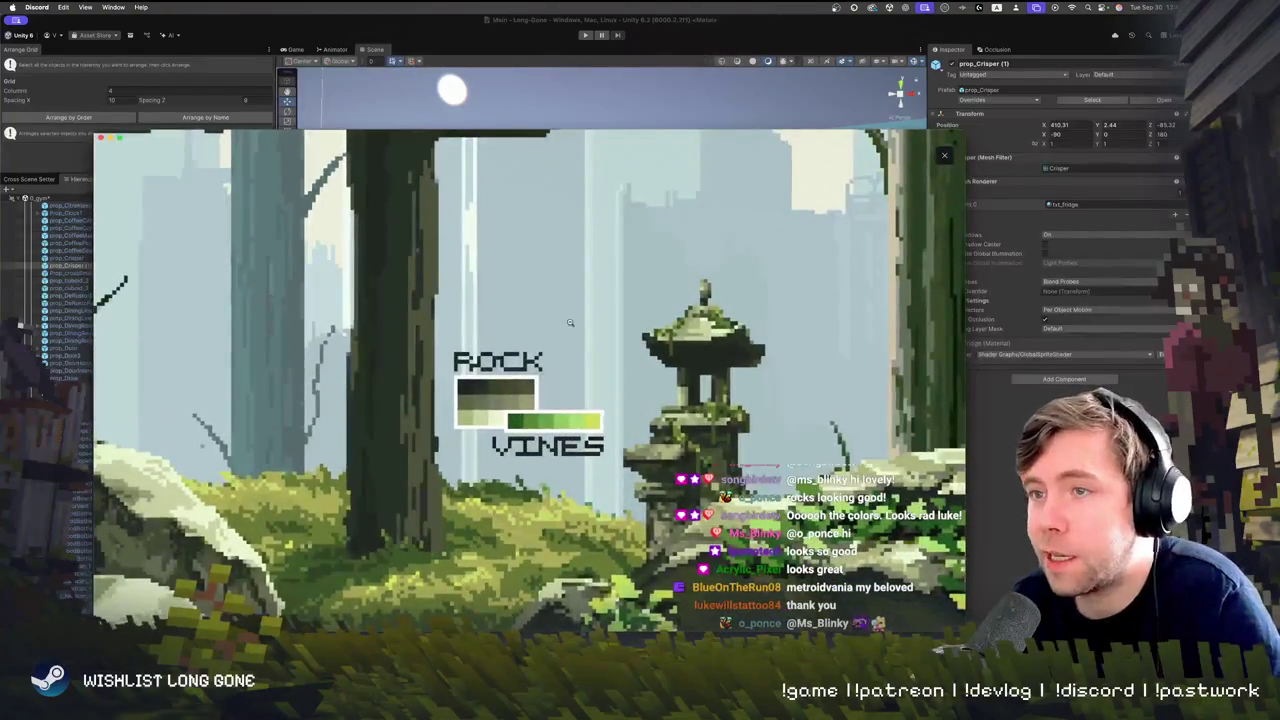
left_click(610, 482)
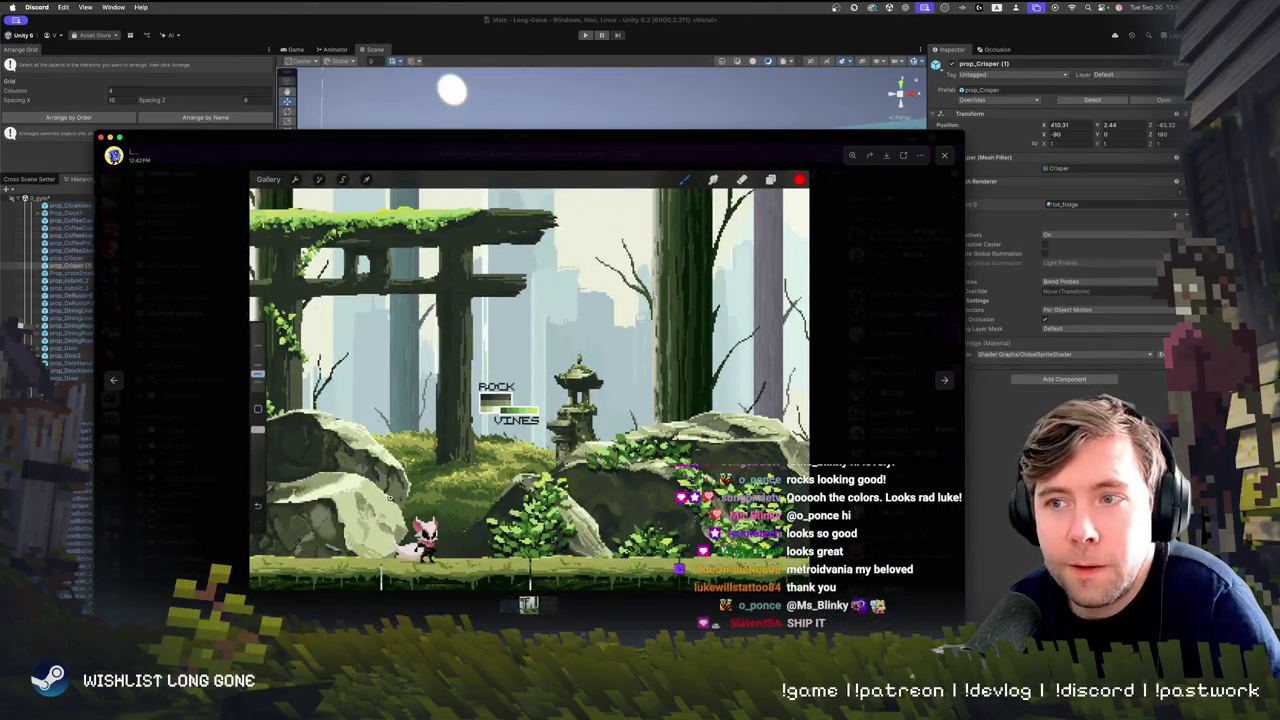
left_click(440, 495)
left_click(452, 494)
left_click(452, 494)
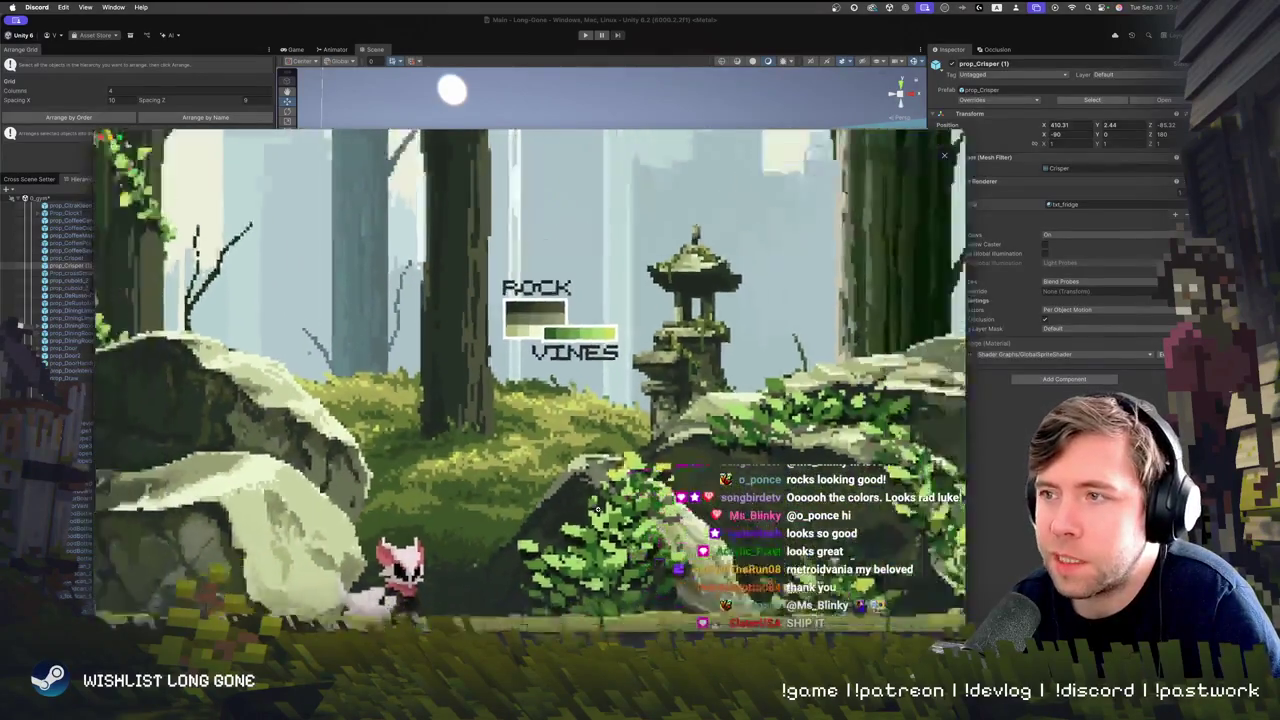
left_click(615, 375)
left_click(615, 375)
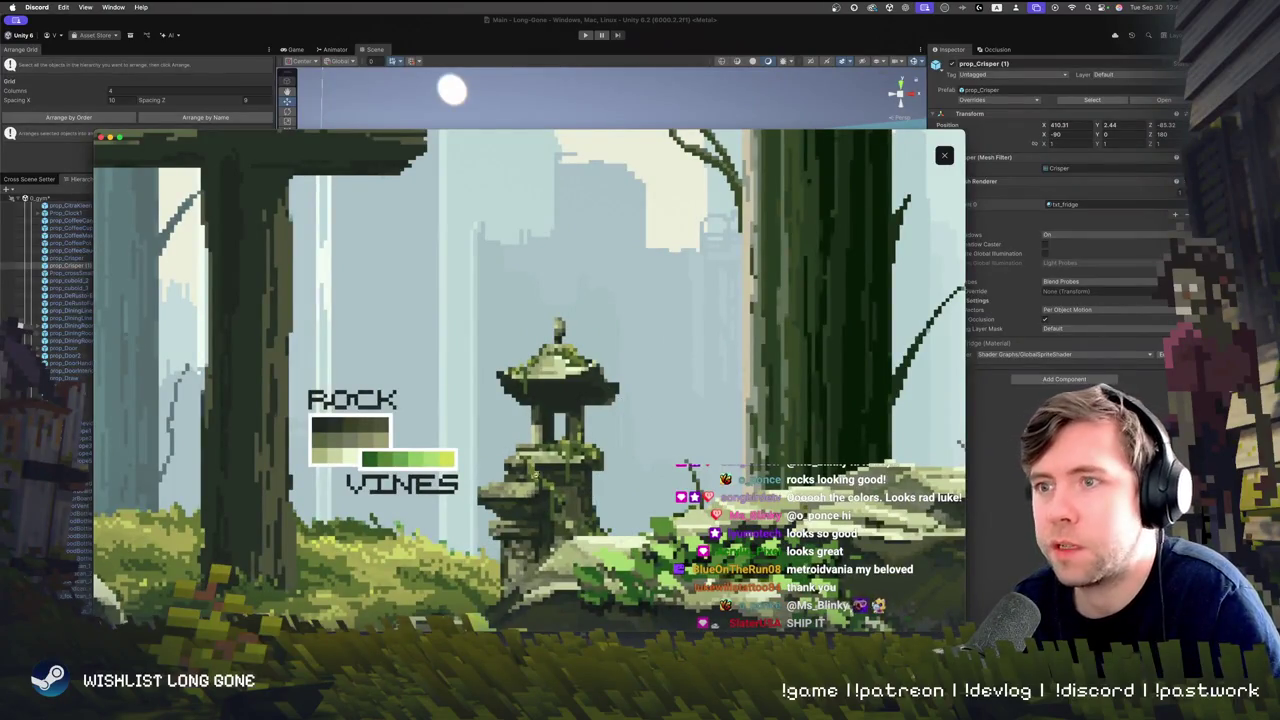
left_click(462, 393)
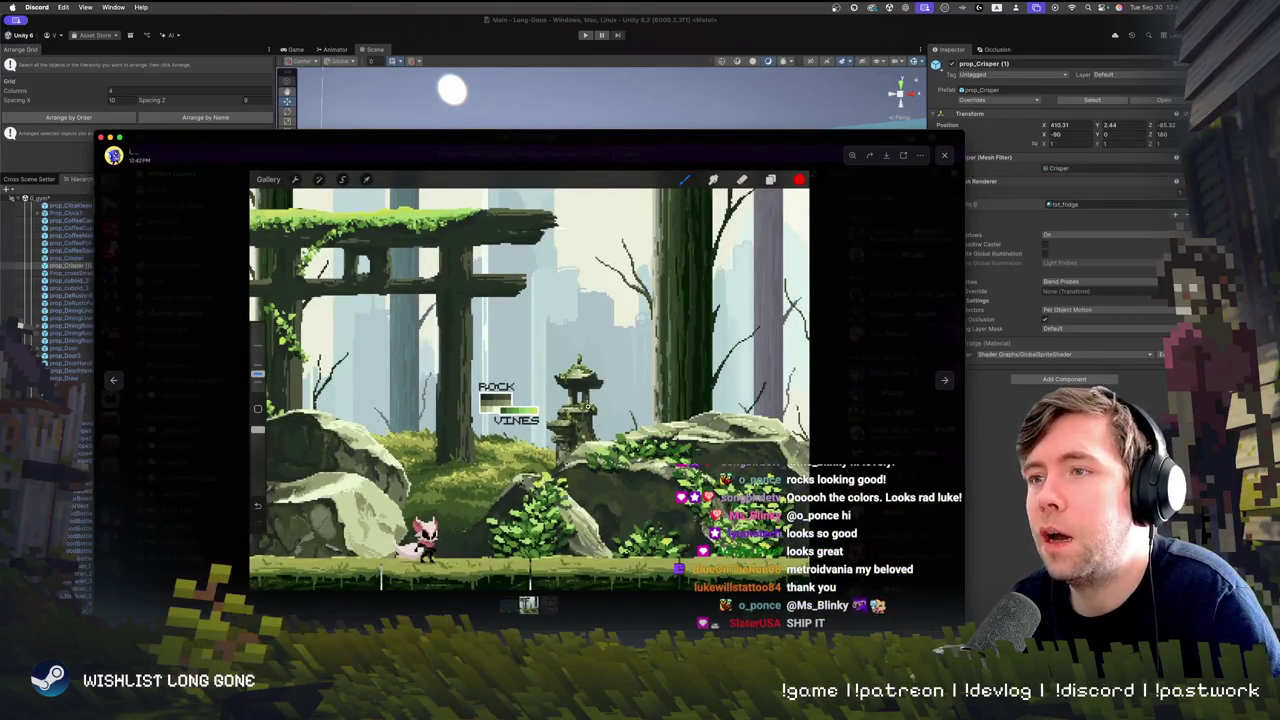
left_click(592, 414)
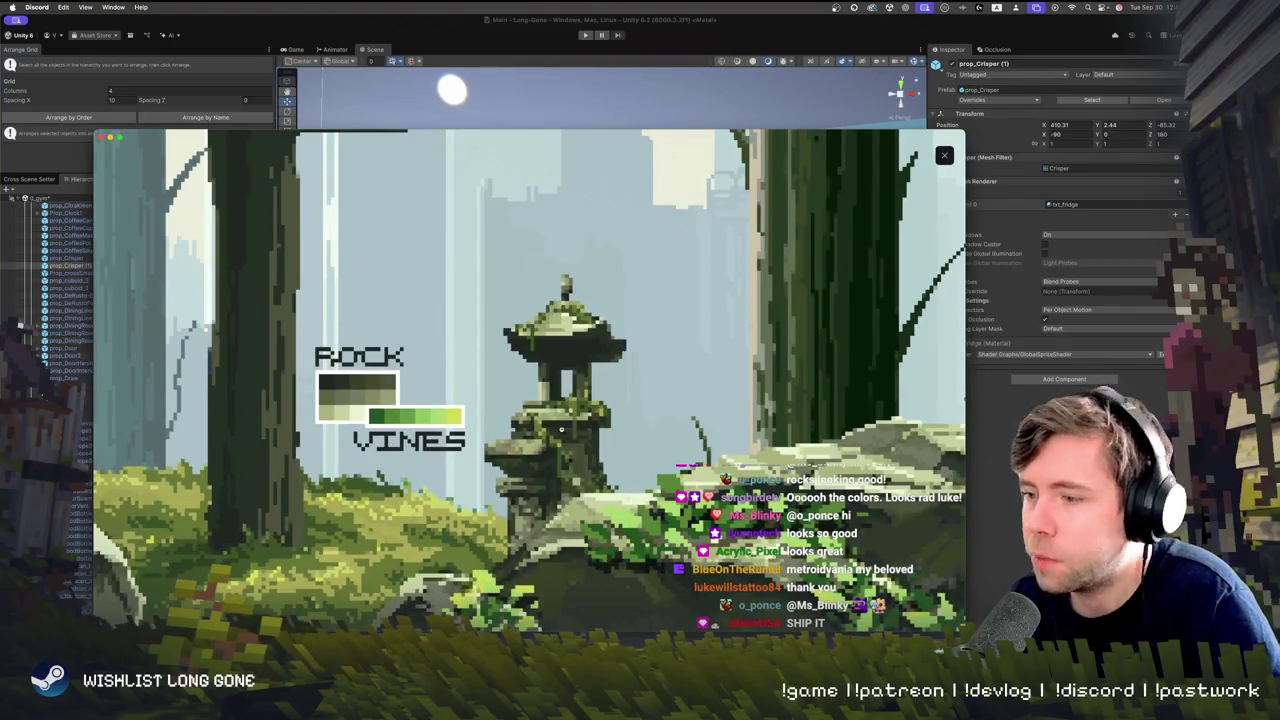
left_click(516, 530)
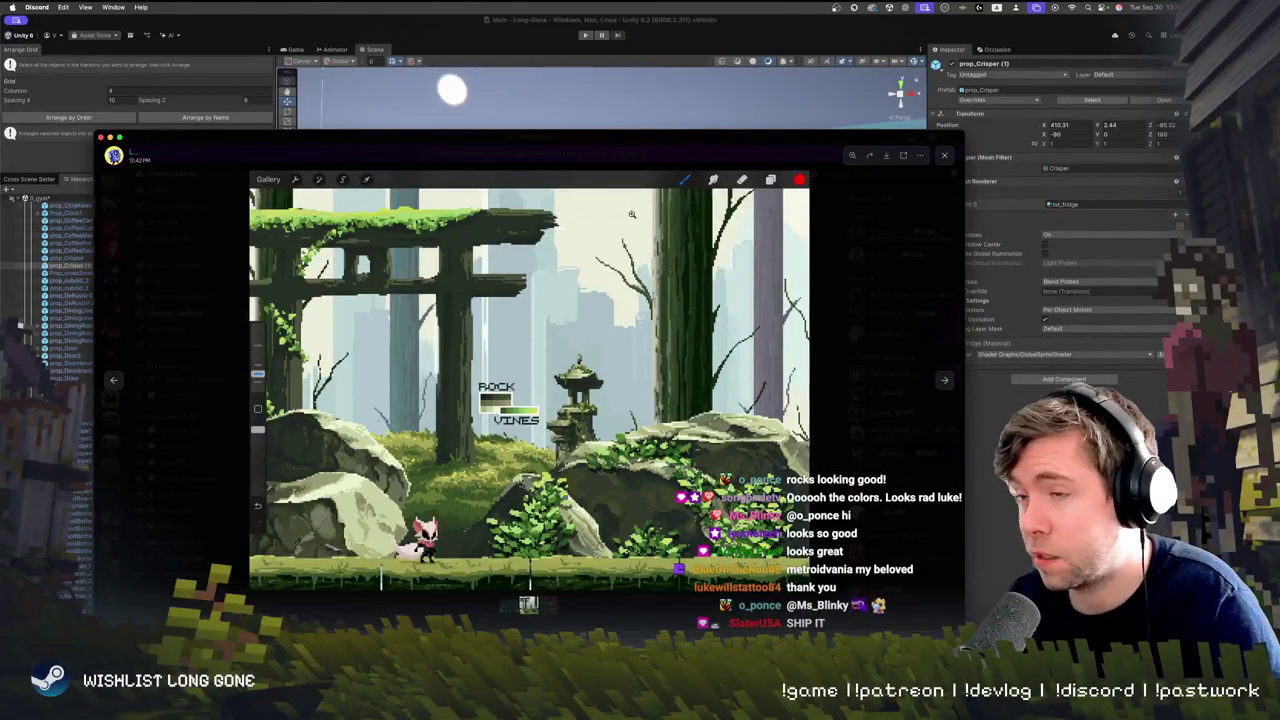
Zoom in on the mossy rock and vines, refit the image, then hide Discord
scroll(678, 515, "up", 1)
left_click(678, 515)
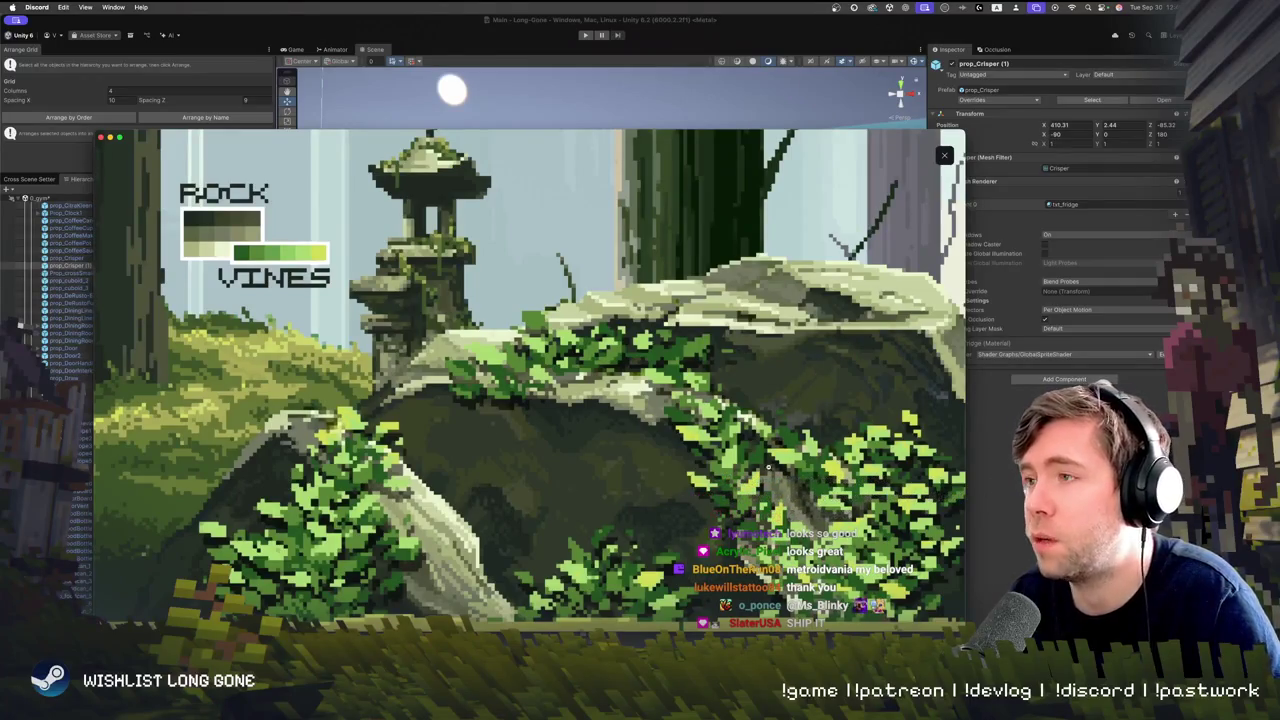
left_click(586, 491)
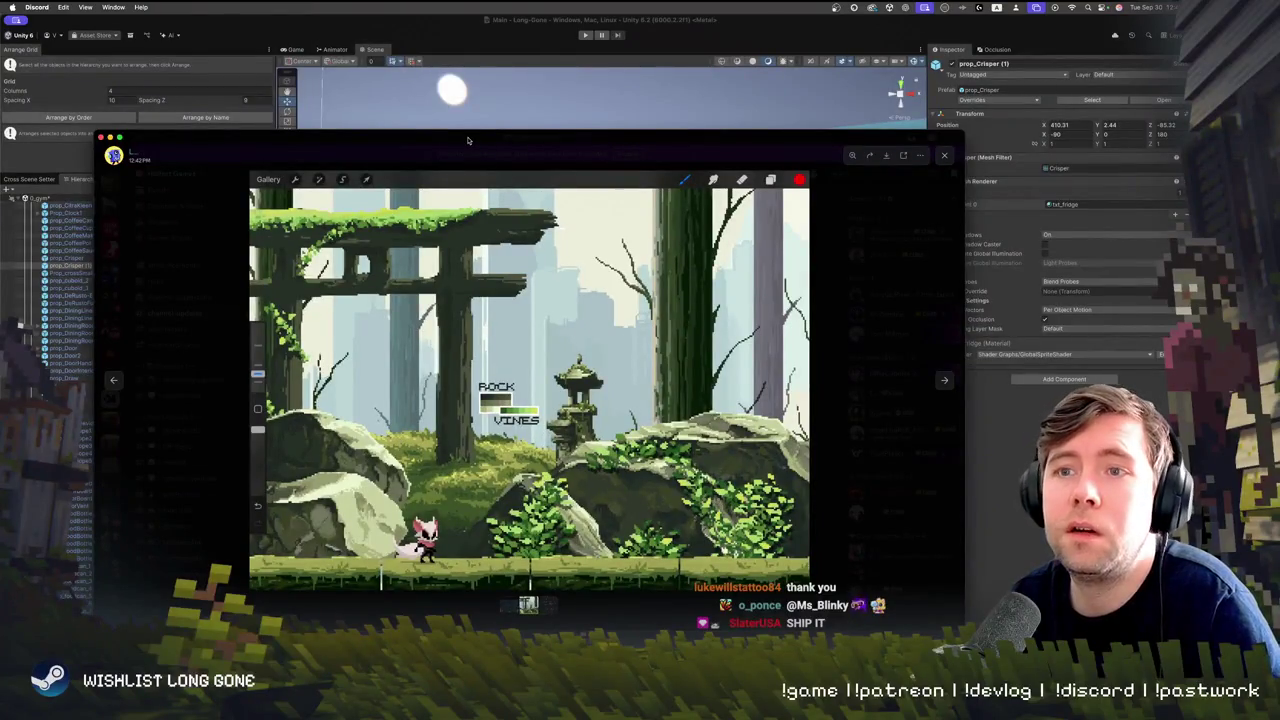
key("super+w")
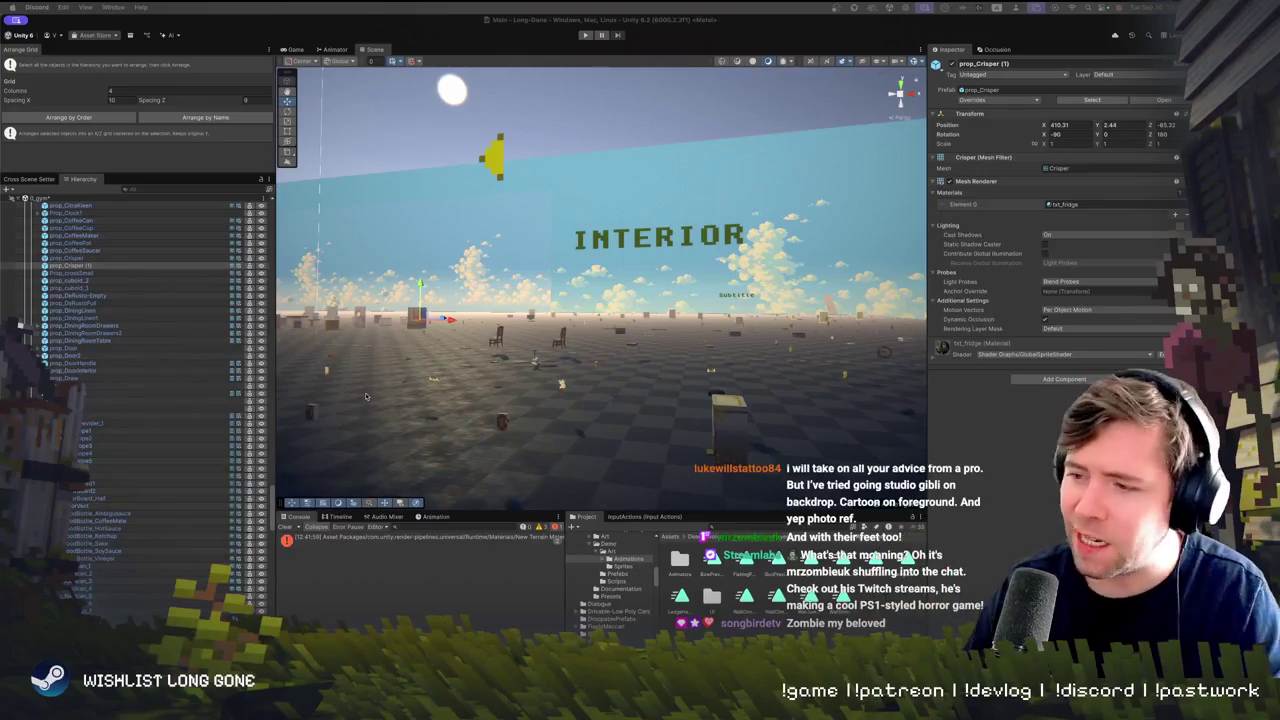
Fly the Scene view up to the fridge prop, then switch back to Discord's forest image
mouse_move(386, 259)
left_mouse_down()
mouse_move(613, 370)
mouse_move(576, 382)
mouse_move(609, 402)
left_mouse_up()
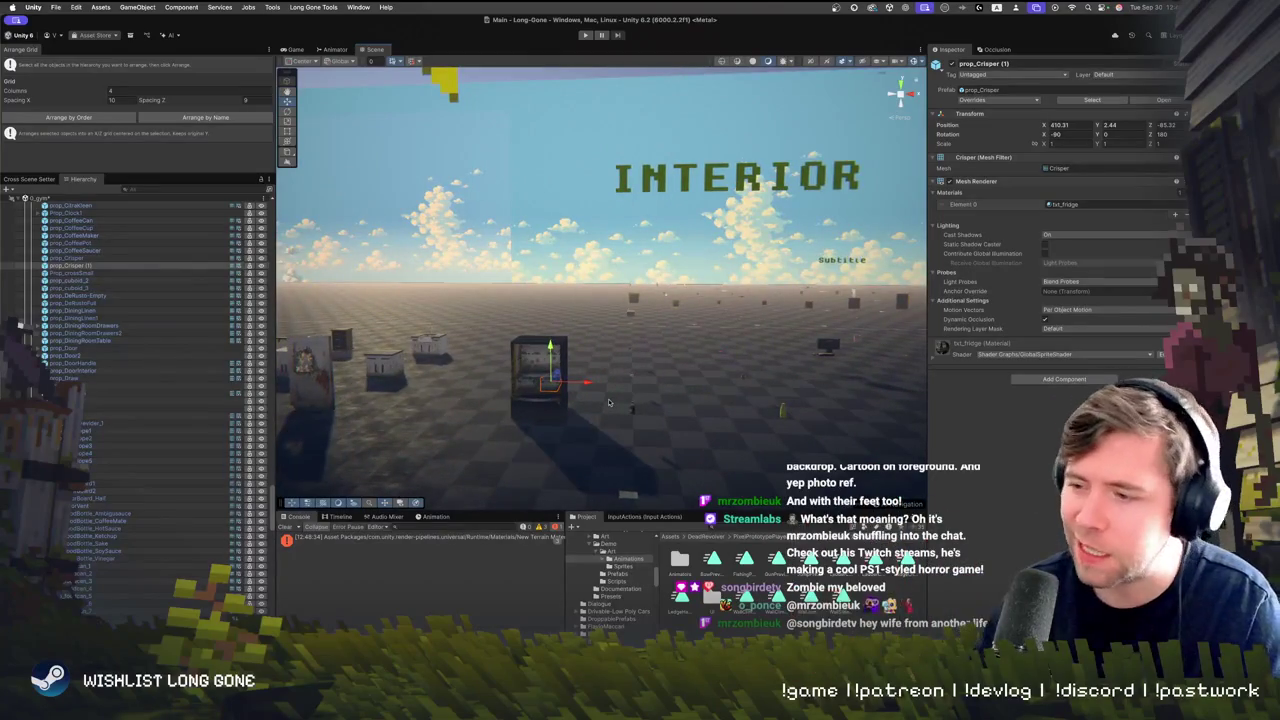
left_click_drag(604, 402, 679, 431)
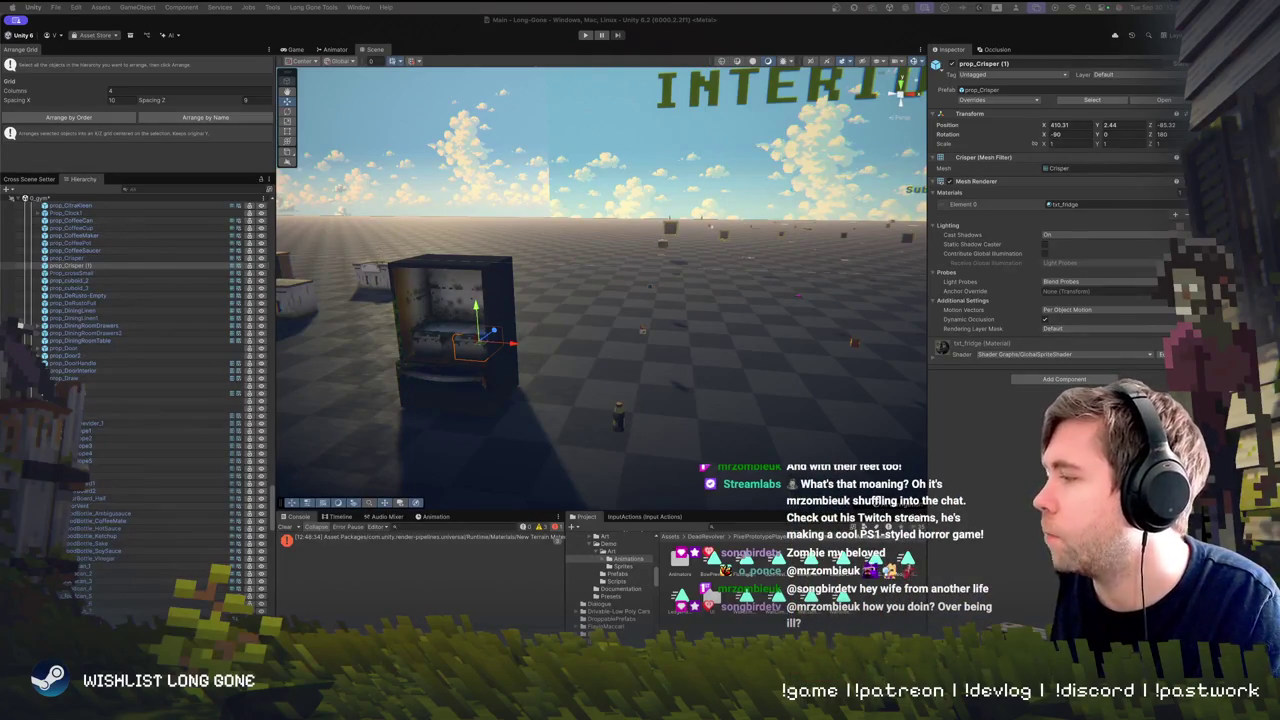
key("super+Tab")
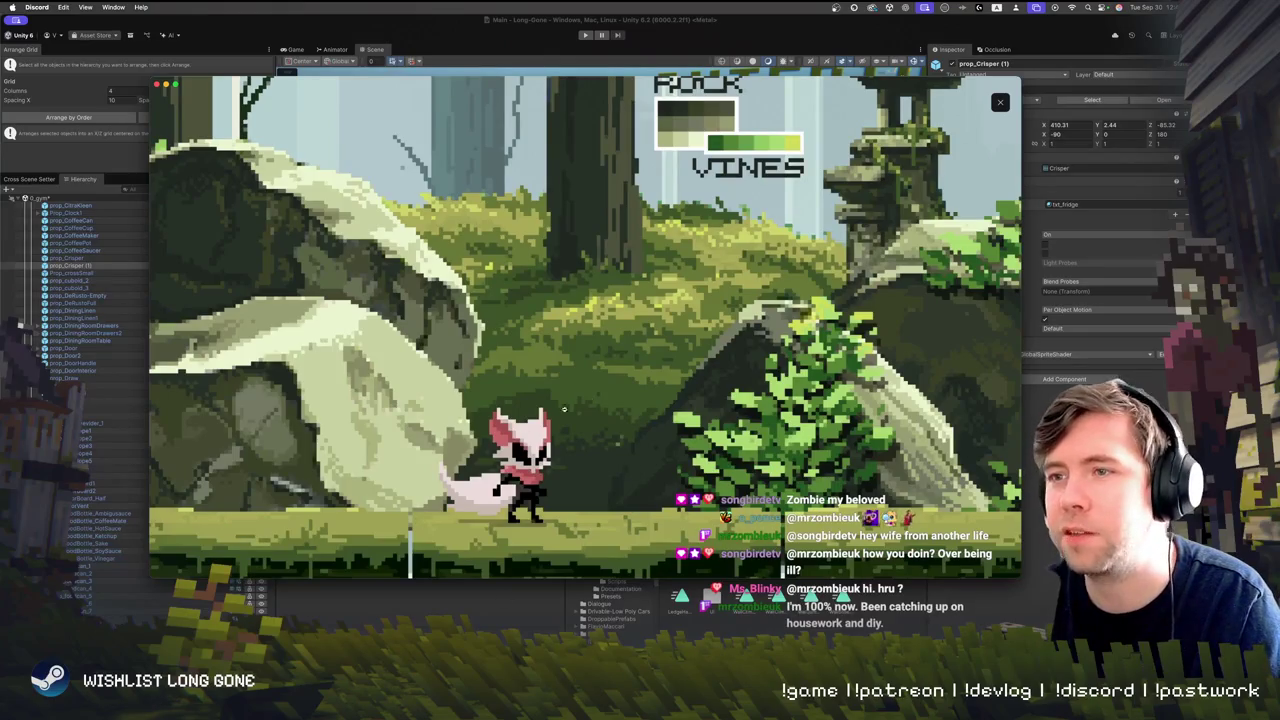
Show the next shared image, zoom in and out on the forest screenshot, and close the viewer
key("Right")
left_click(640, 441)
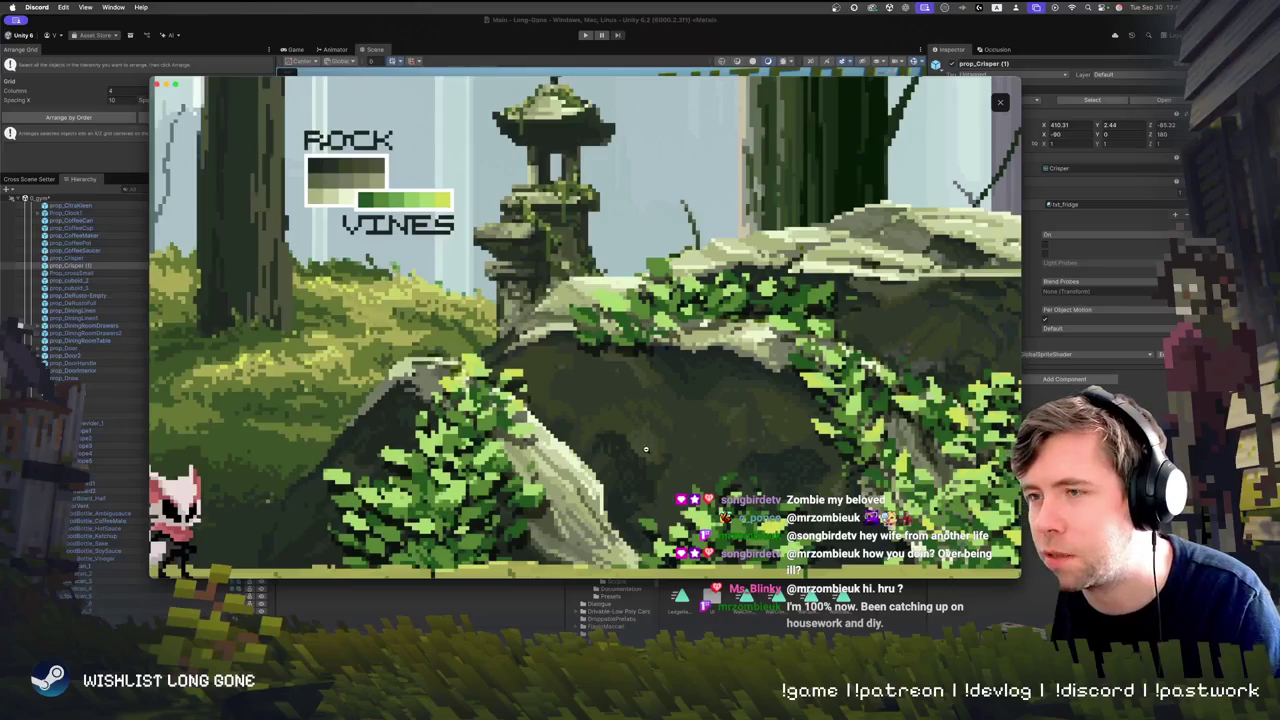
left_click(598, 393)
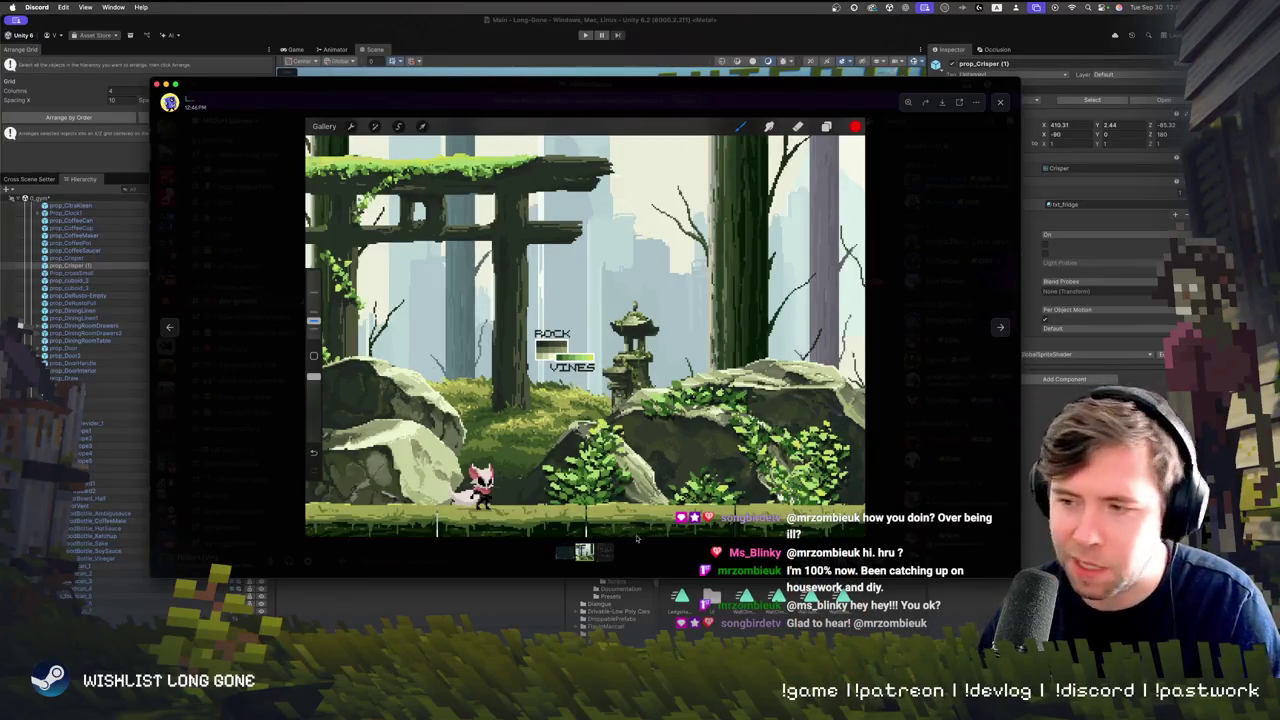
left_click(570, 92)
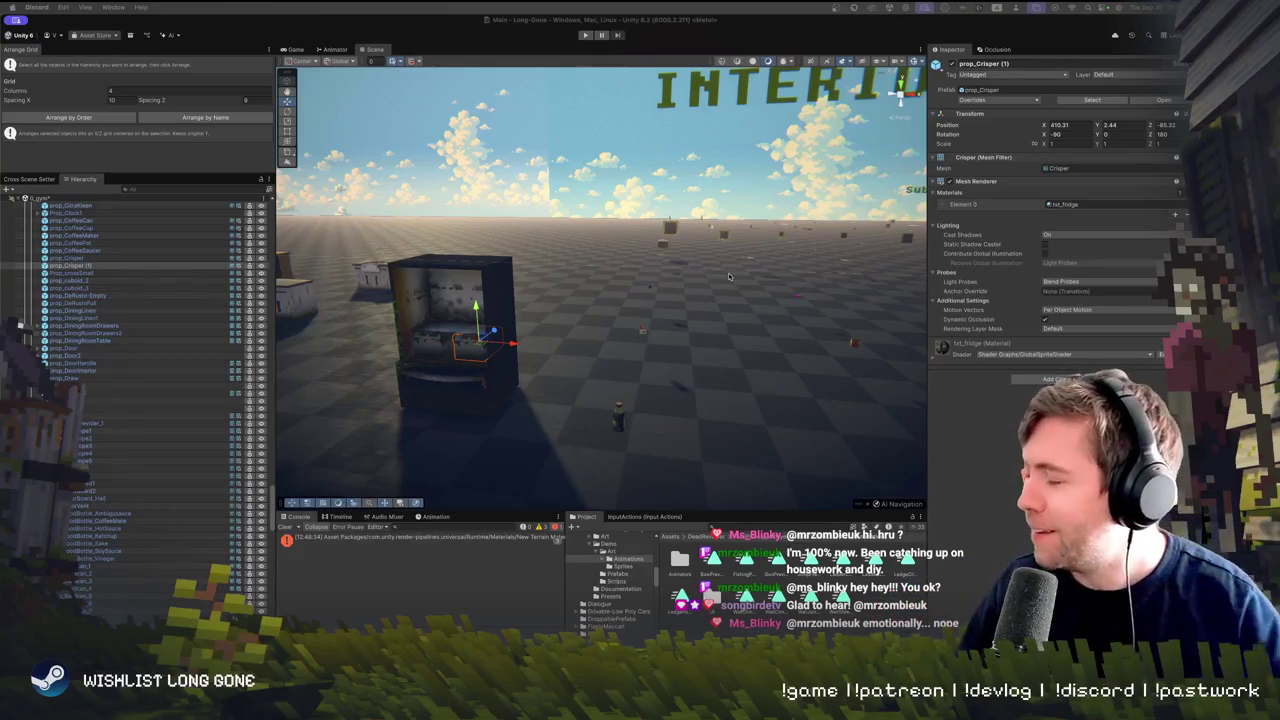
Refocus Unity and fly the Scene camera from the prop test area toward the picket-fenced house
left_click(675, 330)
mouse_move(675, 330)
left_mouse_down()
mouse_move(605, 280)
mouse_move(600, 310)
mouse_move(620, 305)
mouse_move(590, 300)
mouse_move(620, 335)
mouse_move(691, 309)
mouse_move(710, 270)
mouse_move(703, 251)
left_mouse_up()
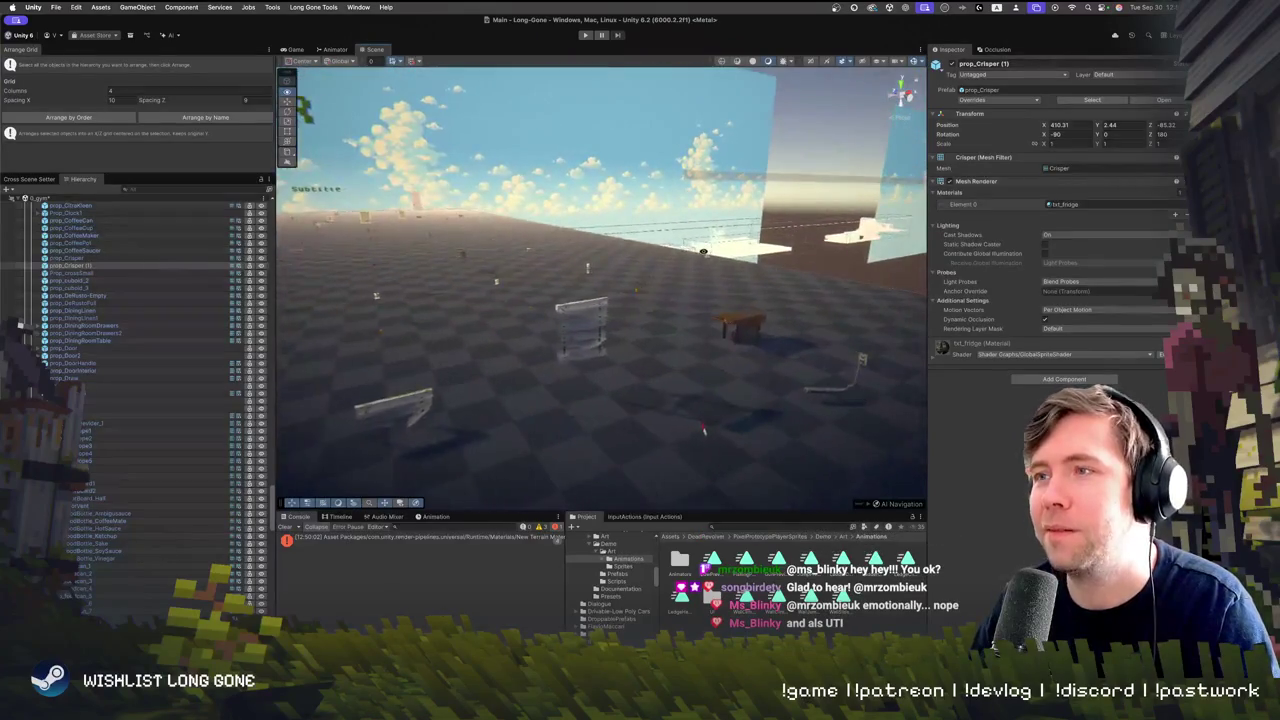
mouse_move(534, 241)
left_mouse_down()
mouse_move(529, 213)
mouse_move(580, 215)
mouse_move(577, 200)
mouse_move(627, 221)
left_mouse_up()
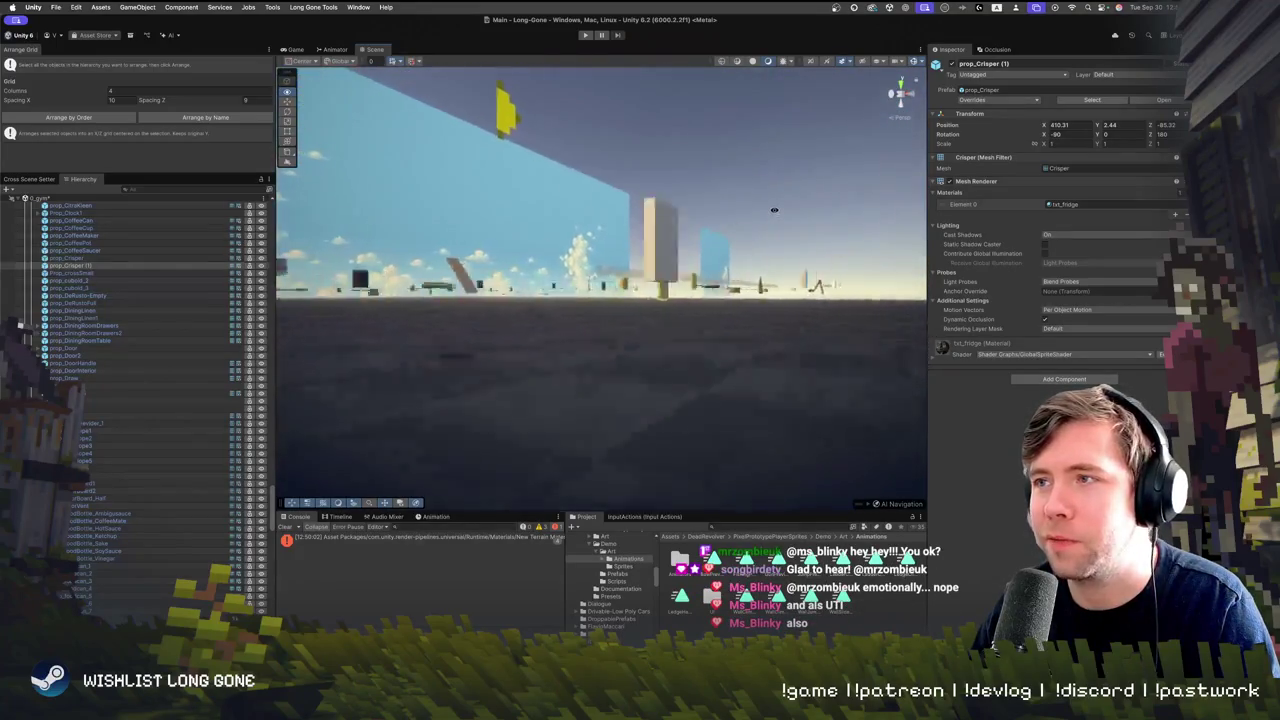
mouse_move(707, 218)
left_mouse_down()
mouse_move(593, 237)
mouse_move(626, 258)
left_mouse_up()
mouse_move(648, 320)
left_mouse_down()
mouse_move(431, 290)
mouse_move(624, 278)
mouse_move(608, 296)
left_mouse_up()
Select the fridge's right door, frame it, and ping its RightDoor mesh in Project
left_click(608, 296)
left_click(608, 296)
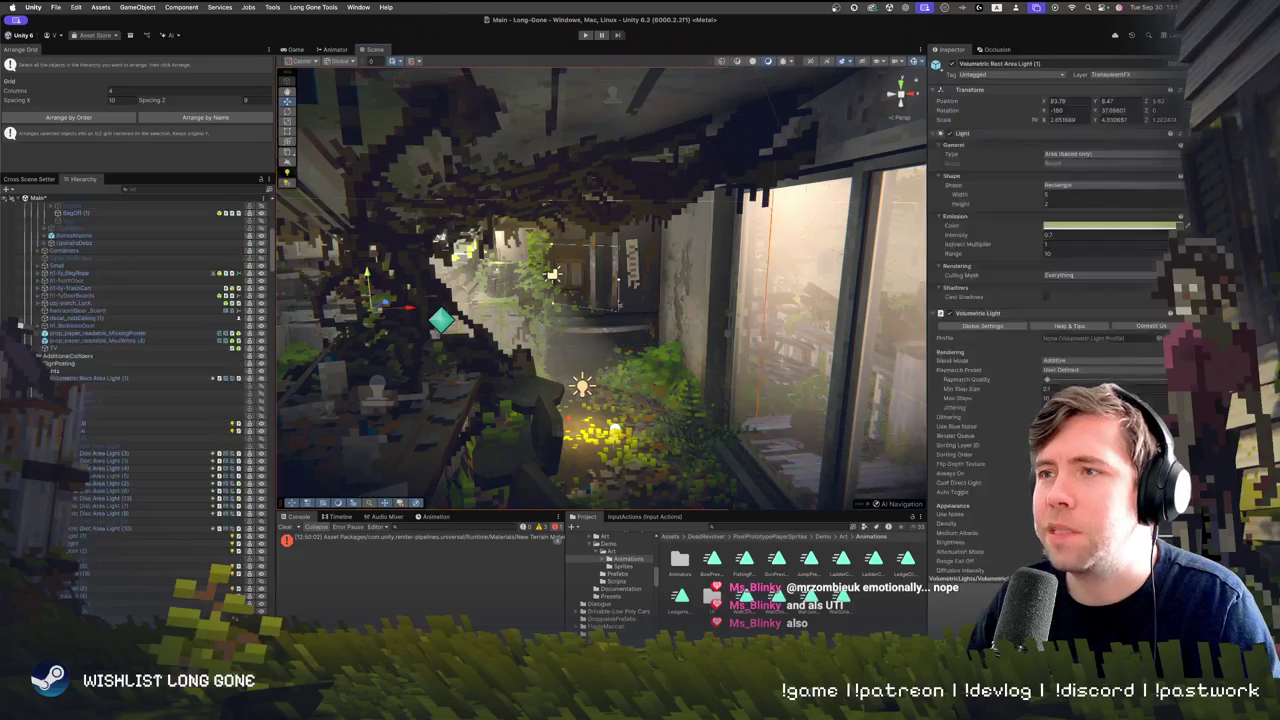
left_click(648, 313)
key("f")
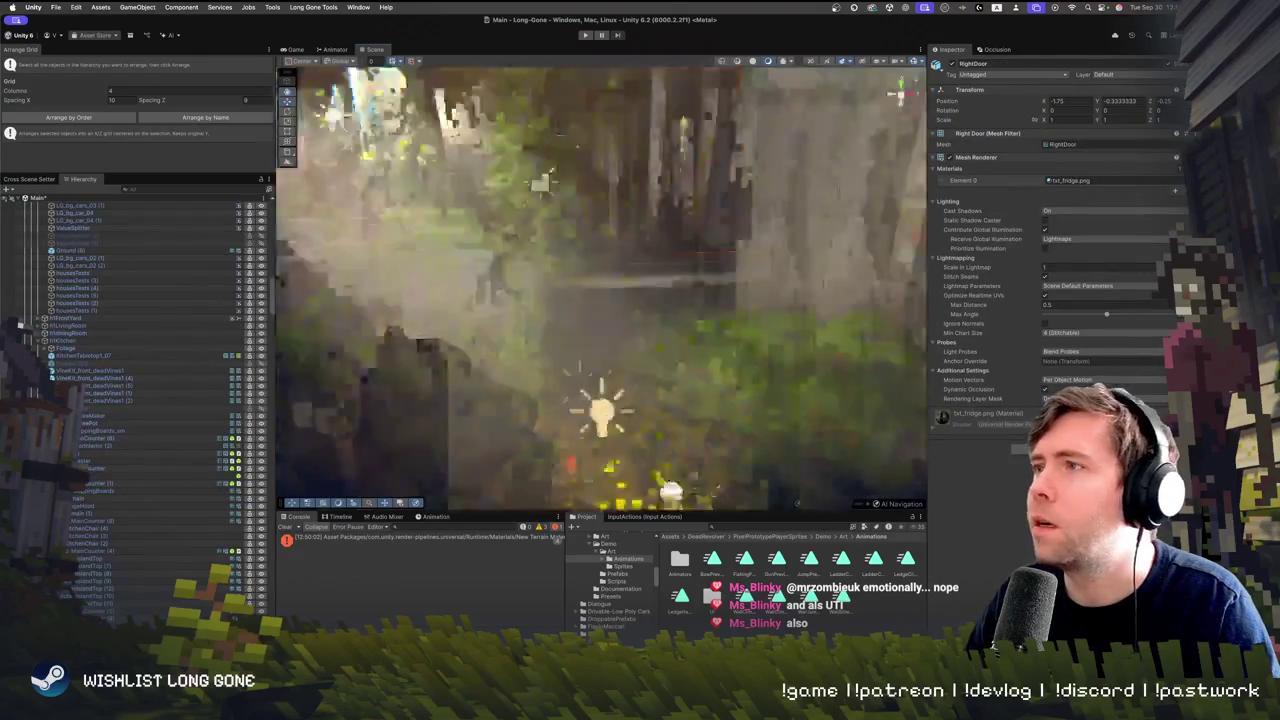
left_click(1074, 148)
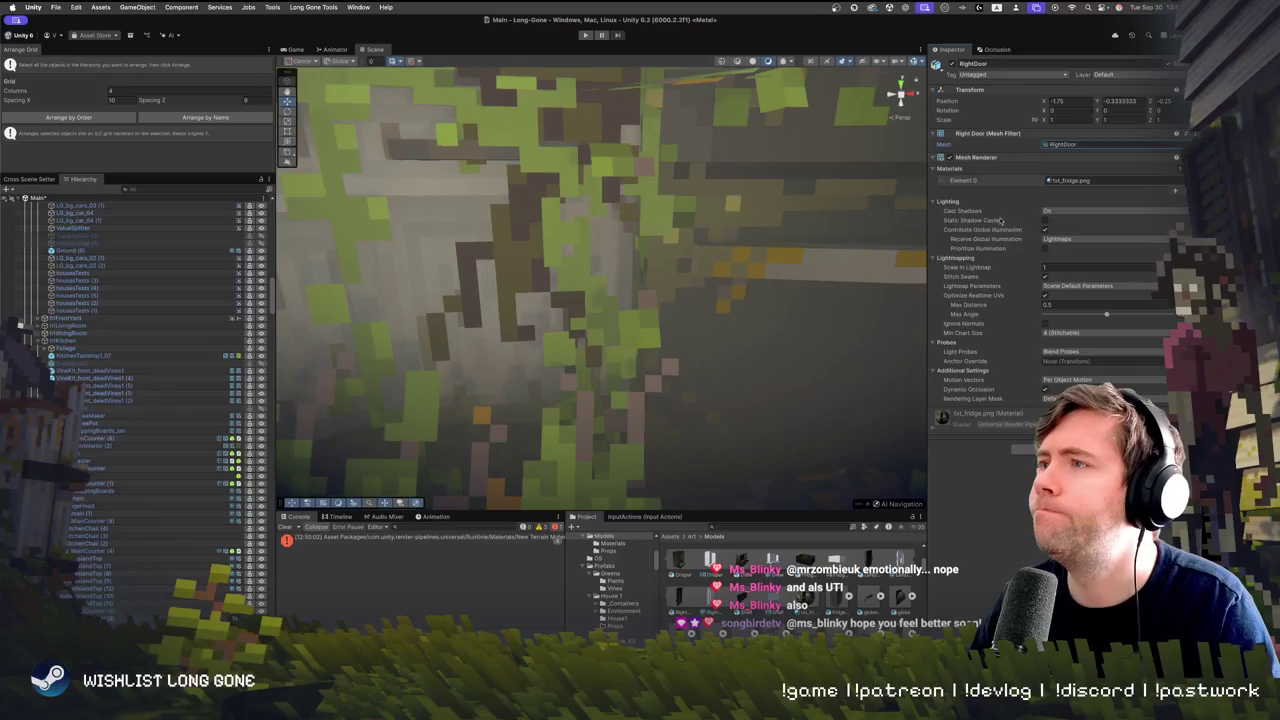
Select the whole fridge and its left door, ping LeftDoor, and show the Fridge model's import settings
scroll(674, 268, "down", 5)
left_click(675, 267)
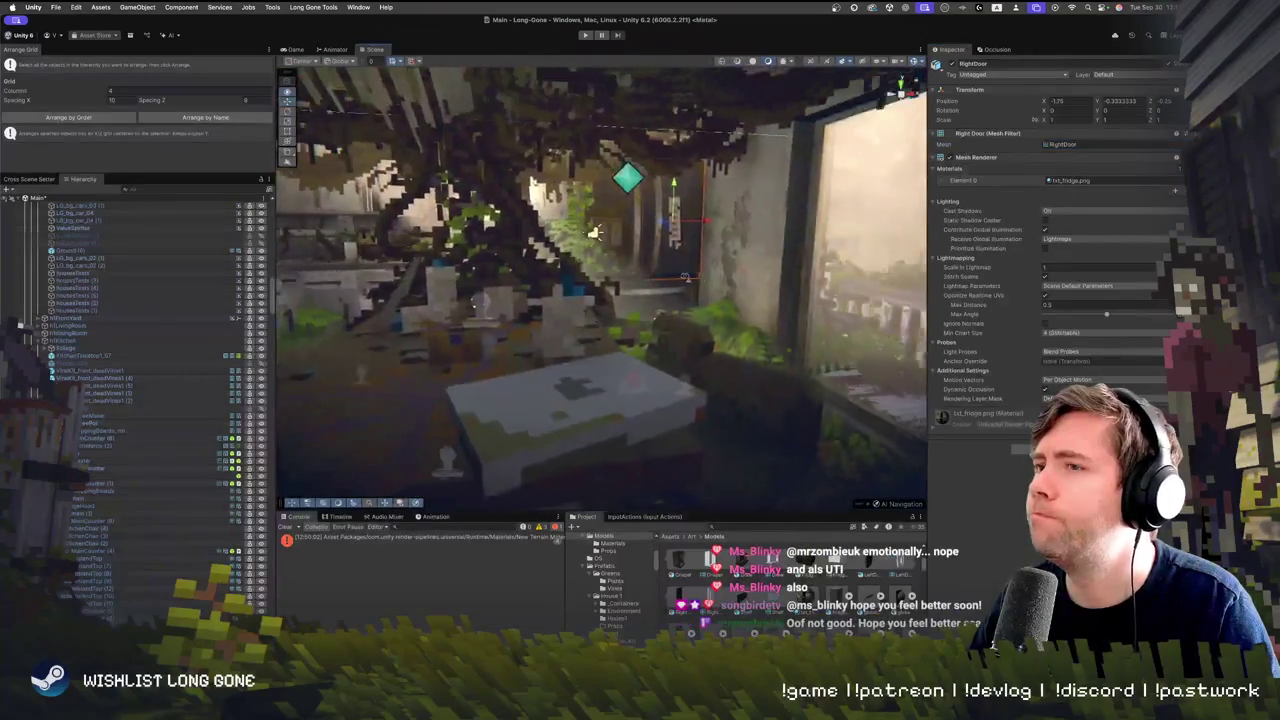
left_click(656, 255)
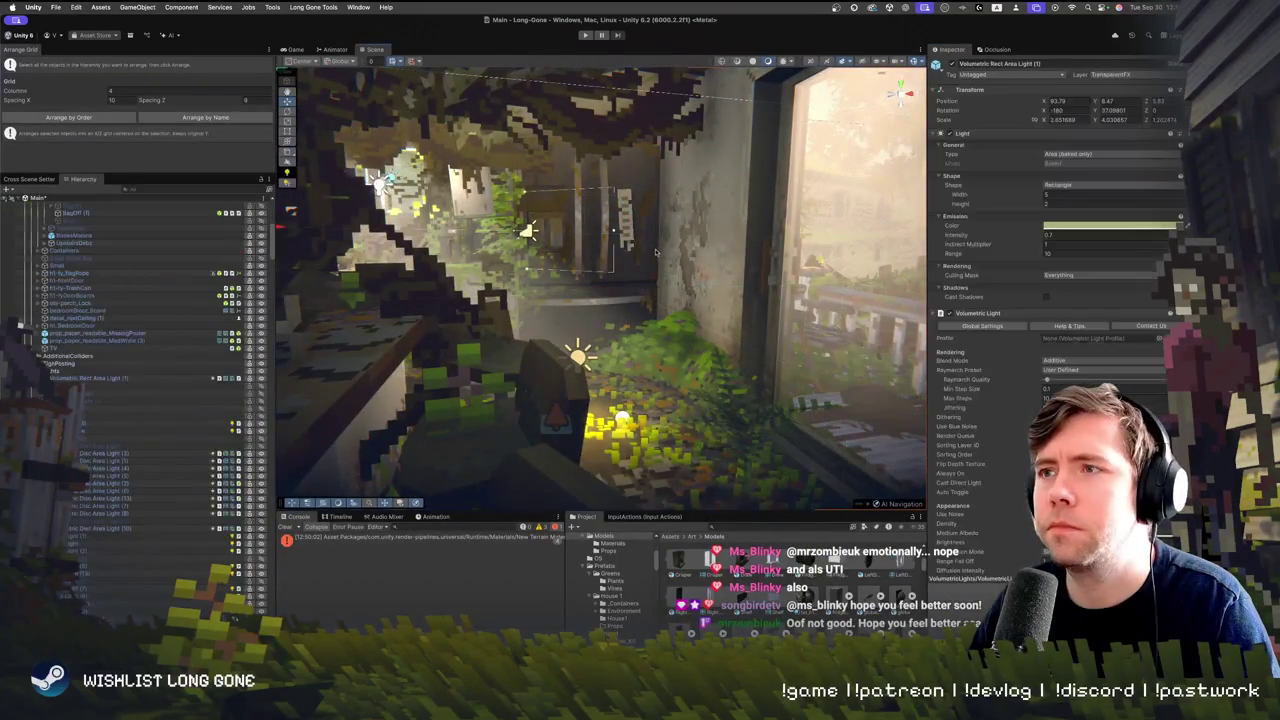
left_click(620, 220)
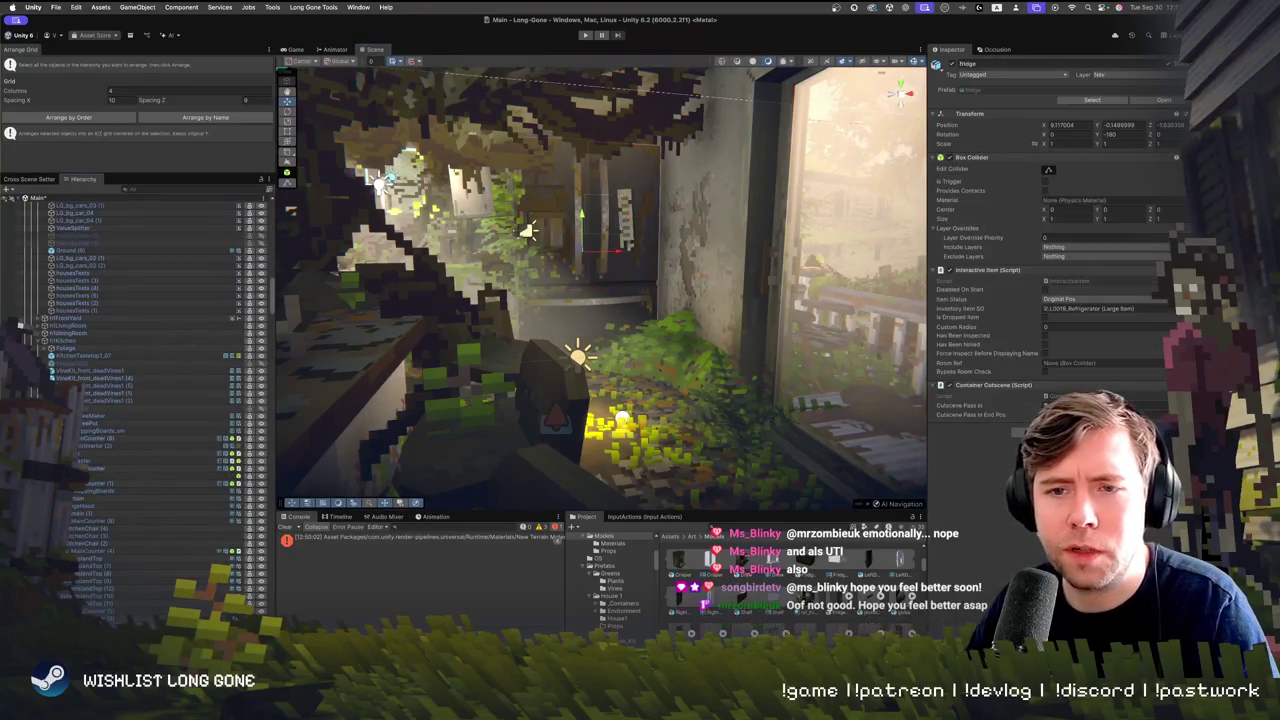
scroll(612, 397, "up", 5)
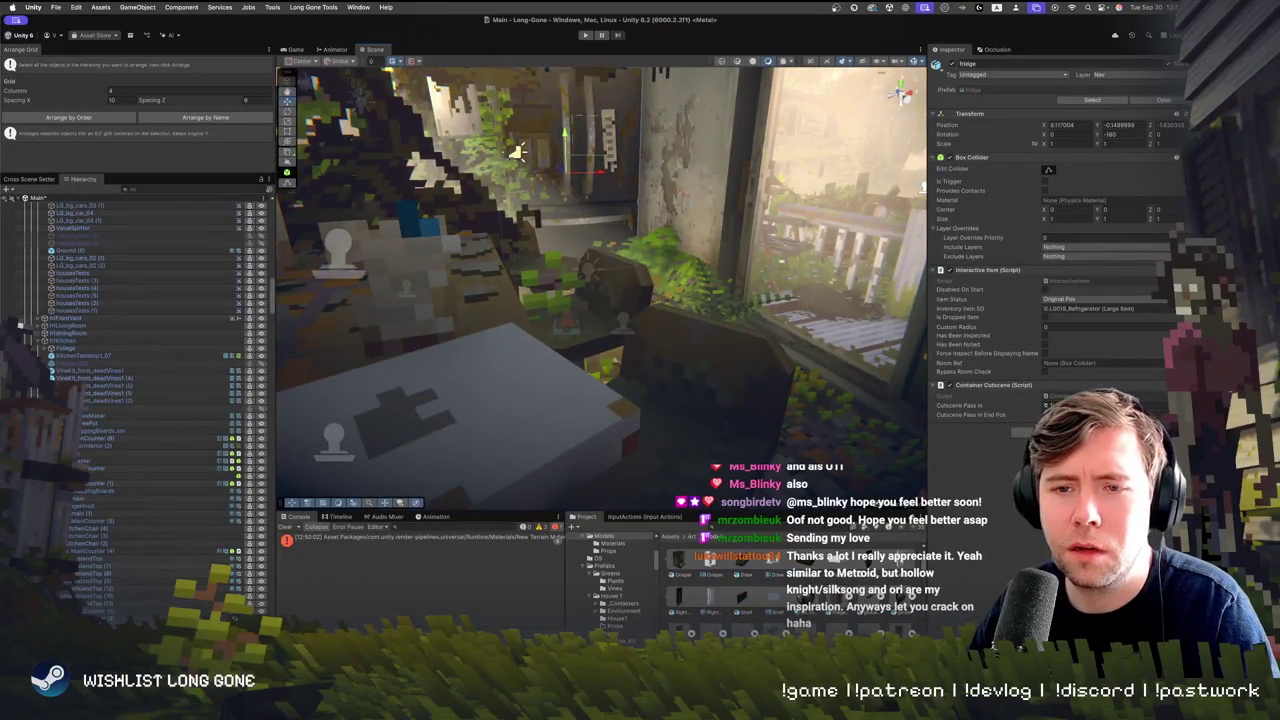
scroll(154, 578, "down", 3)
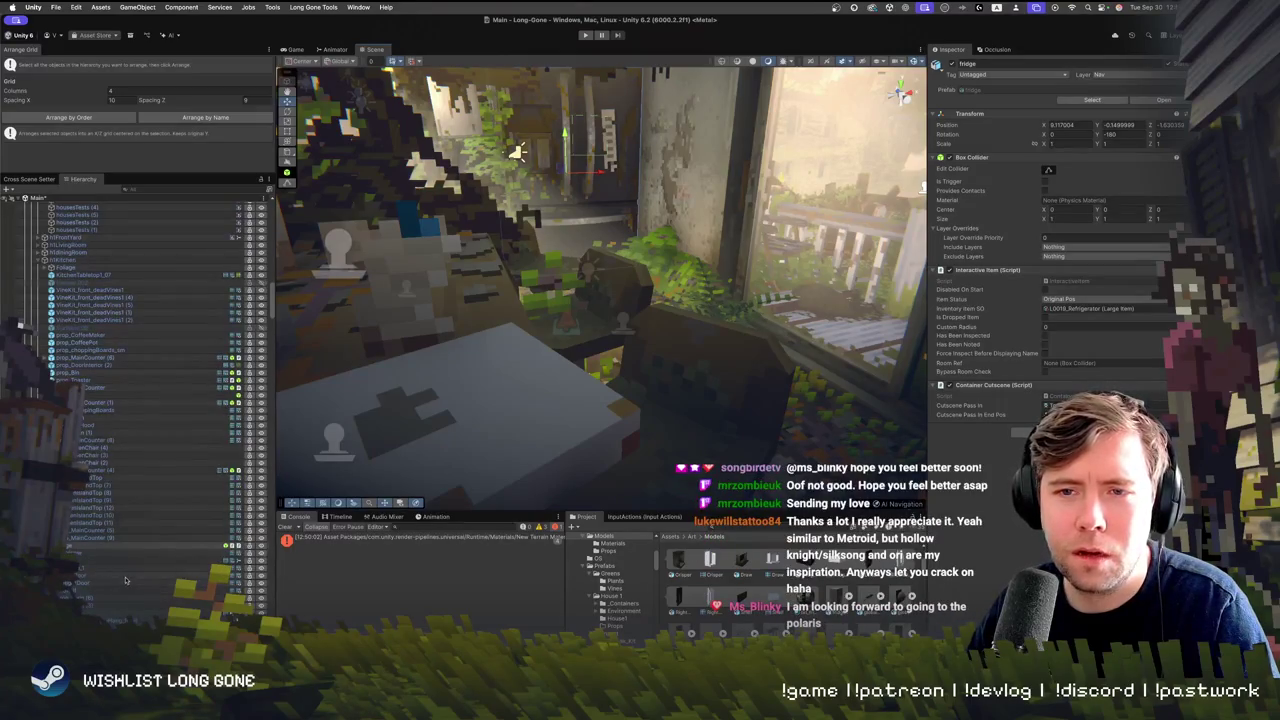
left_click(125, 577)
left_click(1060, 144)
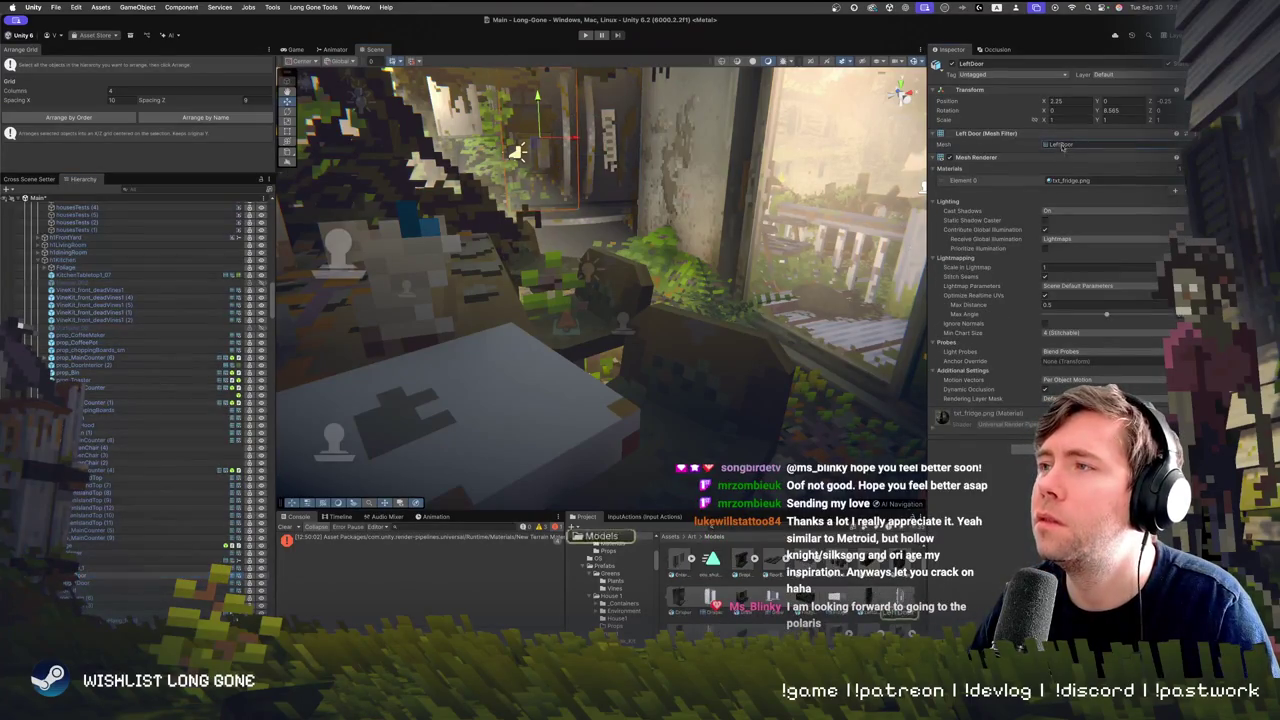
left_click(743, 569)
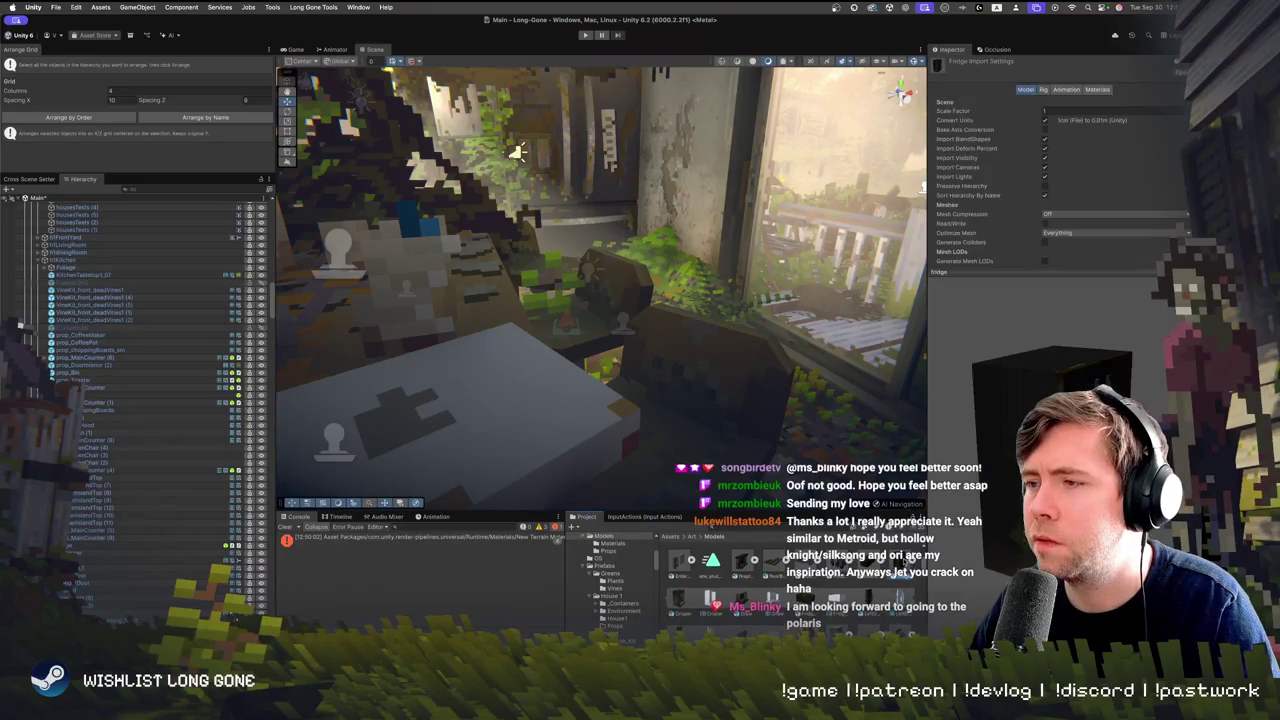
Place the Fridge model in the prop test area, rotated 180 degrees, and frame it
mouse_move(730, 386)
left_mouse_down()
mouse_move(924, 244)
mouse_move(832, 297)
mouse_move(828, 349)
left_mouse_up()
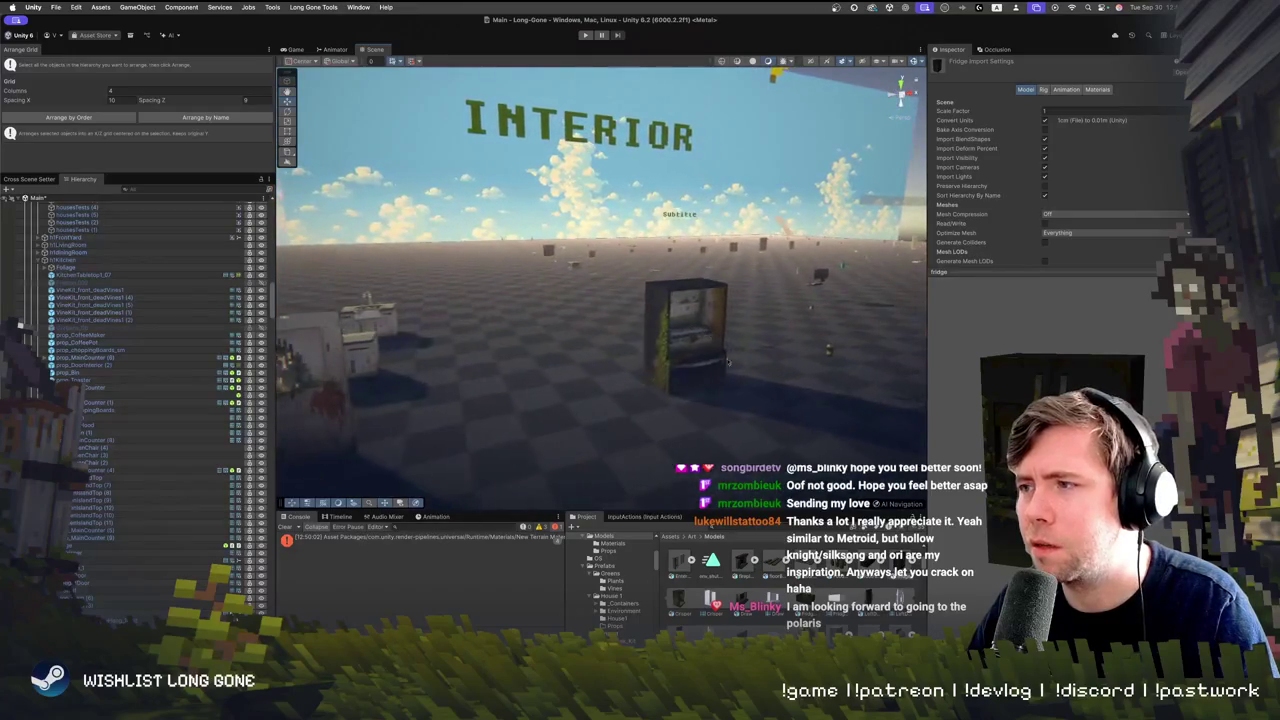
mouse_move(895, 566)
left_mouse_down()
mouse_move(790, 380)
mouse_move(612, 372)
mouse_move(620, 348)
mouse_move(621, 415)
left_mouse_up()
key("e")
key("w")
key("f")
Delete the old open-front fridge prop and parent the new fridge under the Art group
left_click(779, 288)
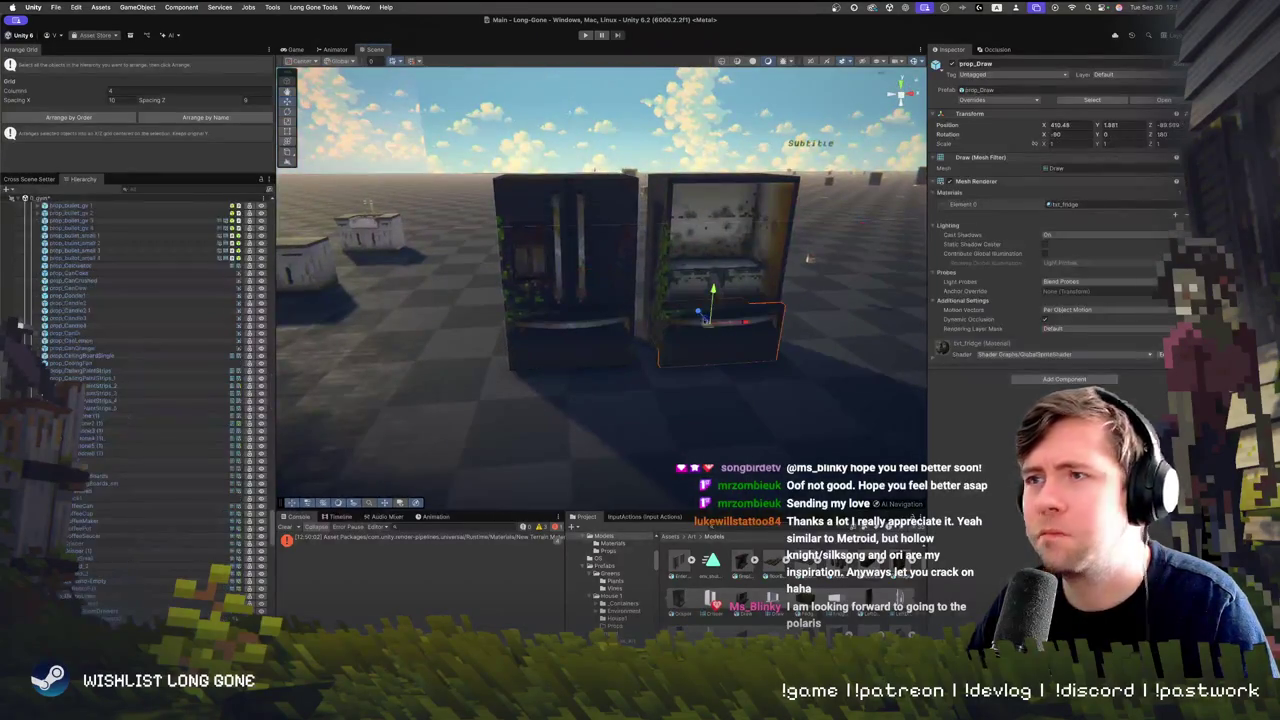
left_click(745, 278)
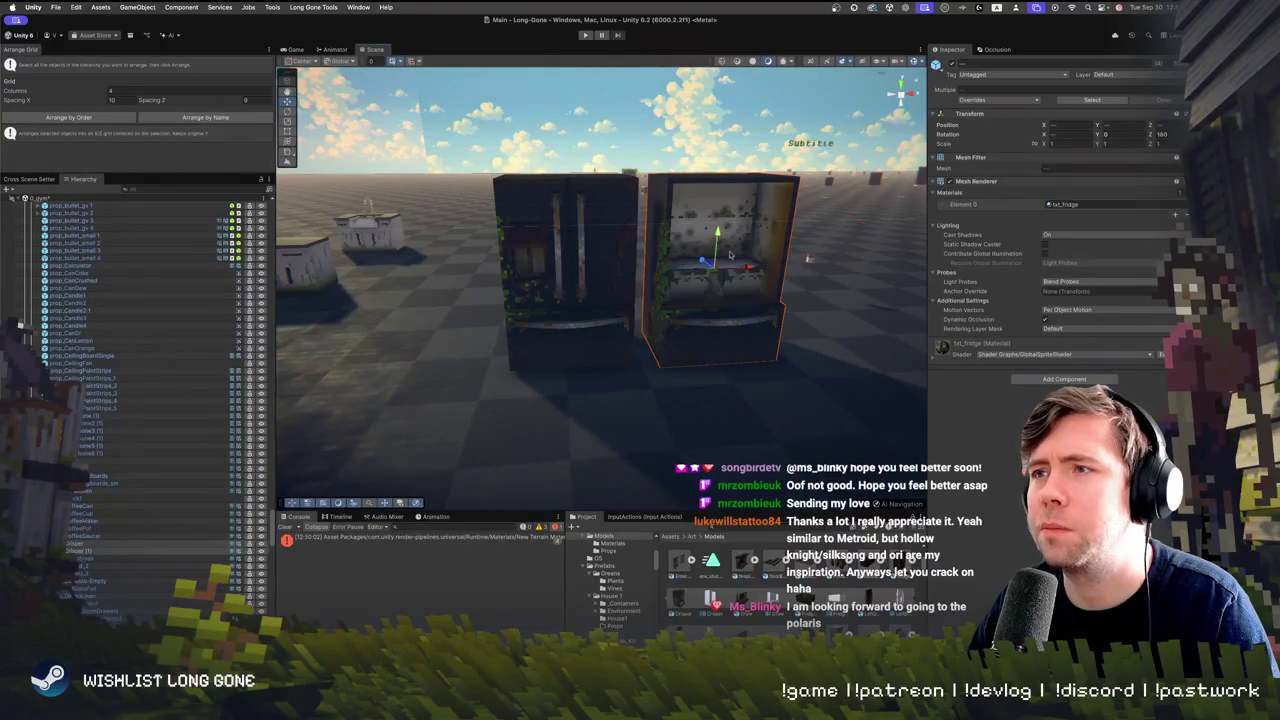
key("Delete")
key("super+z")
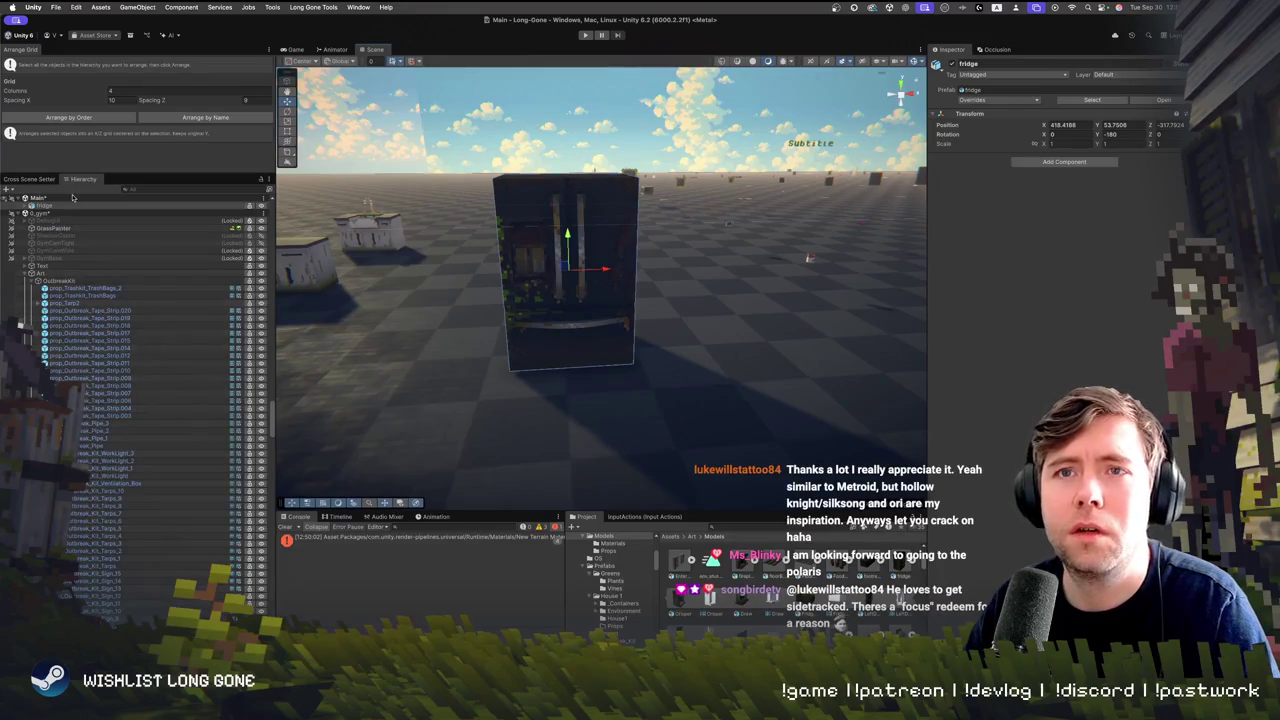
mouse_move(66, 206)
left_mouse_down()
mouse_move(110, 303)
mouse_move(180, 341)
mouse_move(120, 290)
mouse_move(115, 264)
left_mouse_up()
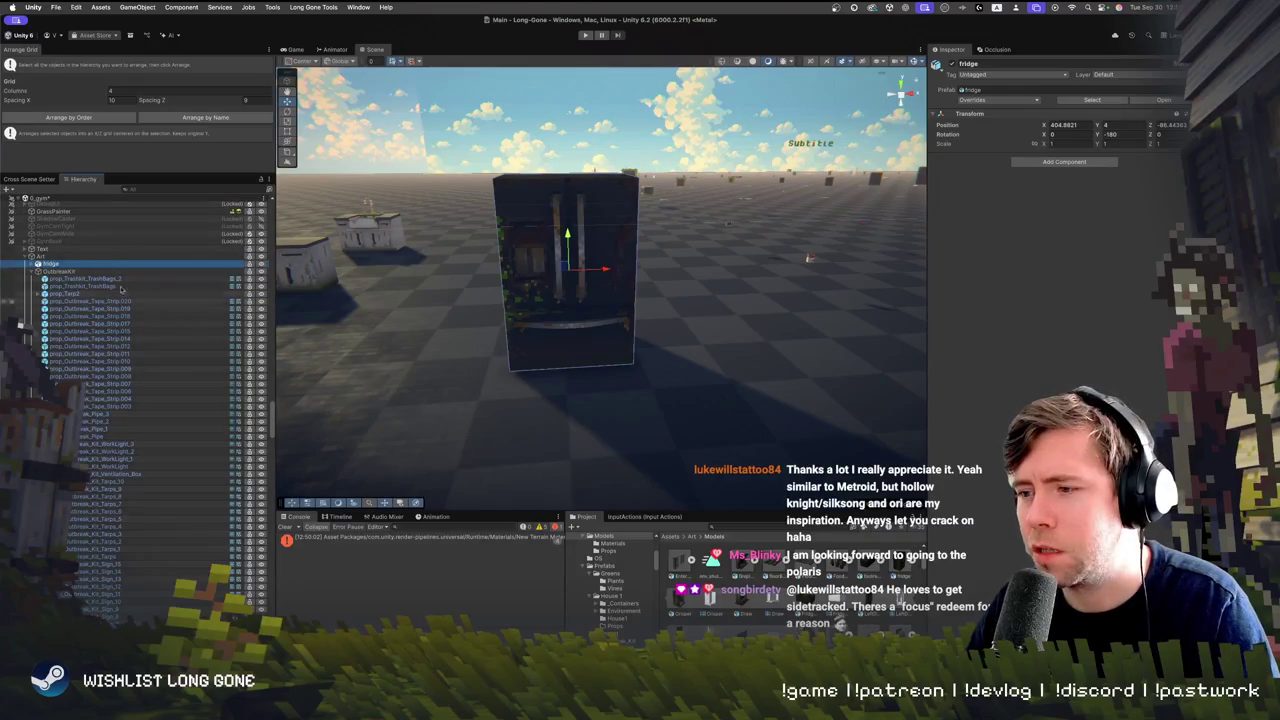
Collapse OutbreakKit and TrashKit, then parent the Fridge row under House 1 in the Hierarchy
left_click(37, 271)
left_click(37, 278)
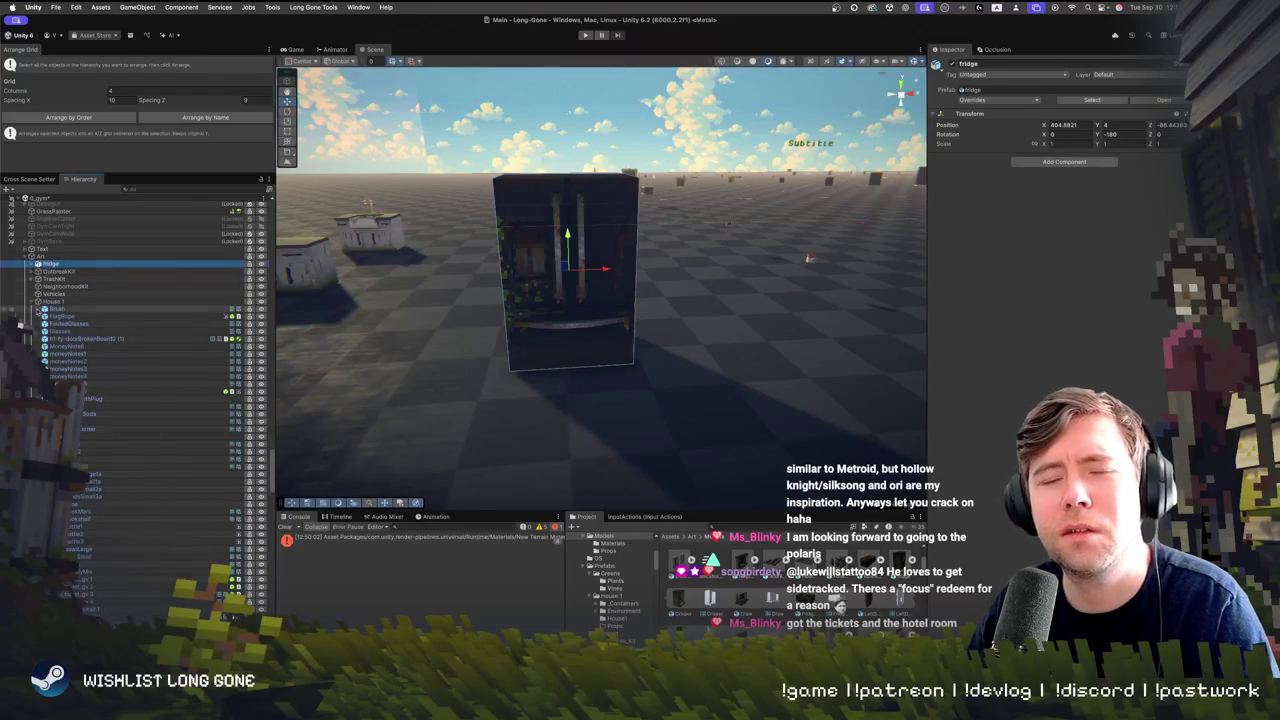
left_click_drag(84, 265, 129, 307)
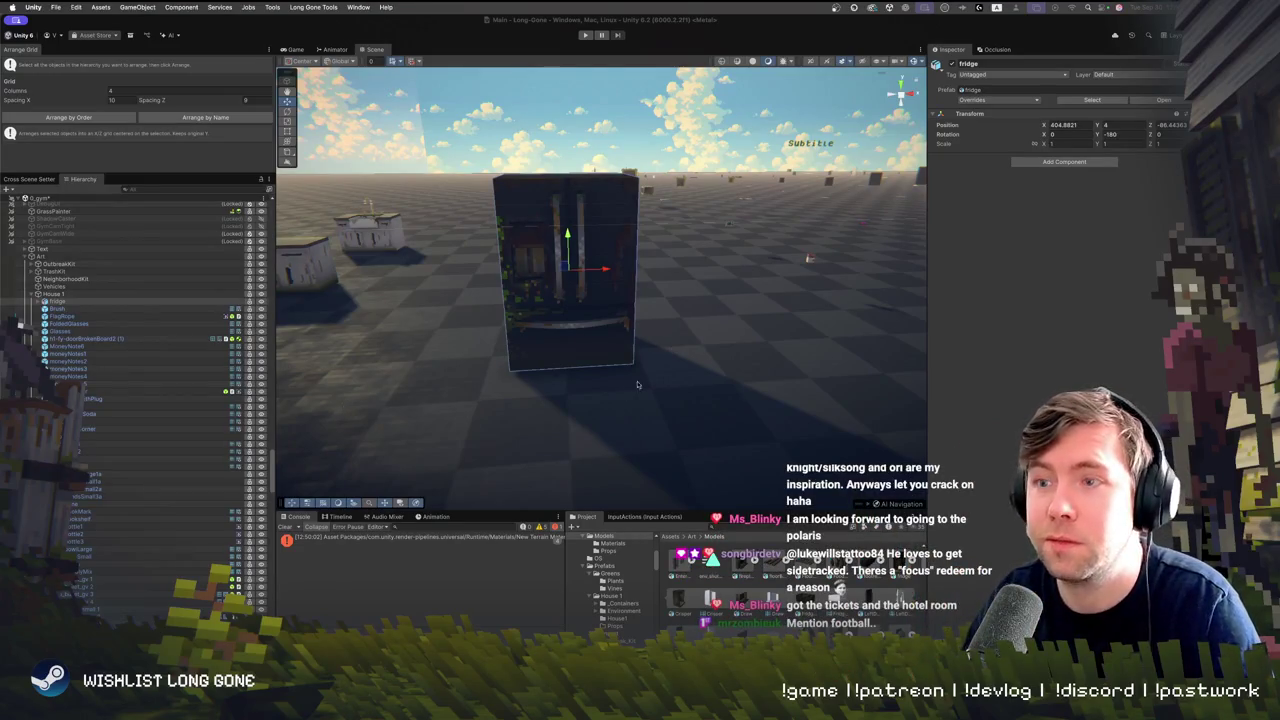
scroll(617, 355, "down", 10)
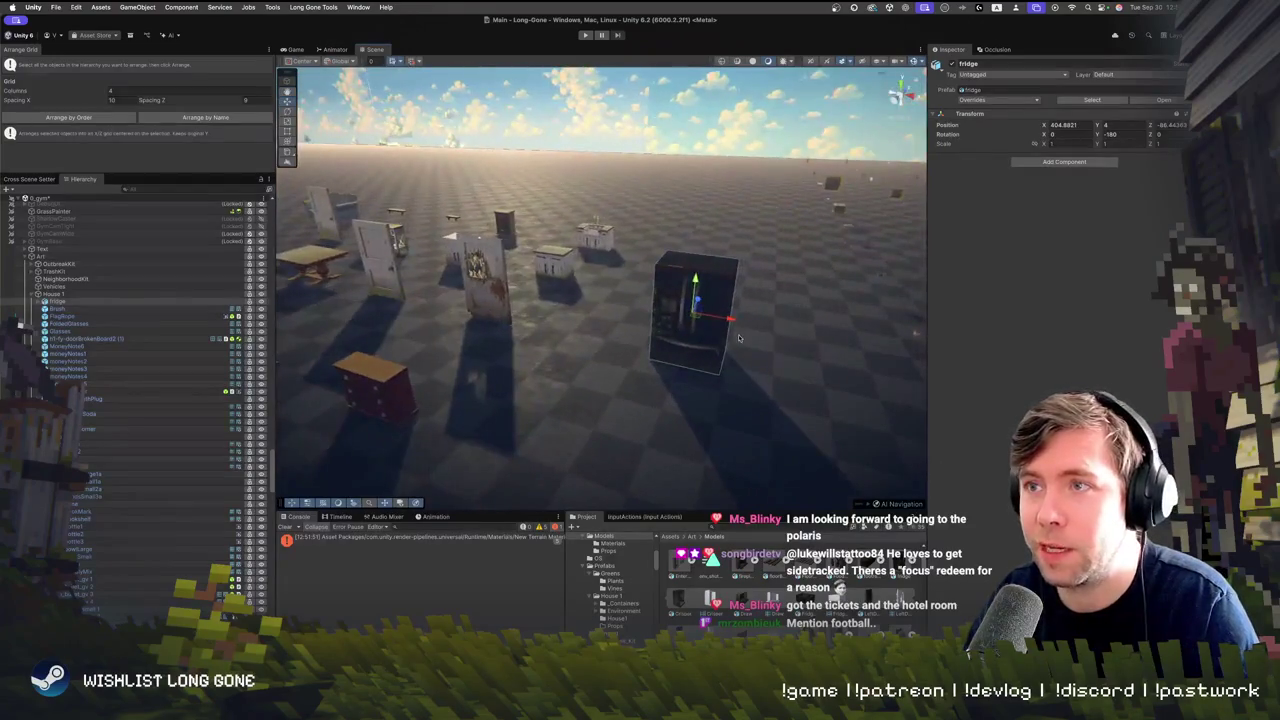
Move the fridge along X to 400 and nudge it along Z into line with the House 1 props
mouse_move(698, 318)
left_mouse_down()
mouse_move(590, 292)
mouse_move(602, 305)
left_mouse_up()
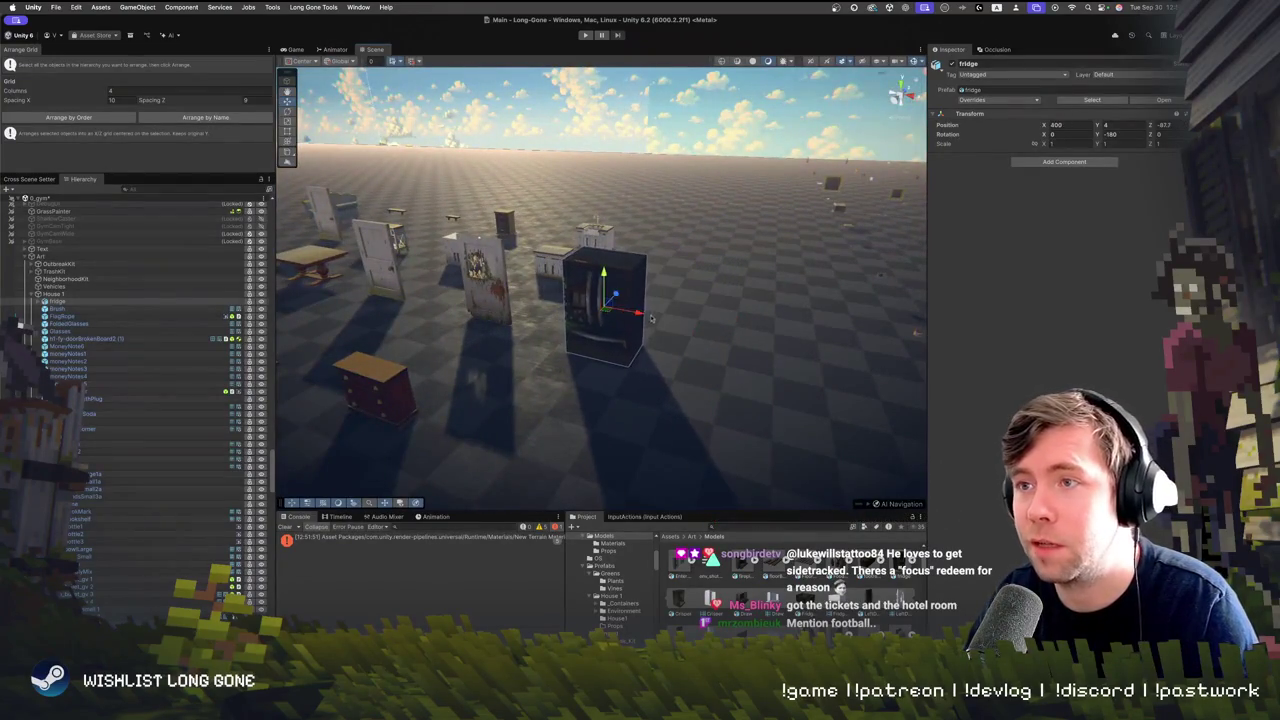
scroll(529, 327, "down", 3)
left_click_drag(529, 327, 776, 288)
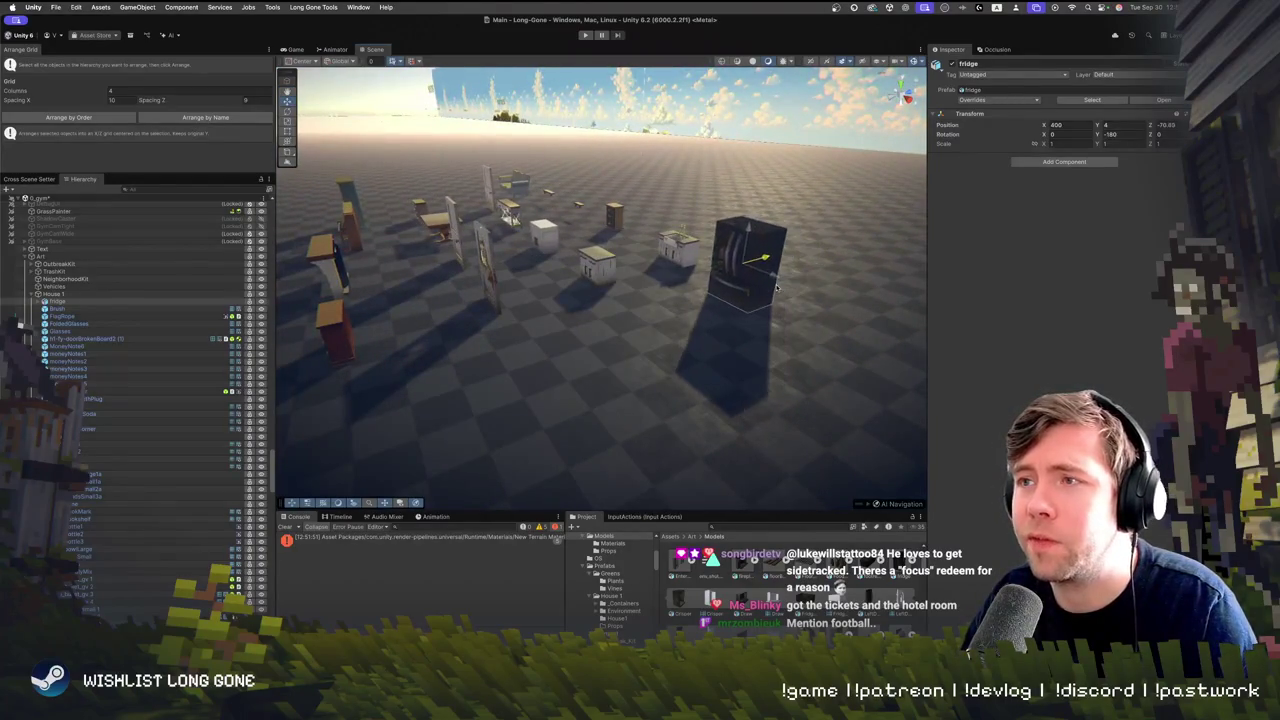
key("f")
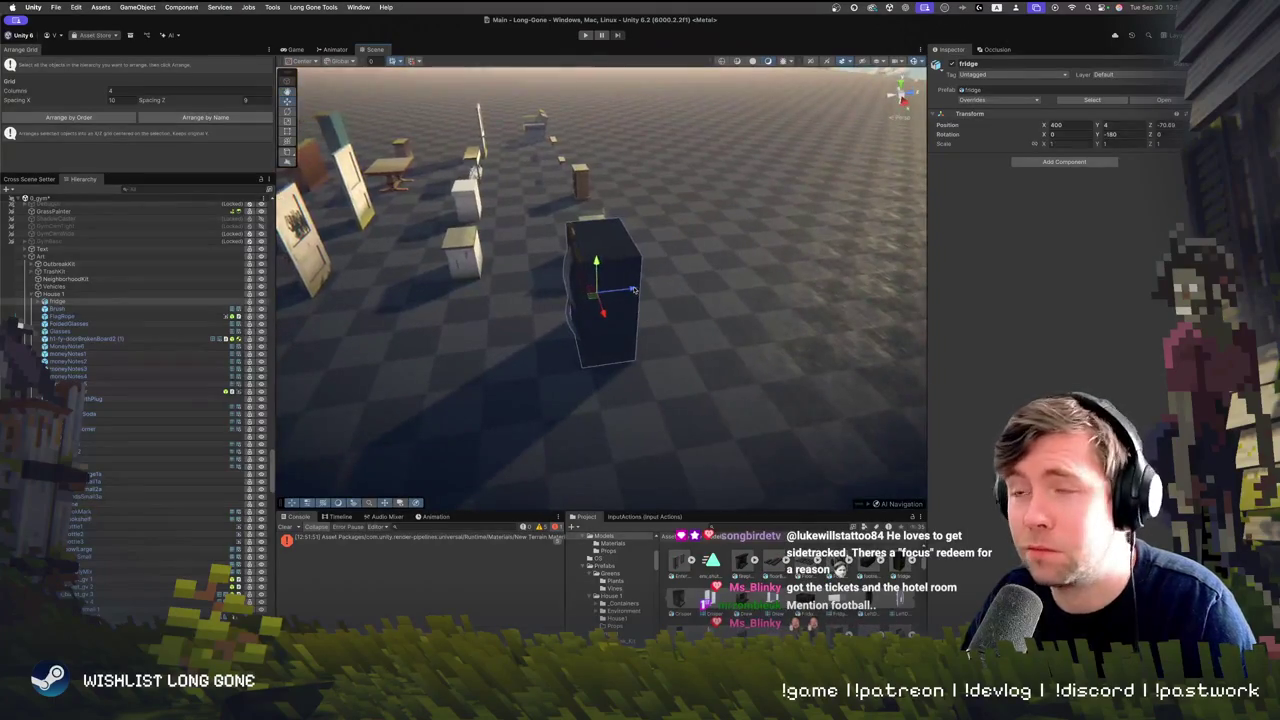
left_click_drag(647, 289, 660, 292)
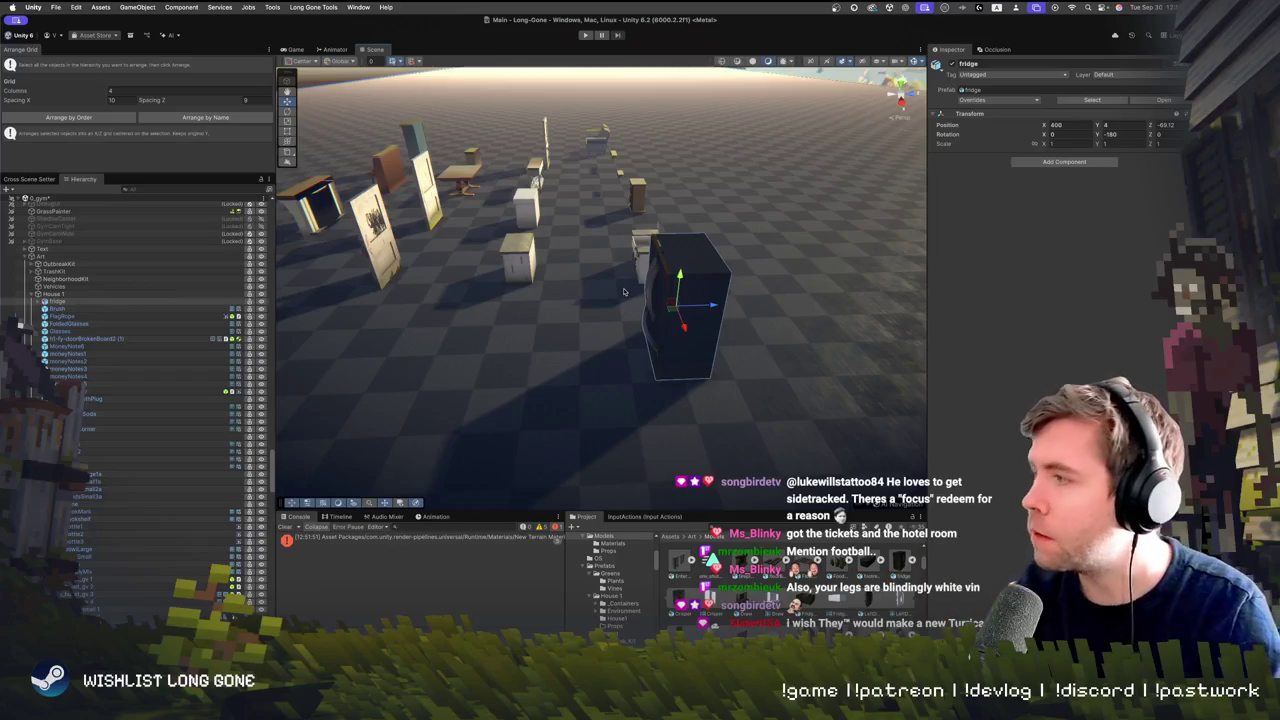
mouse_move(623, 291)
left_mouse_down()
mouse_move(745, 273)
mouse_move(723, 303)
left_mouse_up()
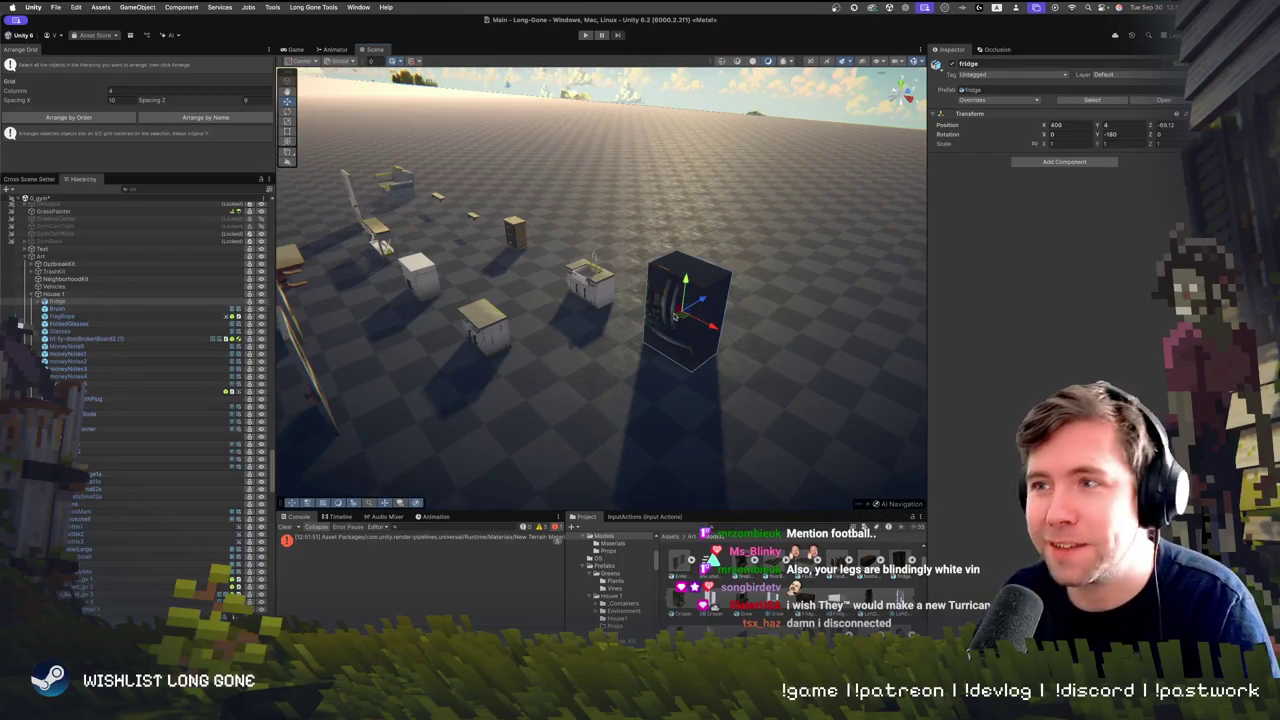
scroll(675, 316, "down", 5)
Place the fridge at X 379.49, Z -81.07 behind the drawer cabinet and survey the furniture
left_click_drag(690, 305, 689, 298)
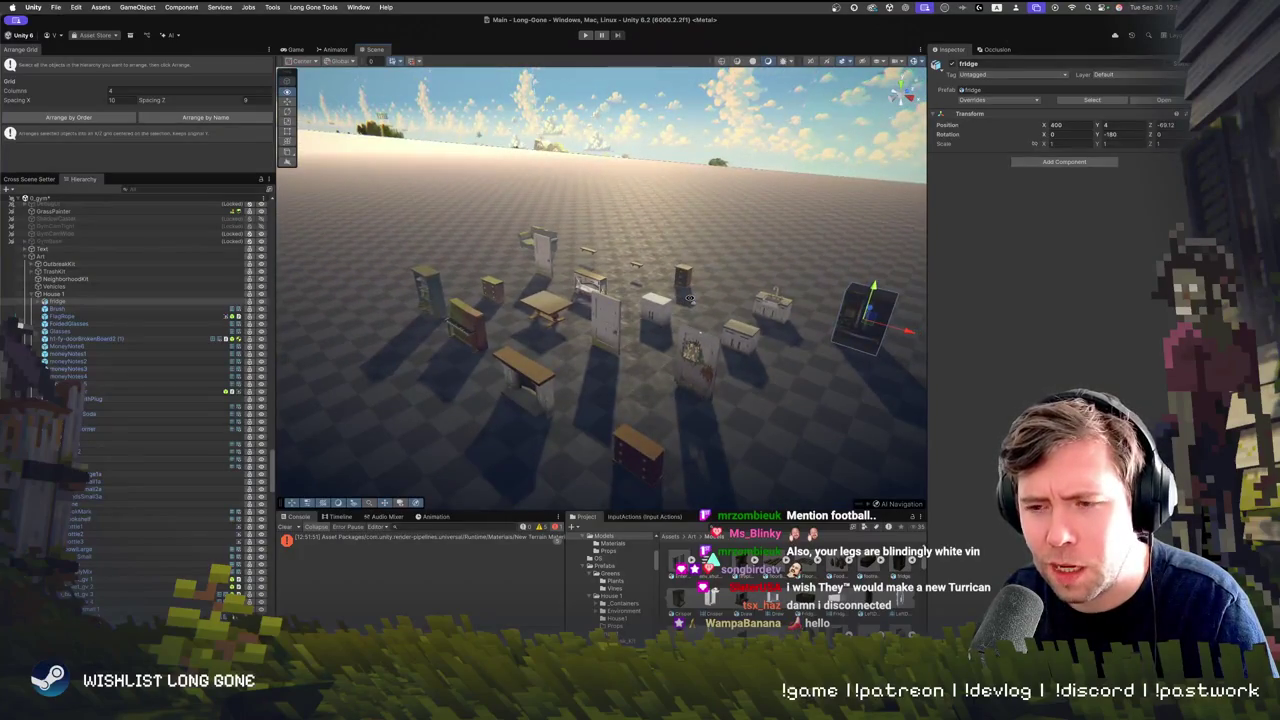
left_click_drag(689, 298, 688, 304)
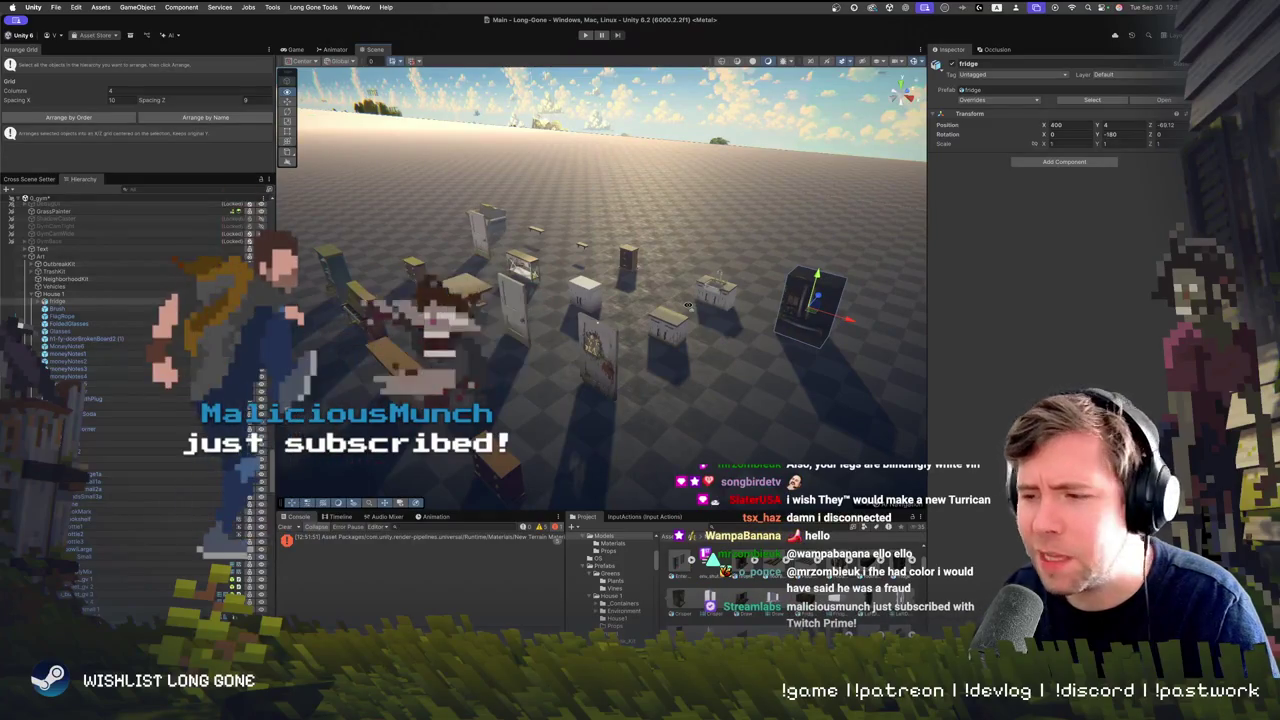
left_click_drag(688, 305, 698, 308)
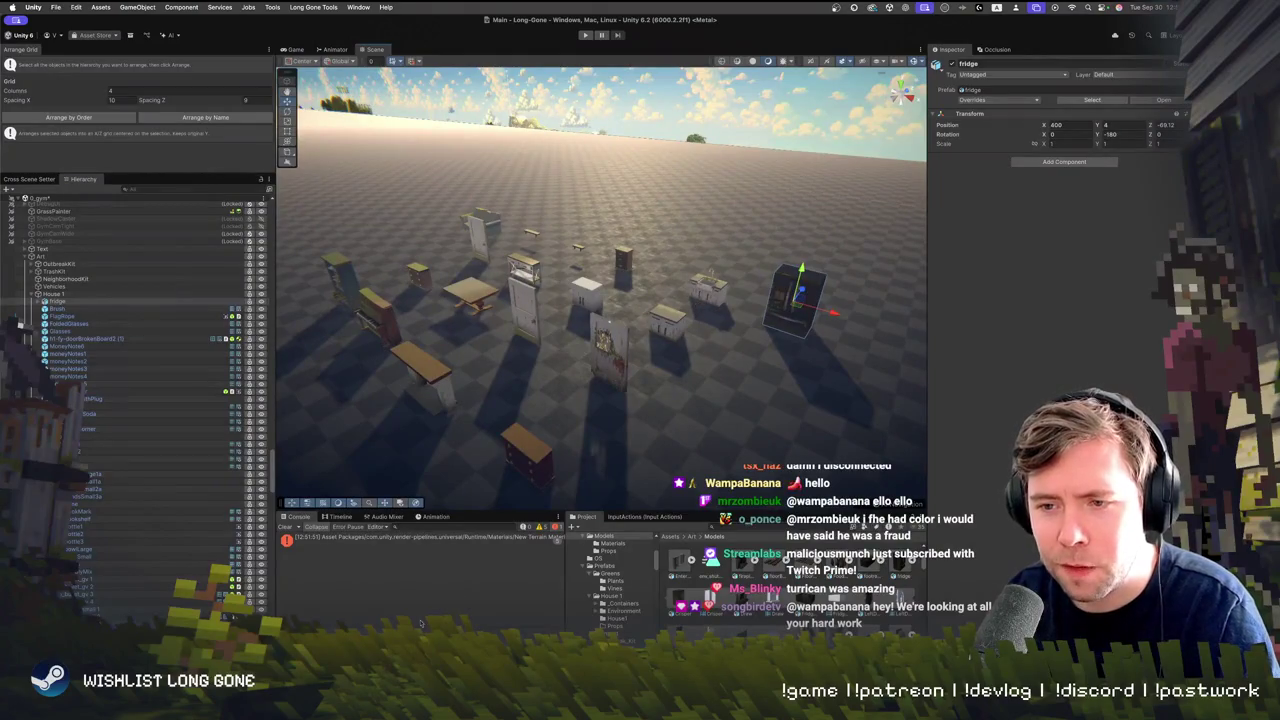
mouse_move(625, 343)
left_mouse_down()
mouse_move(592, 341)
mouse_move(588, 325)
mouse_move(577, 336)
left_mouse_up()
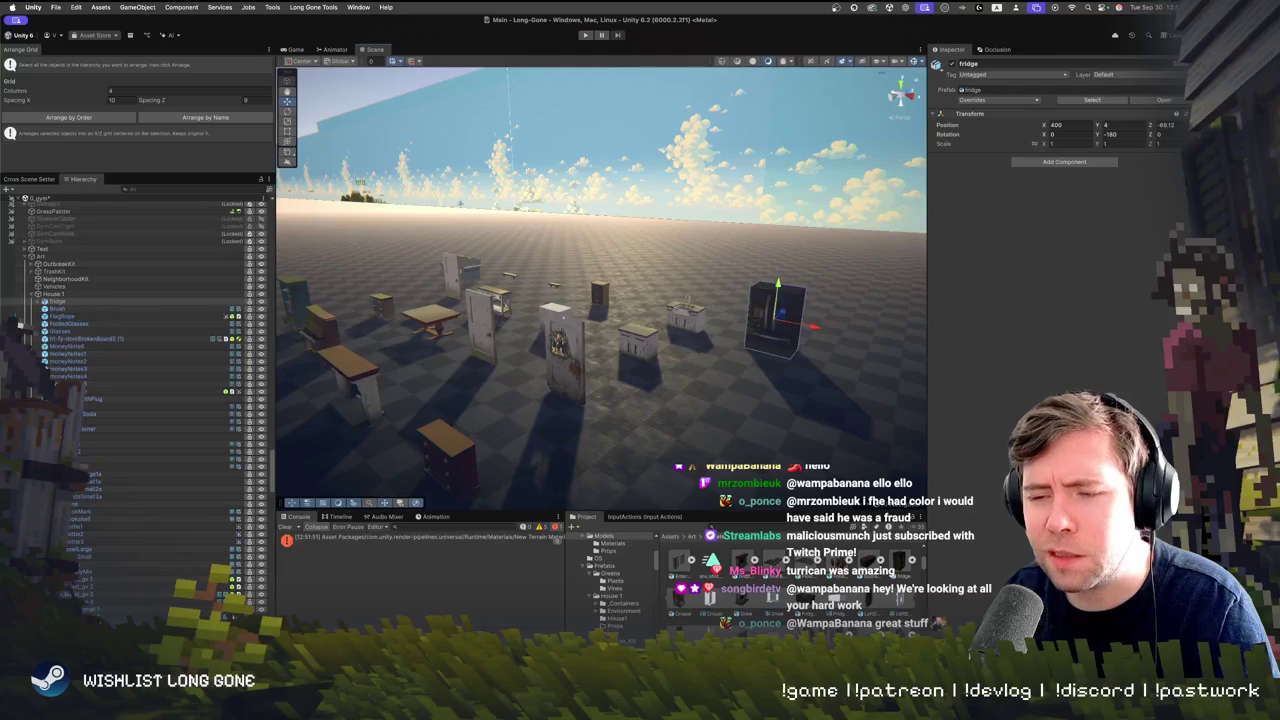
mouse_move(505, 349)
left_mouse_down()
mouse_move(702, 331)
mouse_move(487, 322)
mouse_move(666, 299)
left_mouse_up()
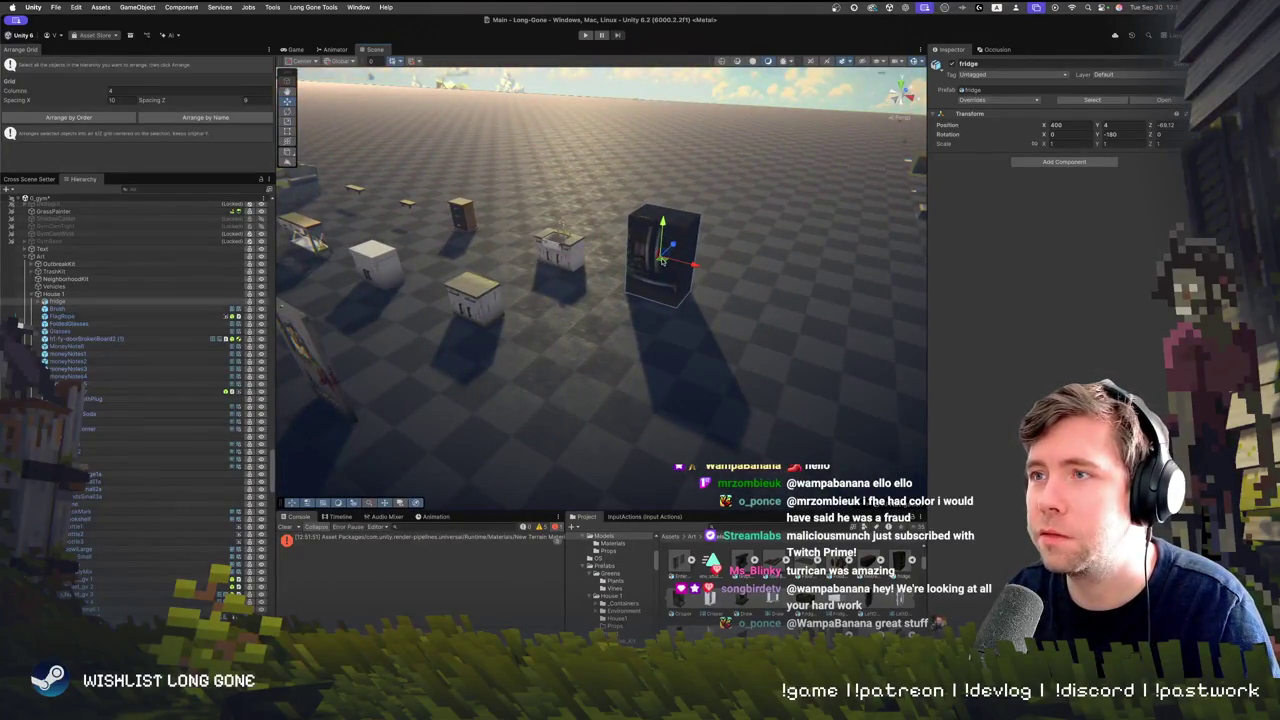
mouse_move(581, 199)
left_mouse_down()
mouse_move(638, 141)
mouse_move(731, 177)
mouse_move(771, 147)
left_mouse_up()
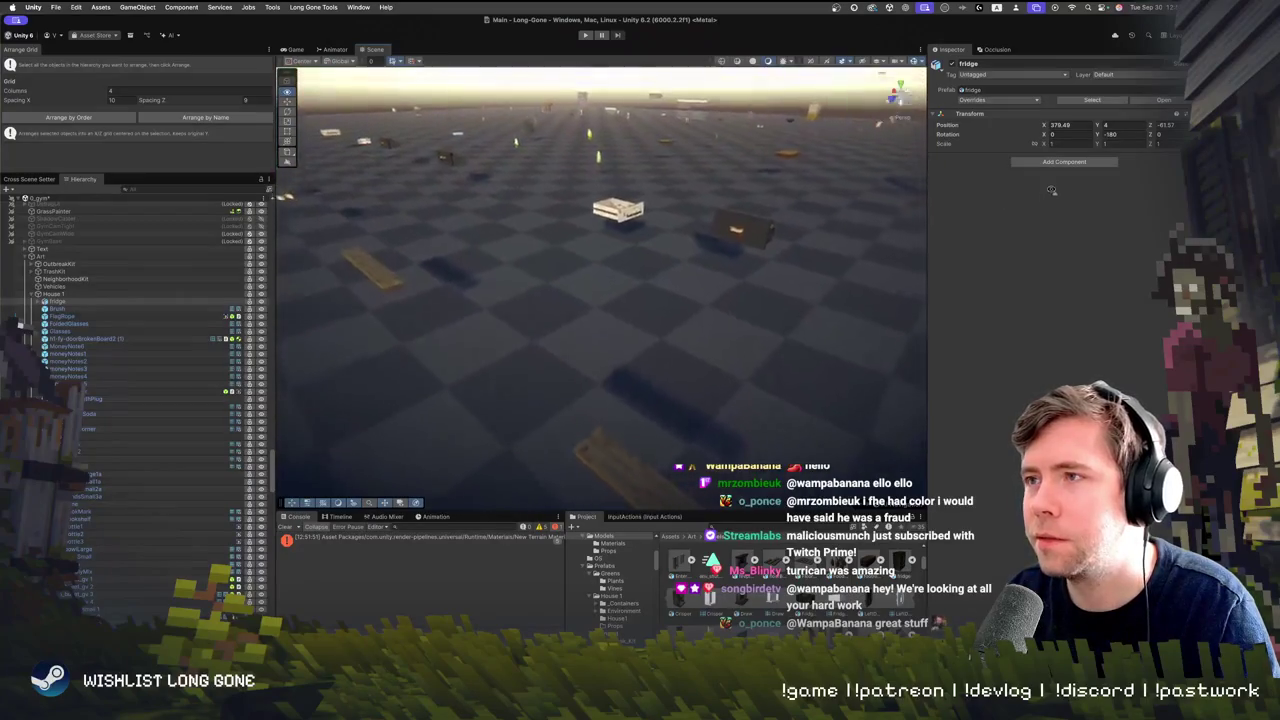
mouse_move(680, 150)
left_mouse_down()
mouse_move(630, 131)
mouse_move(590, 300)
left_mouse_up()
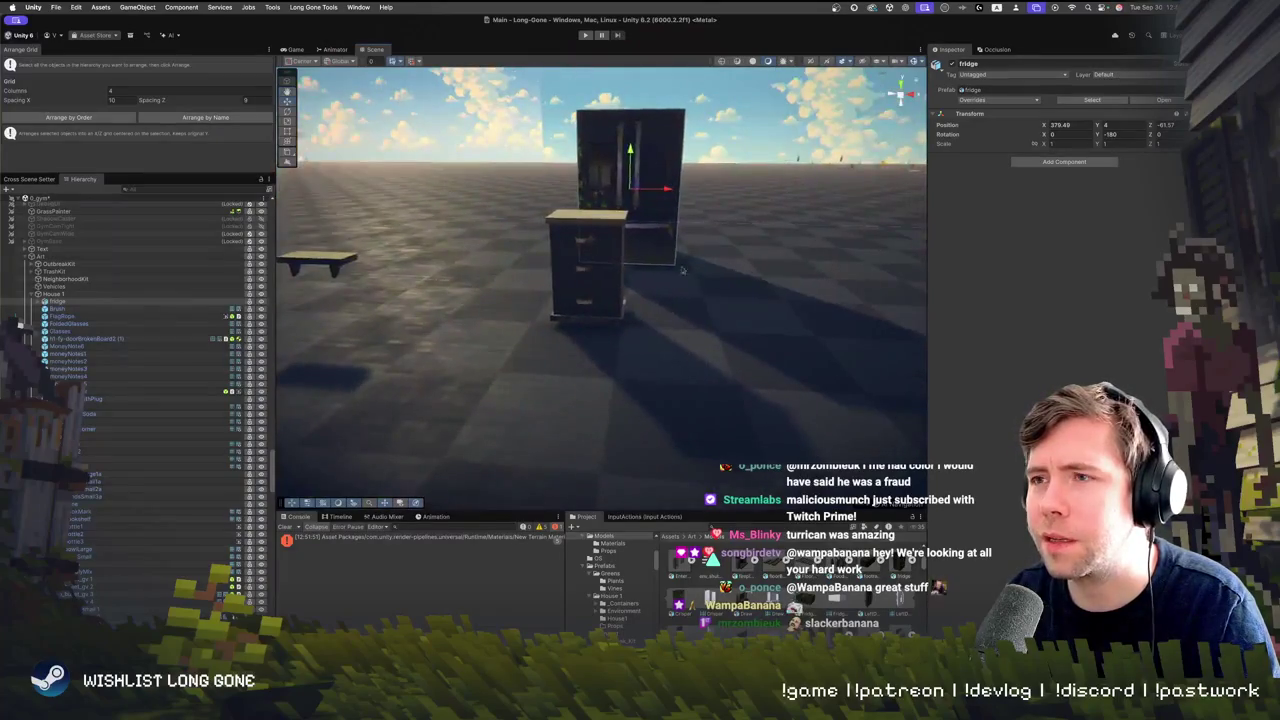
left_click(588, 310)
left_click(588, 310)
left_click_drag(709, 336, 795, 359)
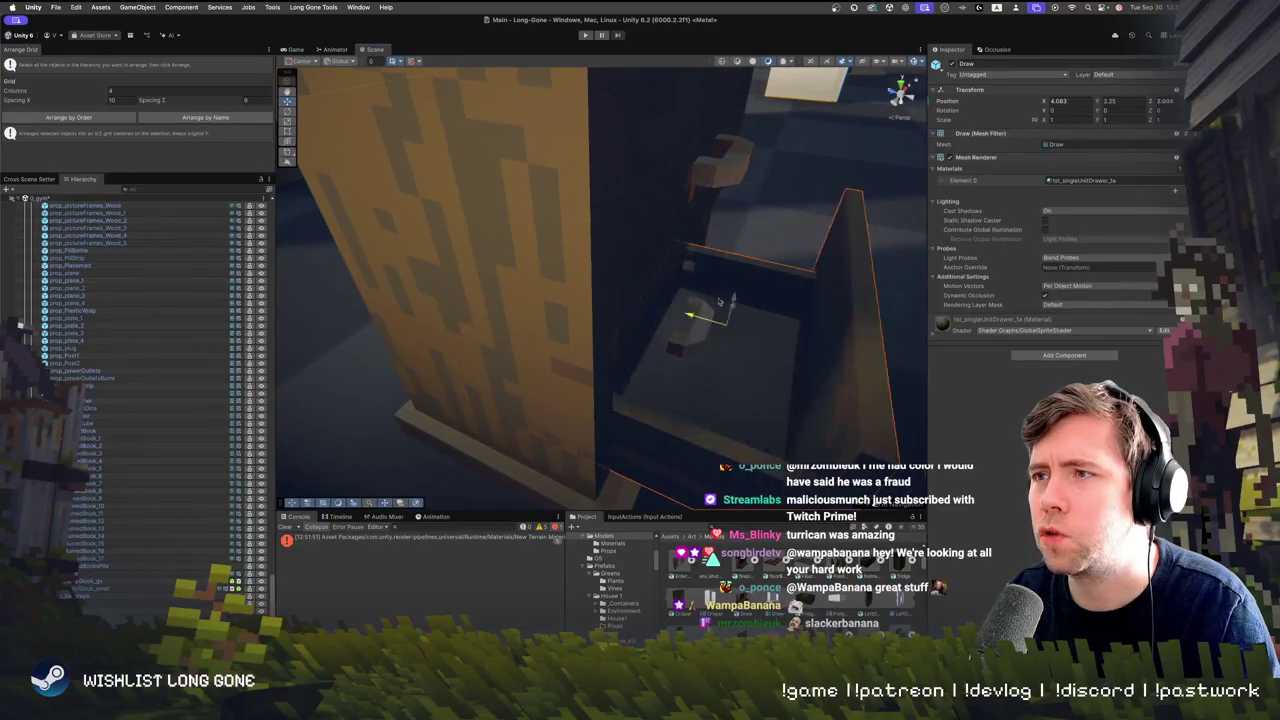
mouse_move(731, 303)
left_mouse_down()
mouse_move(600, 269)
mouse_move(640, 250)
mouse_move(588, 255)
mouse_move(585, 305)
mouse_move(578, 262)
mouse_move(573, 274)
mouse_move(651, 294)
mouse_move(581, 311)
left_mouse_up()
left_click(581, 311)
left_click(714, 251, "shift")
left_click(841, 279)
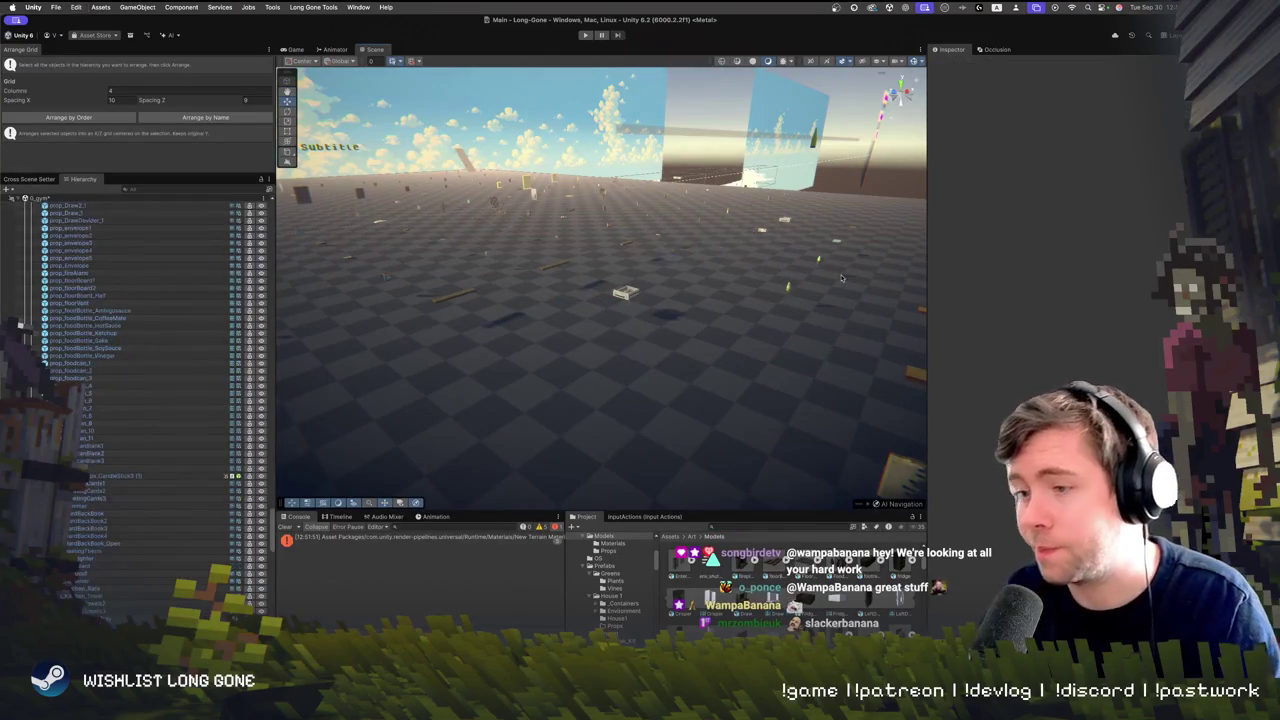
mouse_move(841, 279)
left_mouse_down()
mouse_move(597, 263)
mouse_move(628, 270)
left_mouse_up()
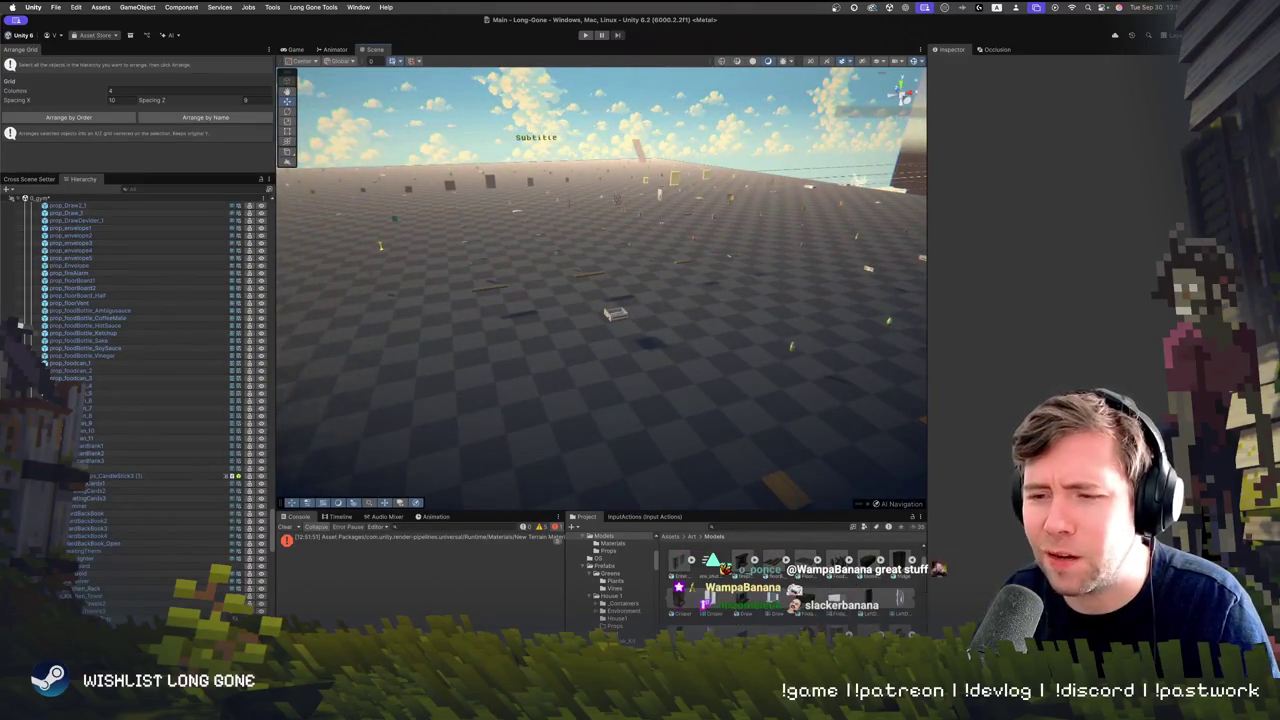
Fly toward the INTERIOR sign, select and deselect a drawer prop, then switch to Safari
left_click_drag(454, 416, 473, 373)
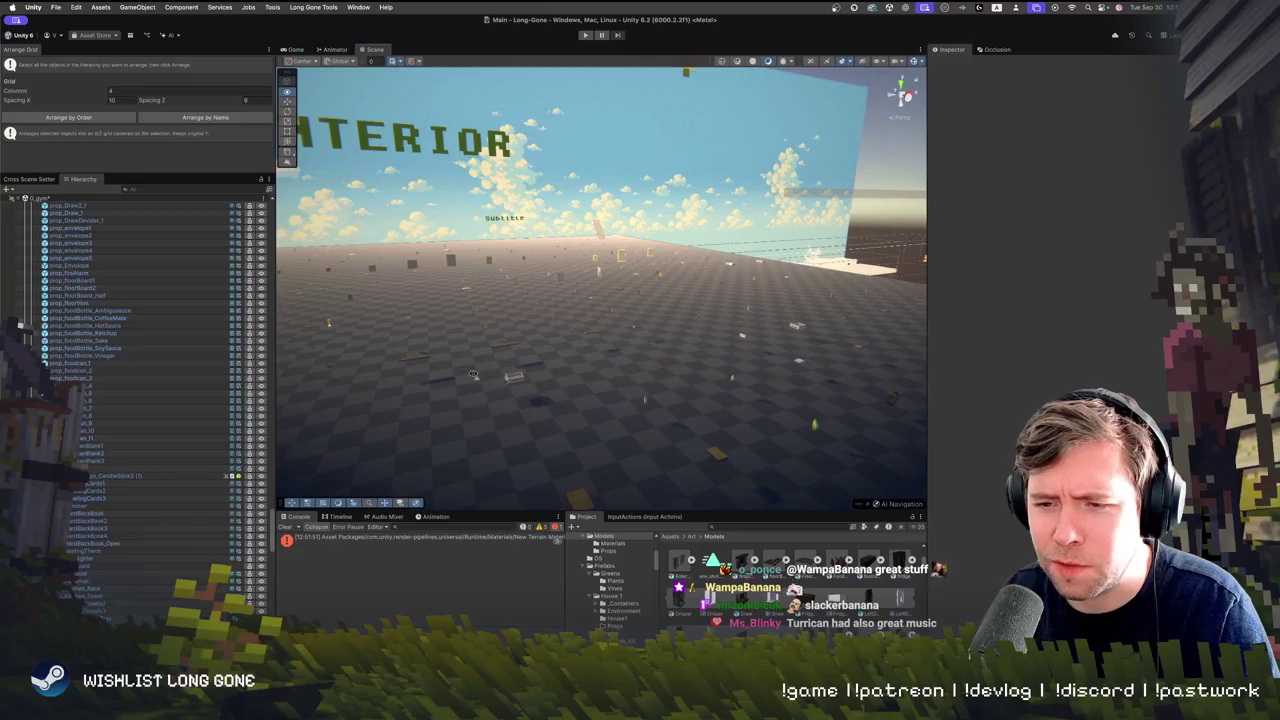
left_click_drag(473, 374, 473, 372)
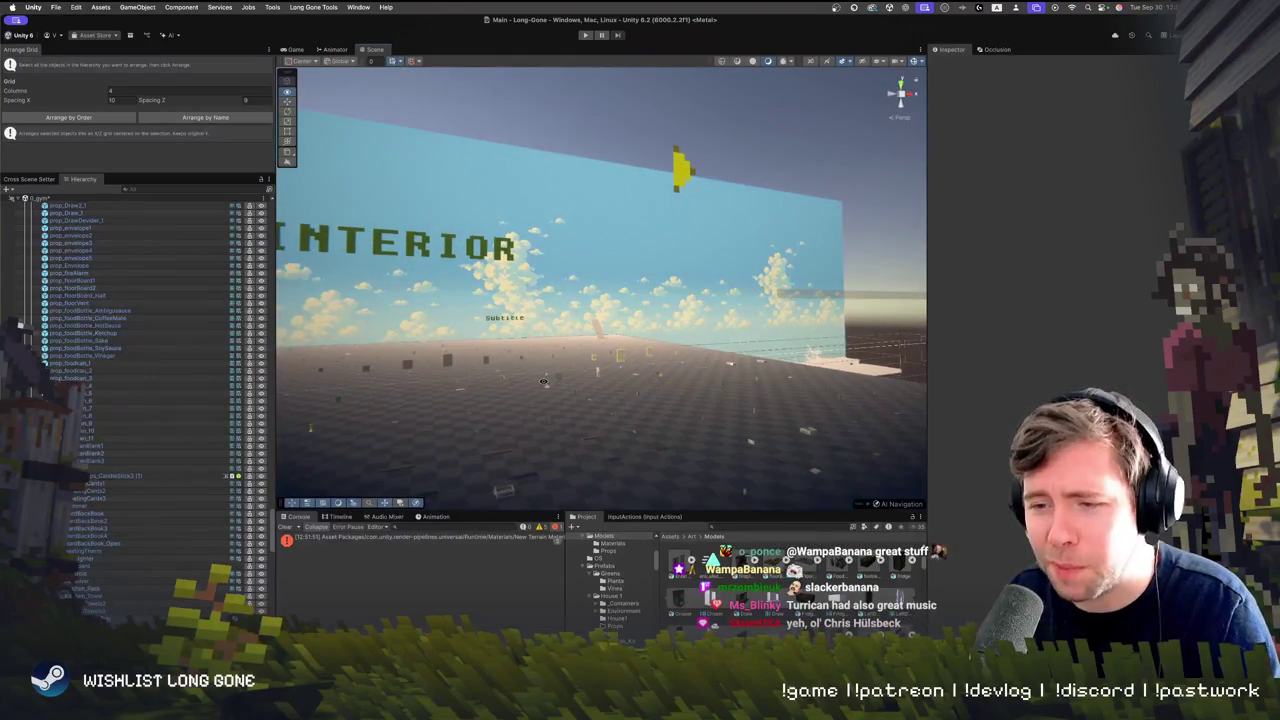
mouse_move(543, 381)
left_mouse_down()
mouse_move(567, 440)
mouse_move(700, 412)
mouse_move(679, 404)
mouse_move(705, 395)
mouse_move(671, 454)
mouse_move(662, 420)
mouse_move(638, 418)
mouse_move(602, 373)
left_mouse_up()
left_click(645, 426)
left_click(662, 420)
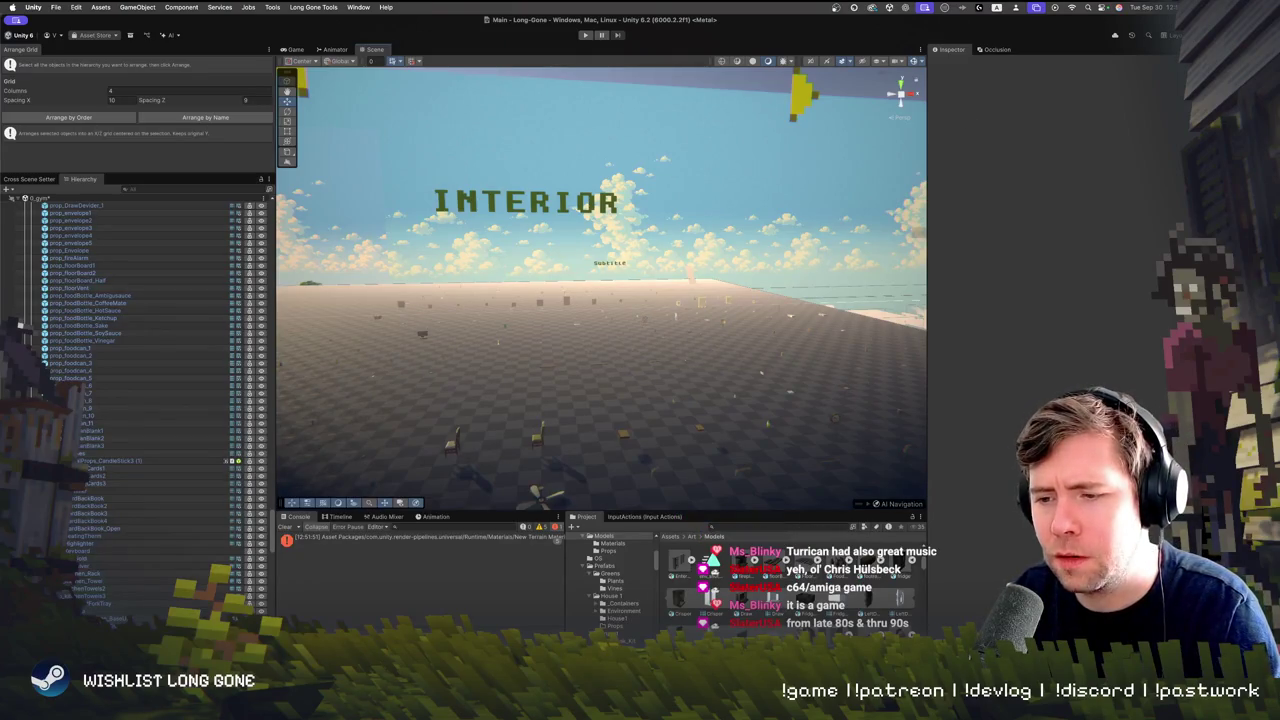
key("super+Tab")
key("super+Tab")
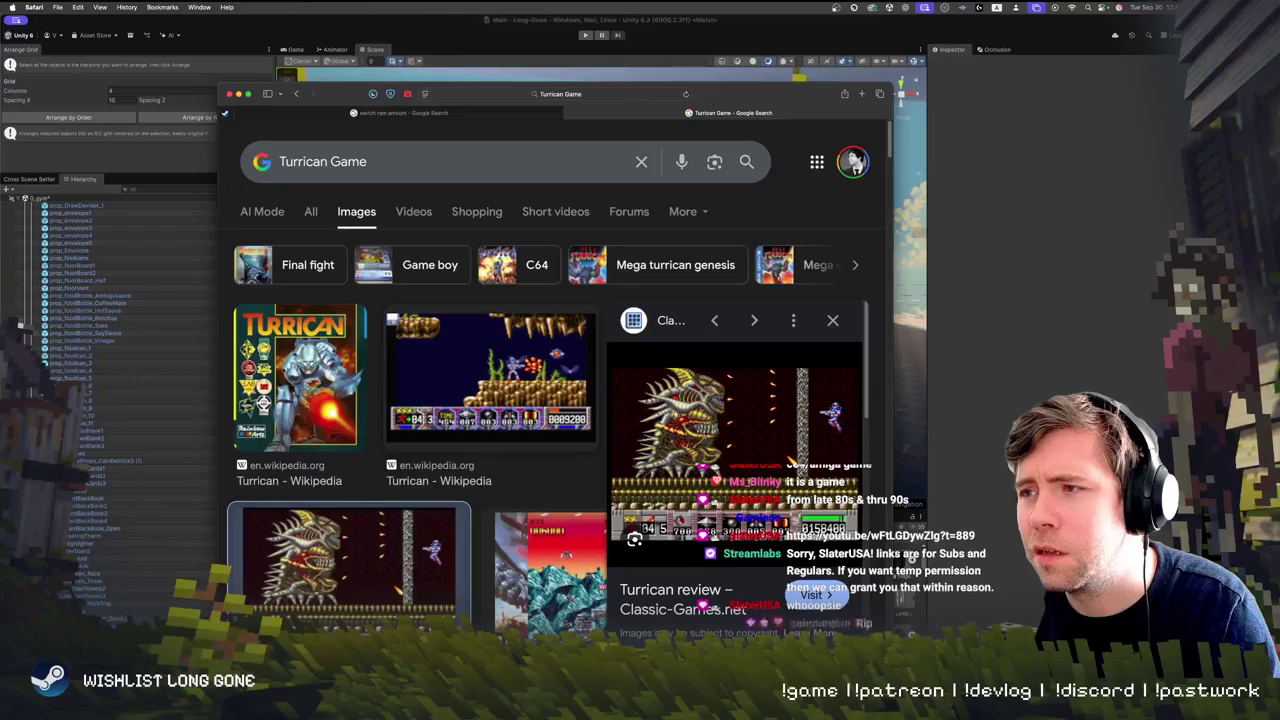
Scroll the Google Images results and preview the Turrican Flashback PlayStation 4 video
scroll(450, 403, "down", 4)
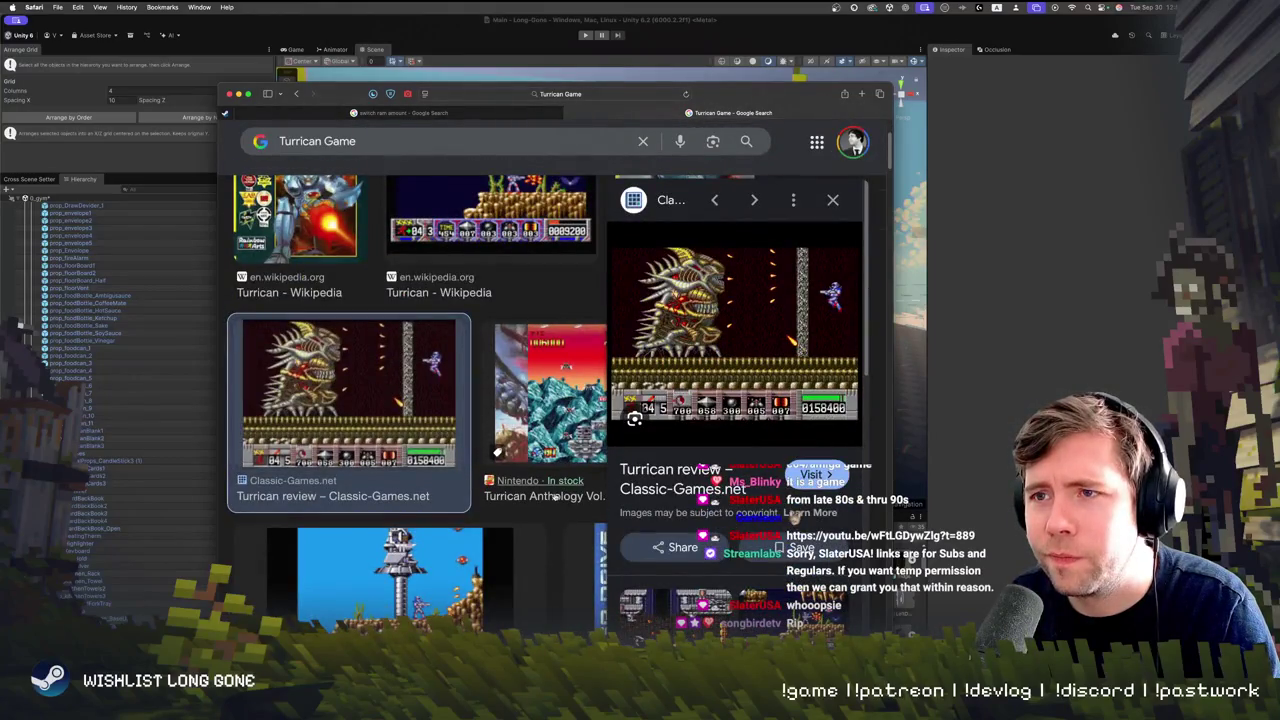
scroll(450, 403, "down", 10)
scroll(565, 445, "down", 5)
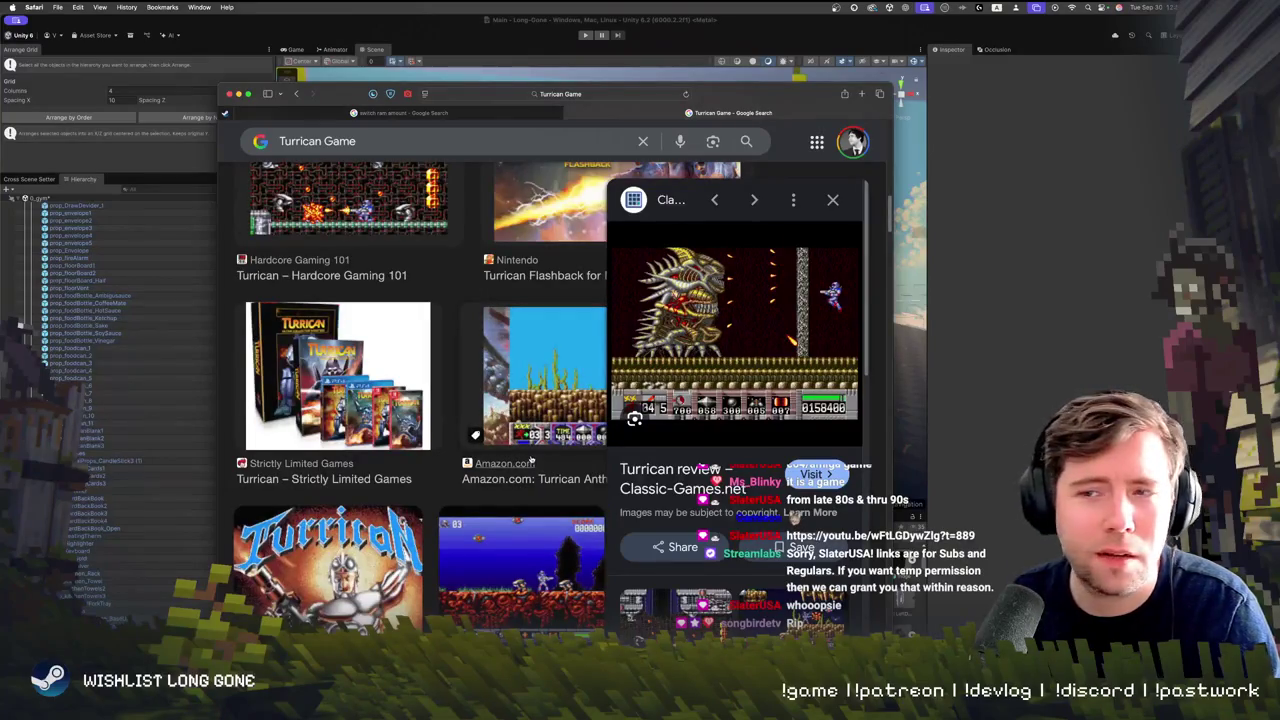
scroll(537, 464, "down", 3)
scroll(535, 470, "down", 5)
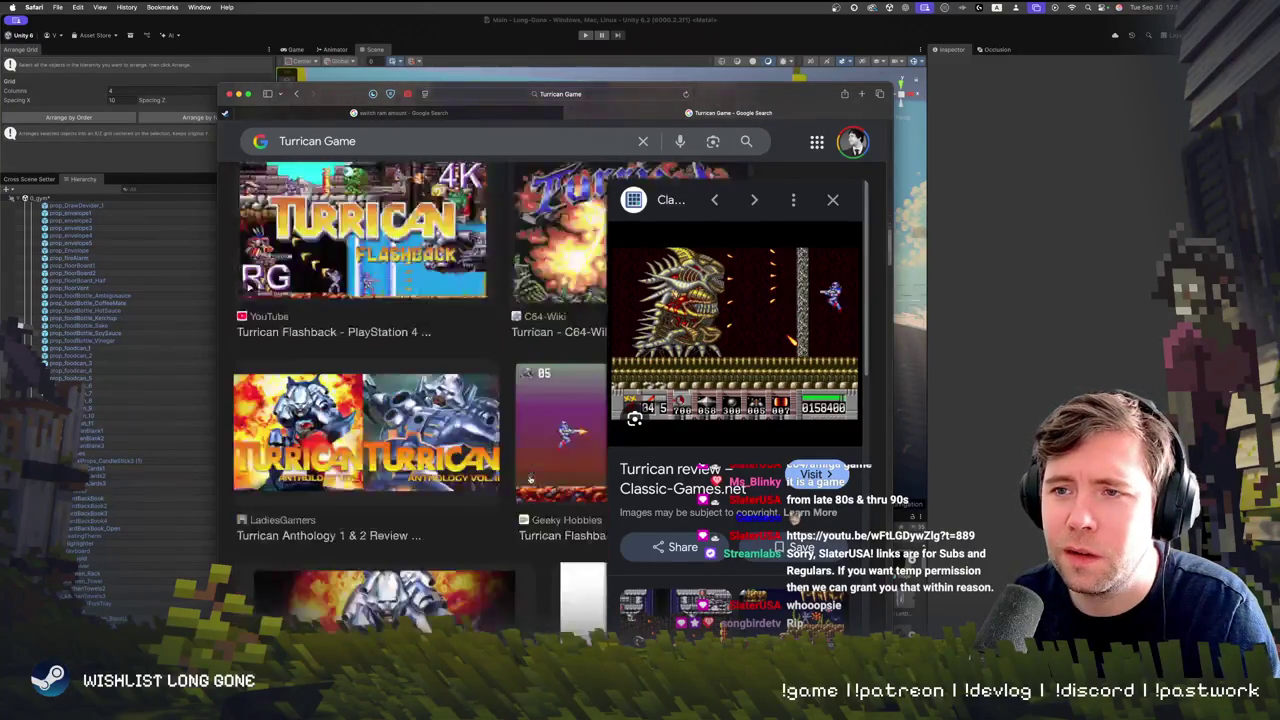
scroll(530, 479, "up", 4)
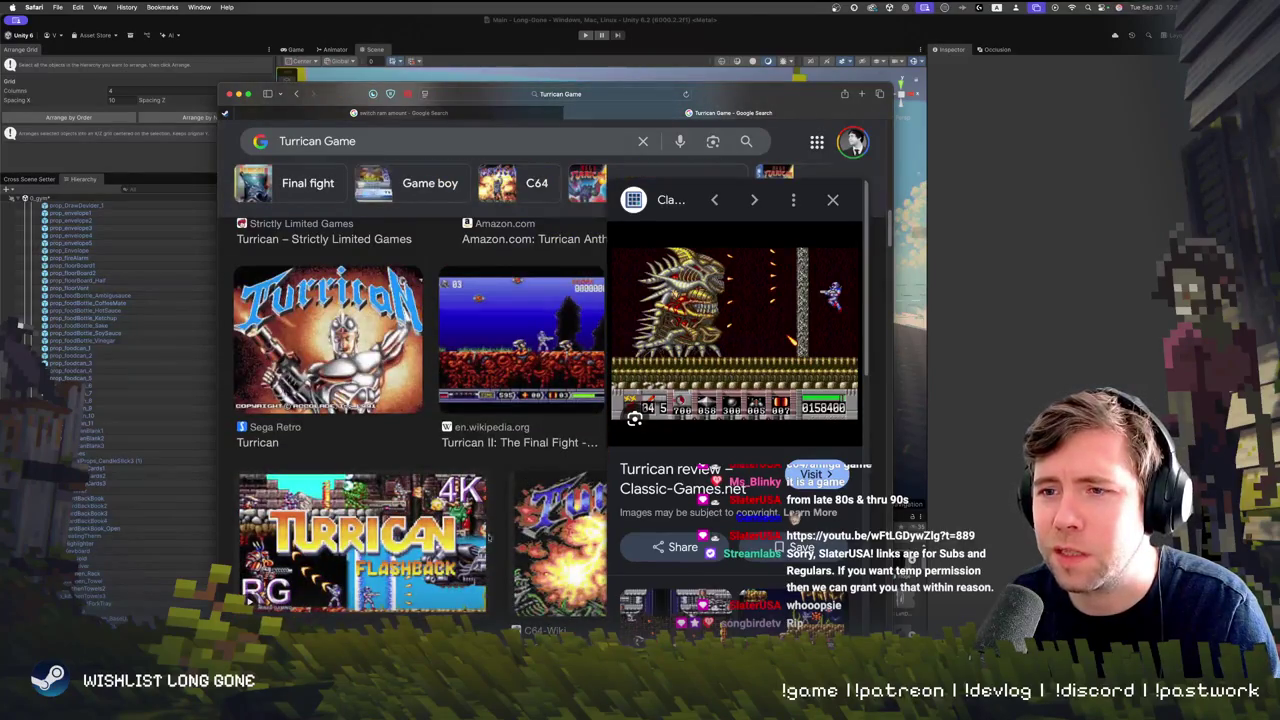
left_click(356, 590)
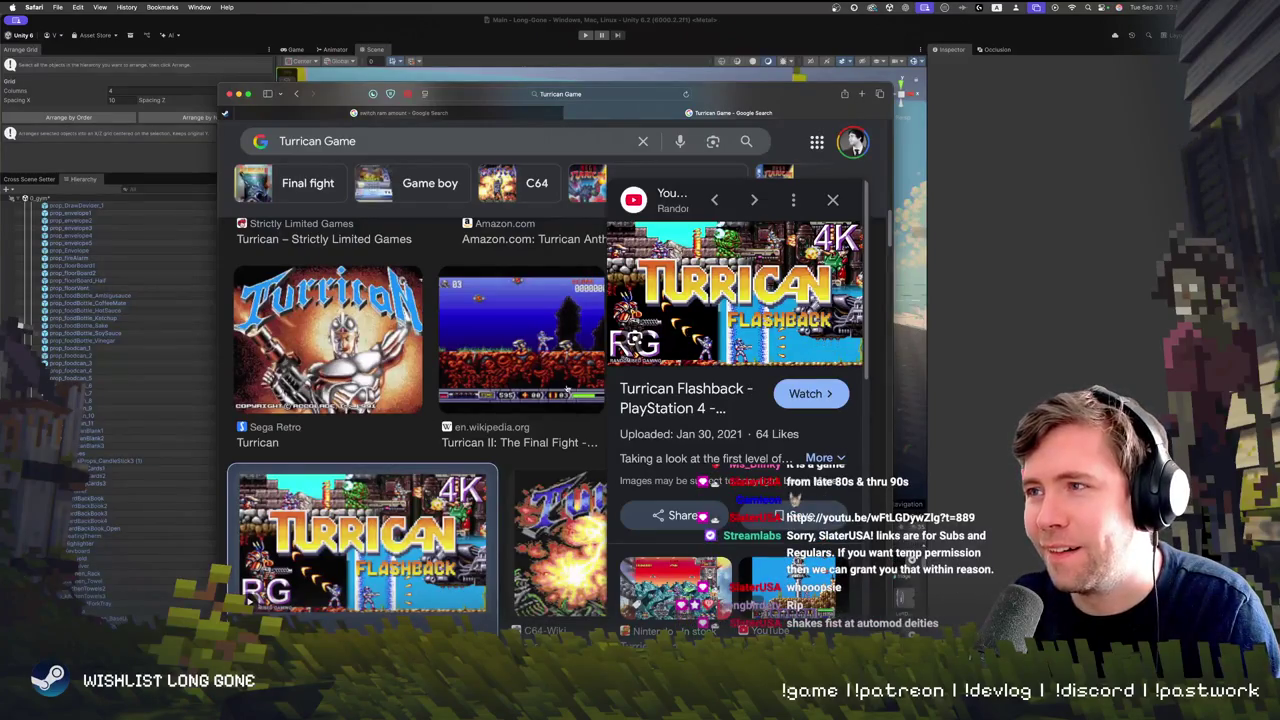
Scroll further through the Turrican results, then hide Safari to return to the Unity scene
scroll(544, 381, "down", 5)
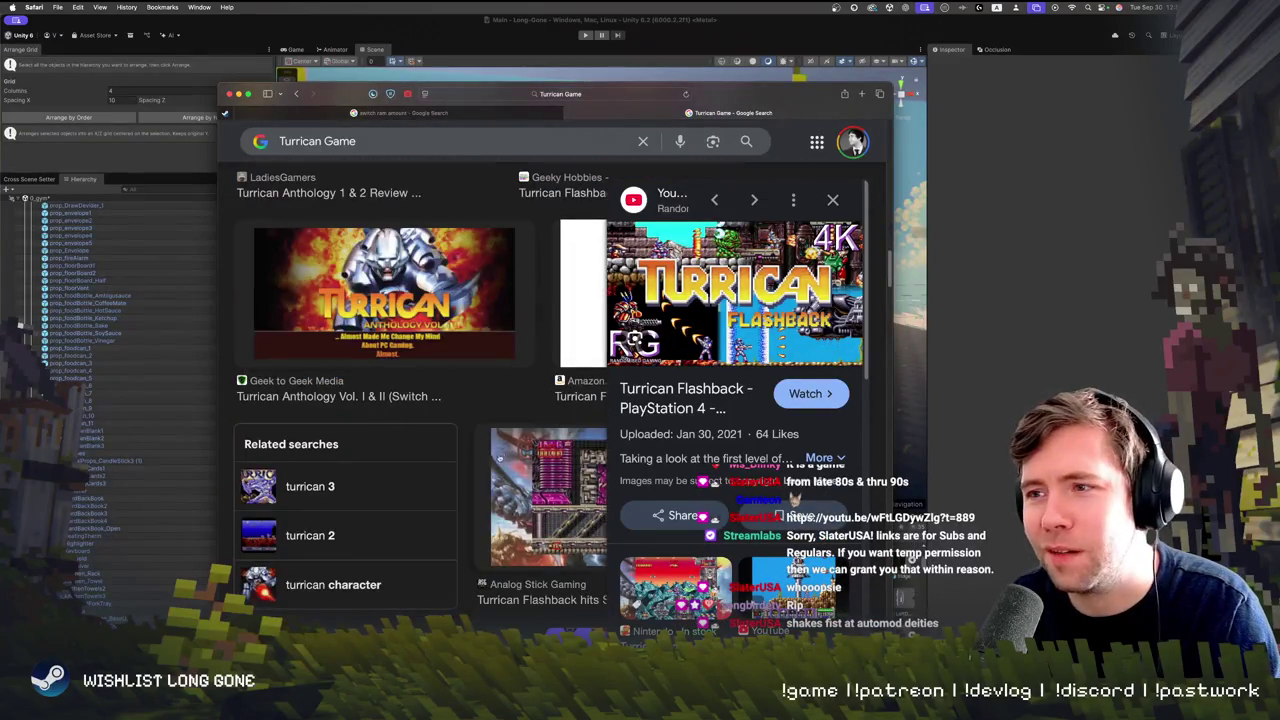
scroll(417, 453, "down", 5)
scroll(461, 439, "down", 5)
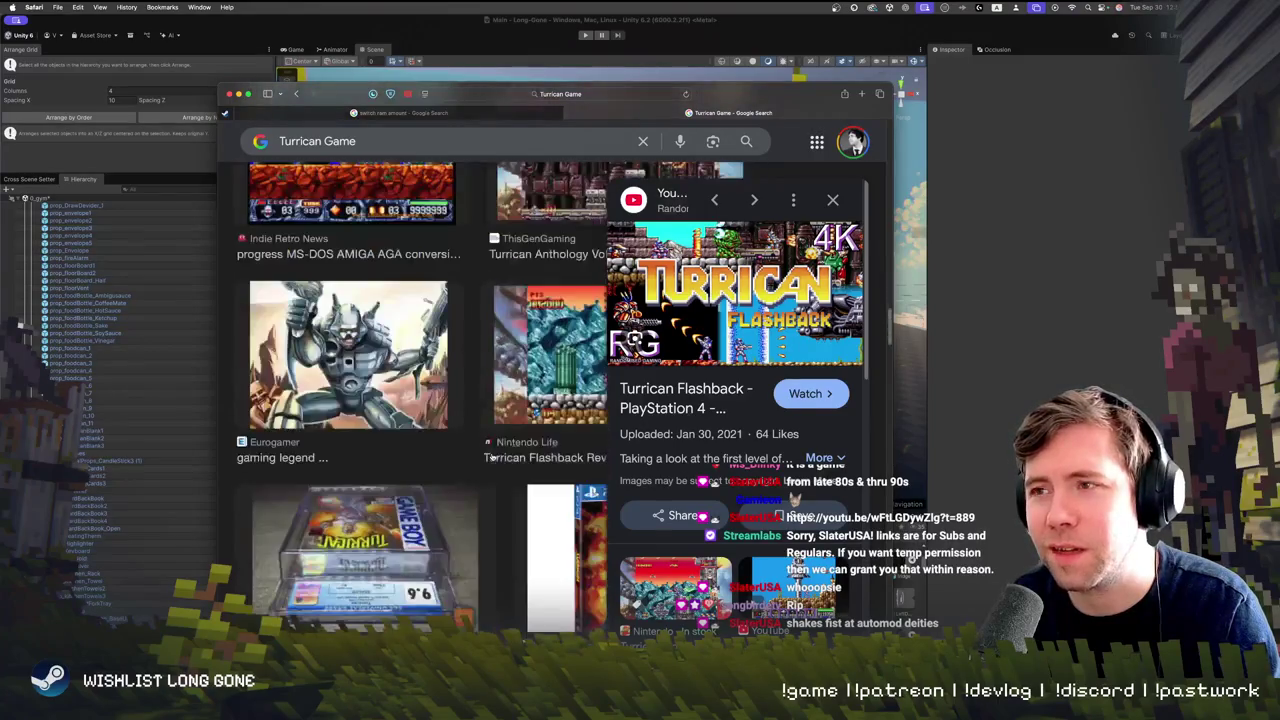
scroll(471, 457, "up", 15)
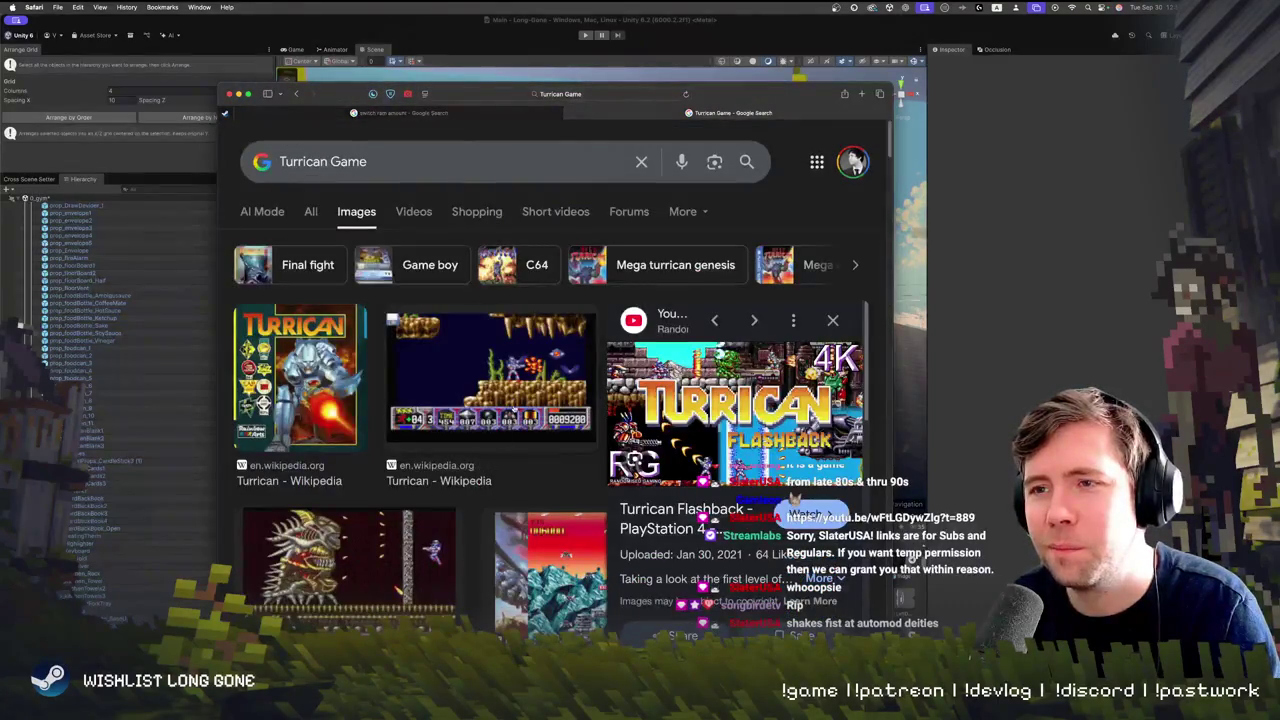
left_click(229, 93)
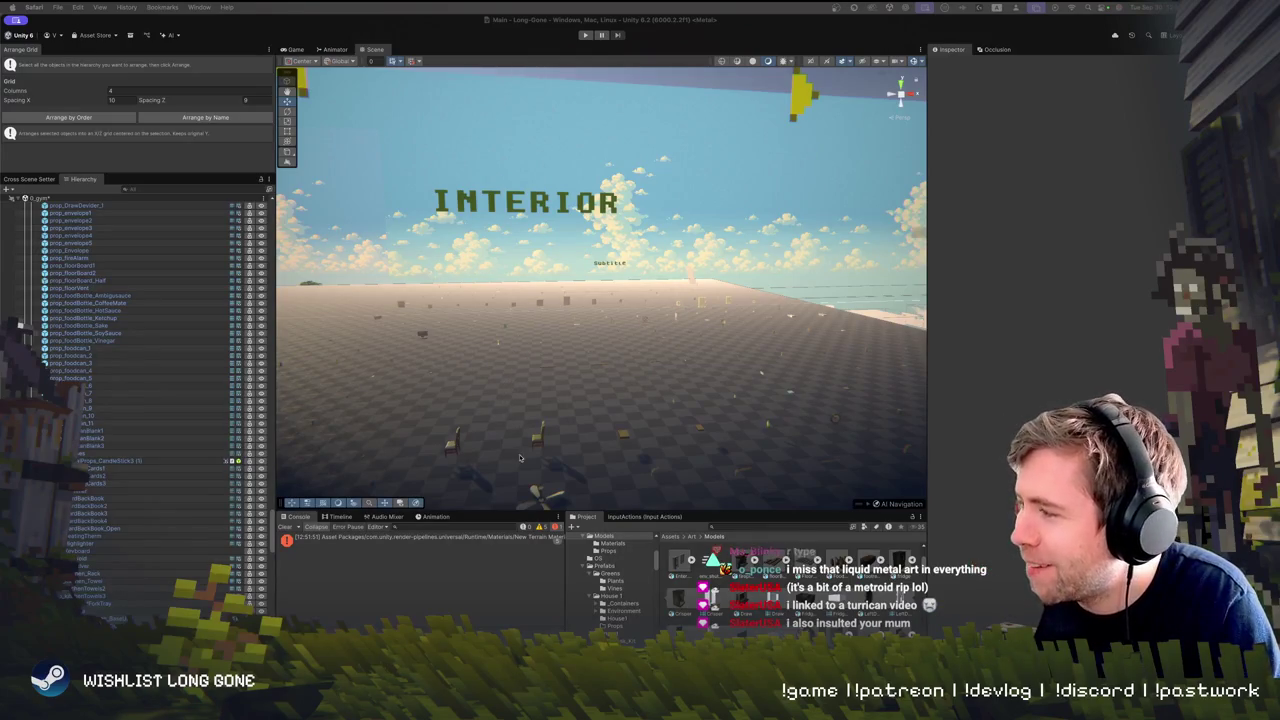
Select and frame the fridge, slide it along X to 352.15, then switch to Safari
mouse_move(507, 381)
left_mouse_down()
mouse_move(520, 457)
mouse_move(562, 413)
mouse_move(285, 490)
mouse_move(473, 494)
left_mouse_up()
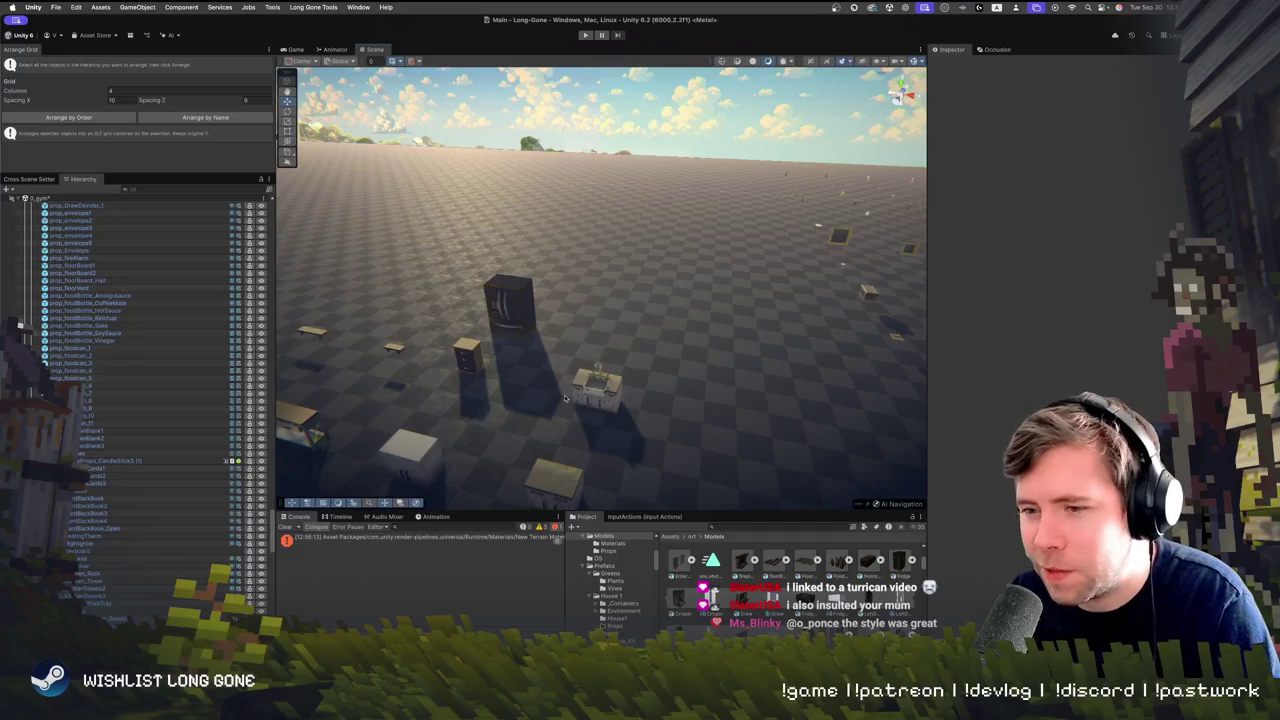
left_click(521, 318)
key("f")
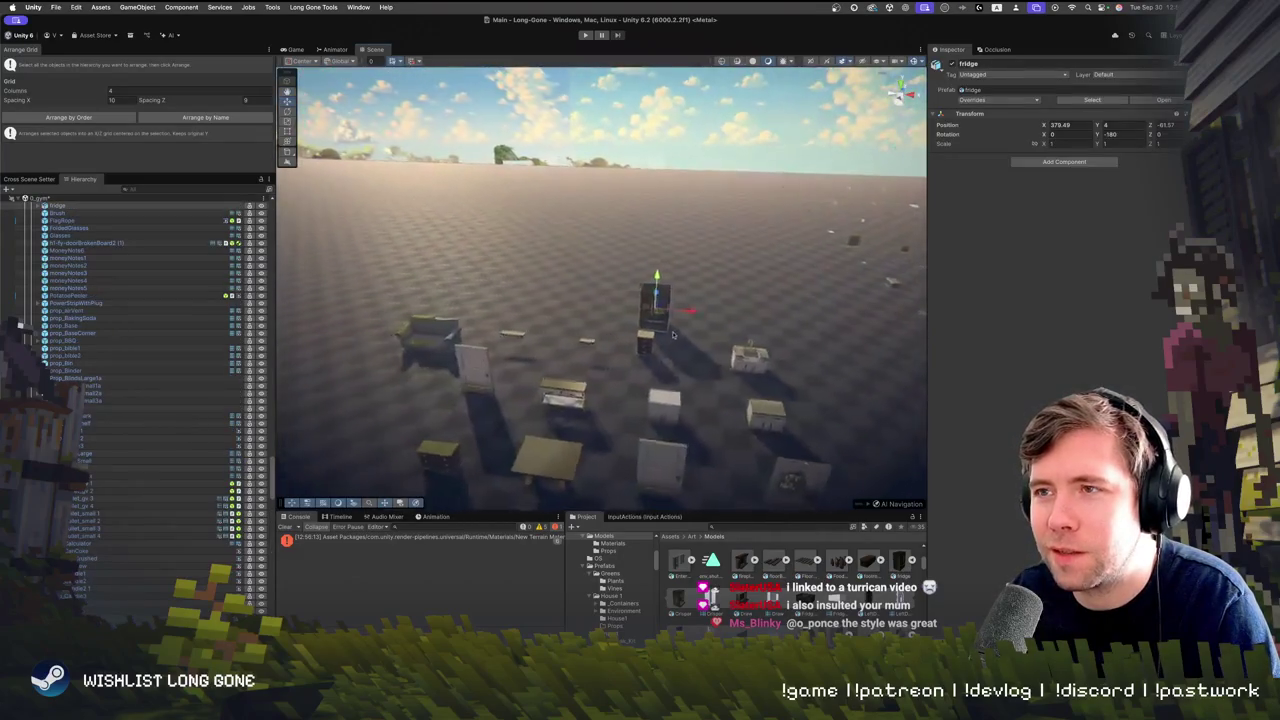
left_click_drag(692, 312, 508, 296)
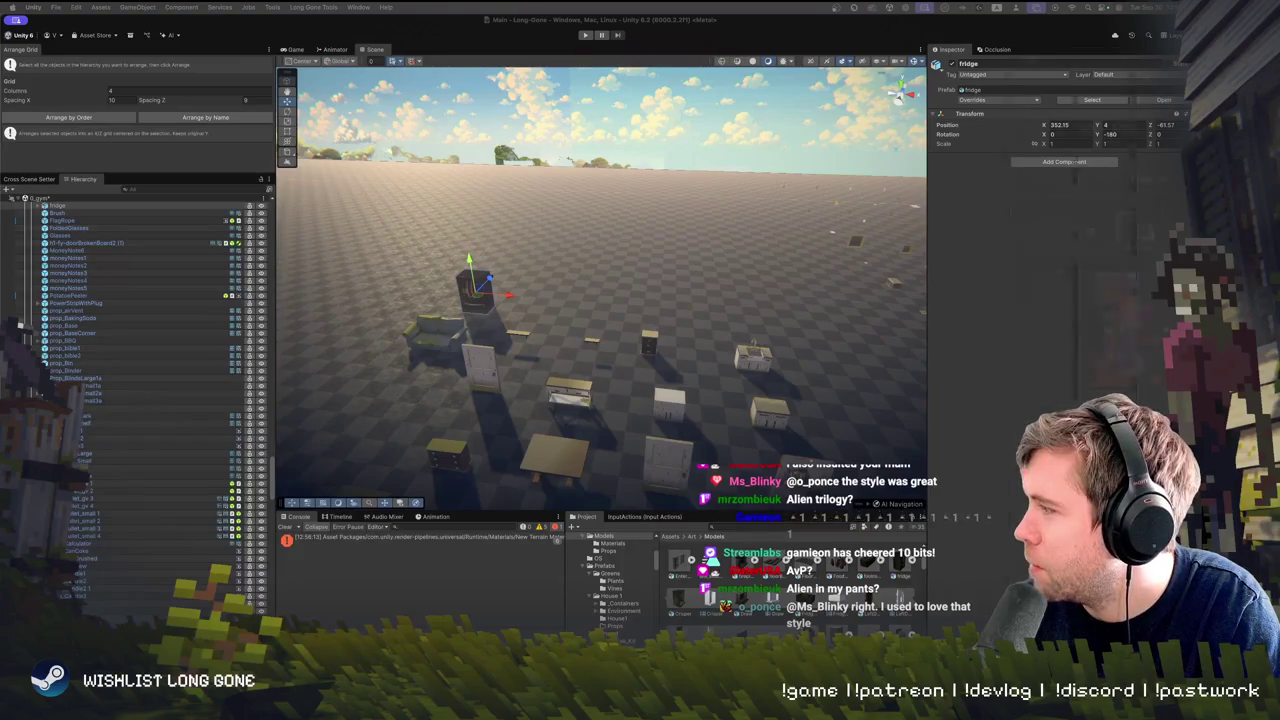
key("super+Tab")
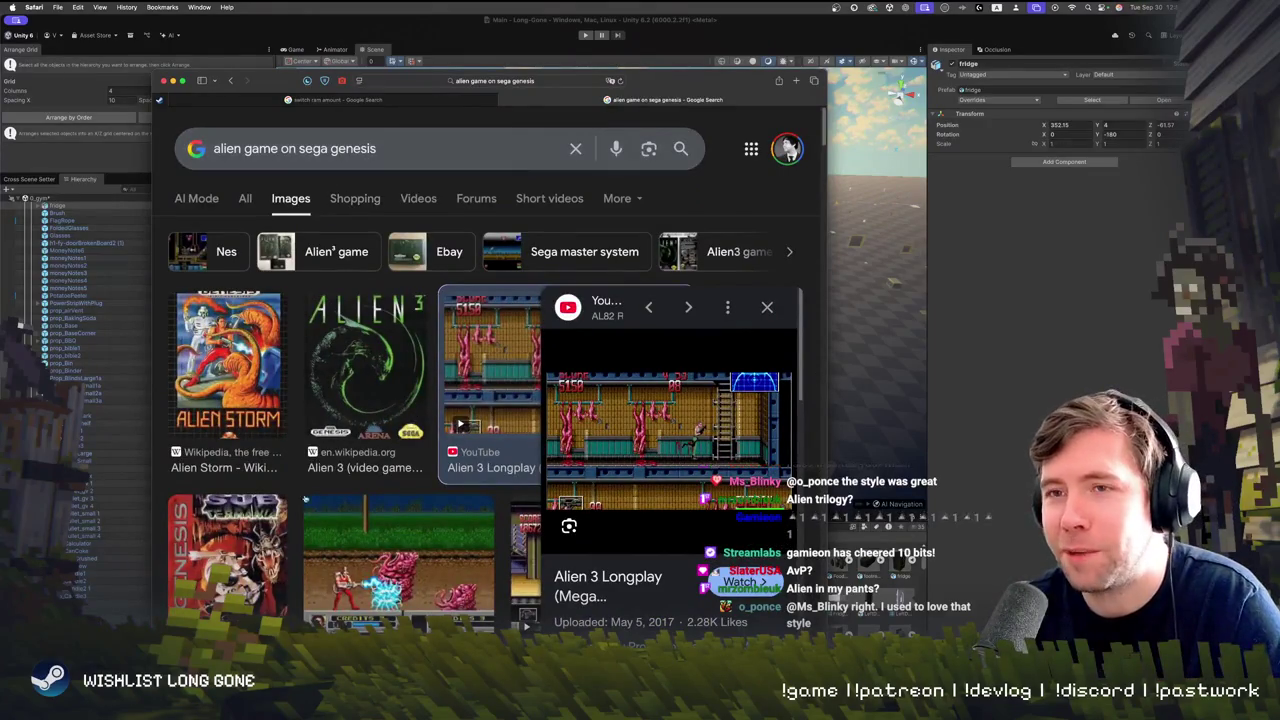
Change the image search query to 'alien storm' and run it
key("Left")
key("Left")
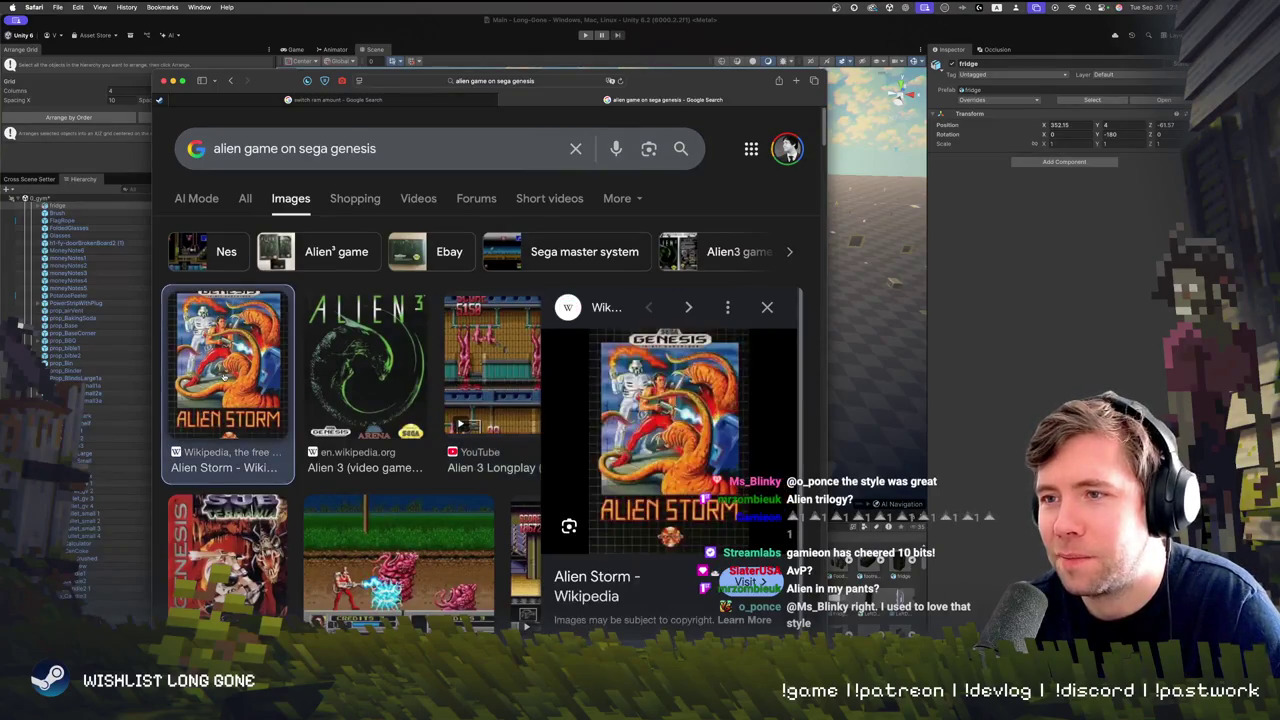
scroll(443, 478, "down", 5)
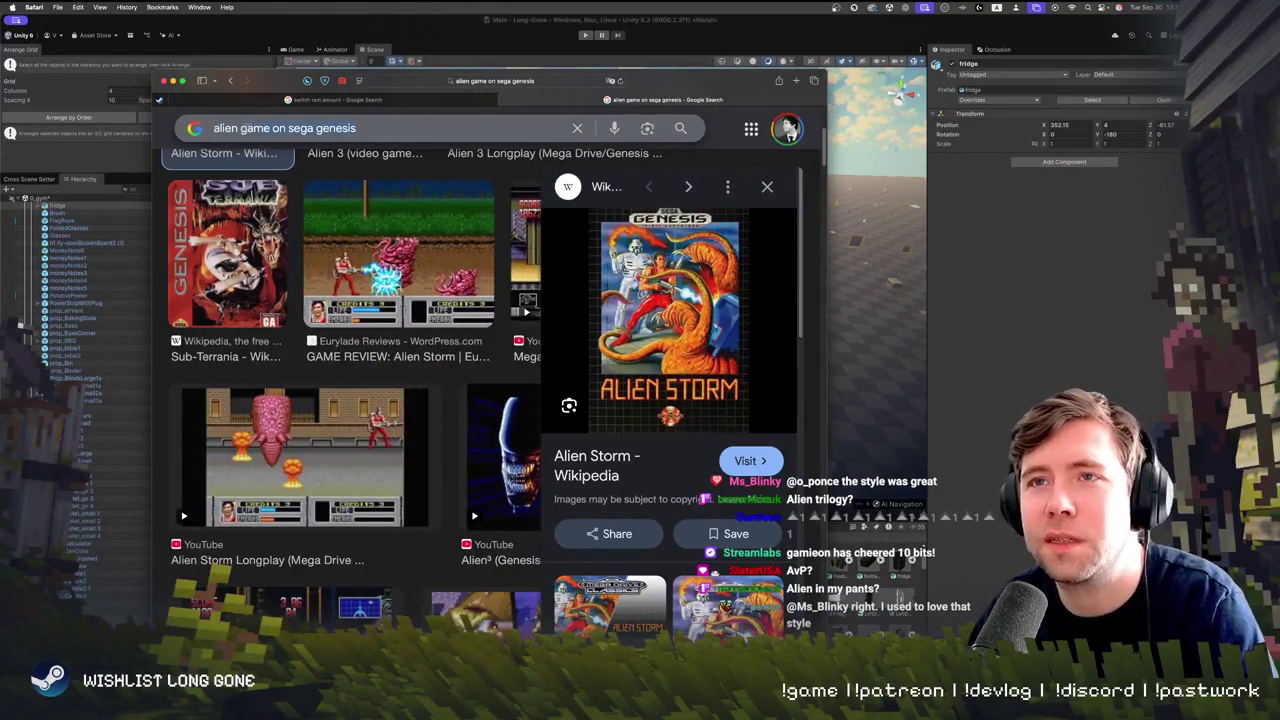
left_click(241, 128)
key("super+shift+Right")
key("BackSpace")
key("BackSpace")
type("storm")
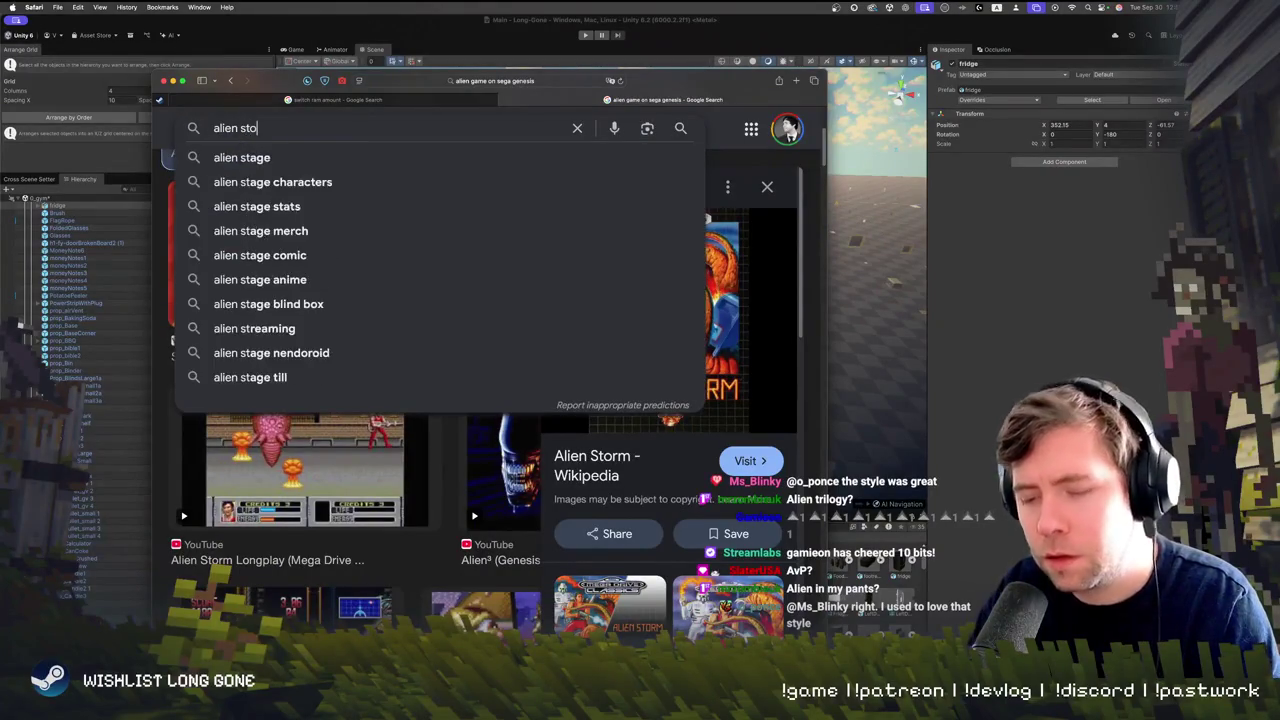
key("Return")
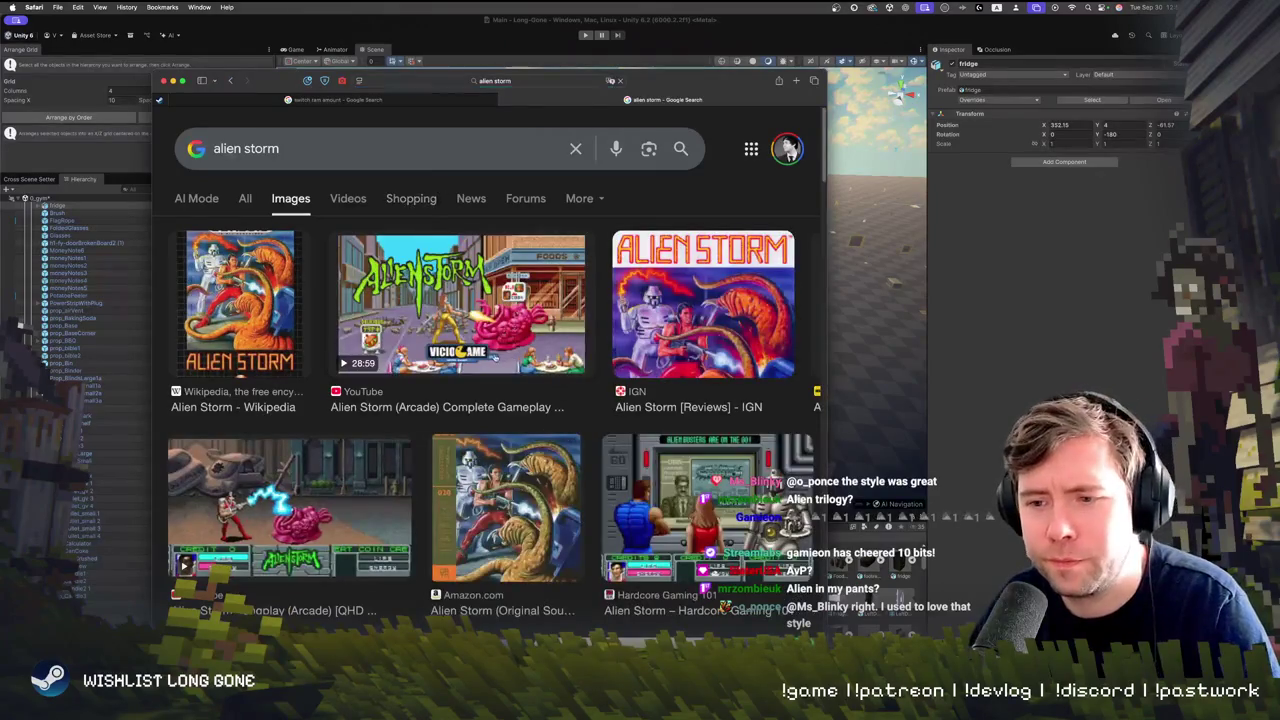
Preview the Alien Storm arcade gameplay video and the longplay image results
left_click(480, 293)
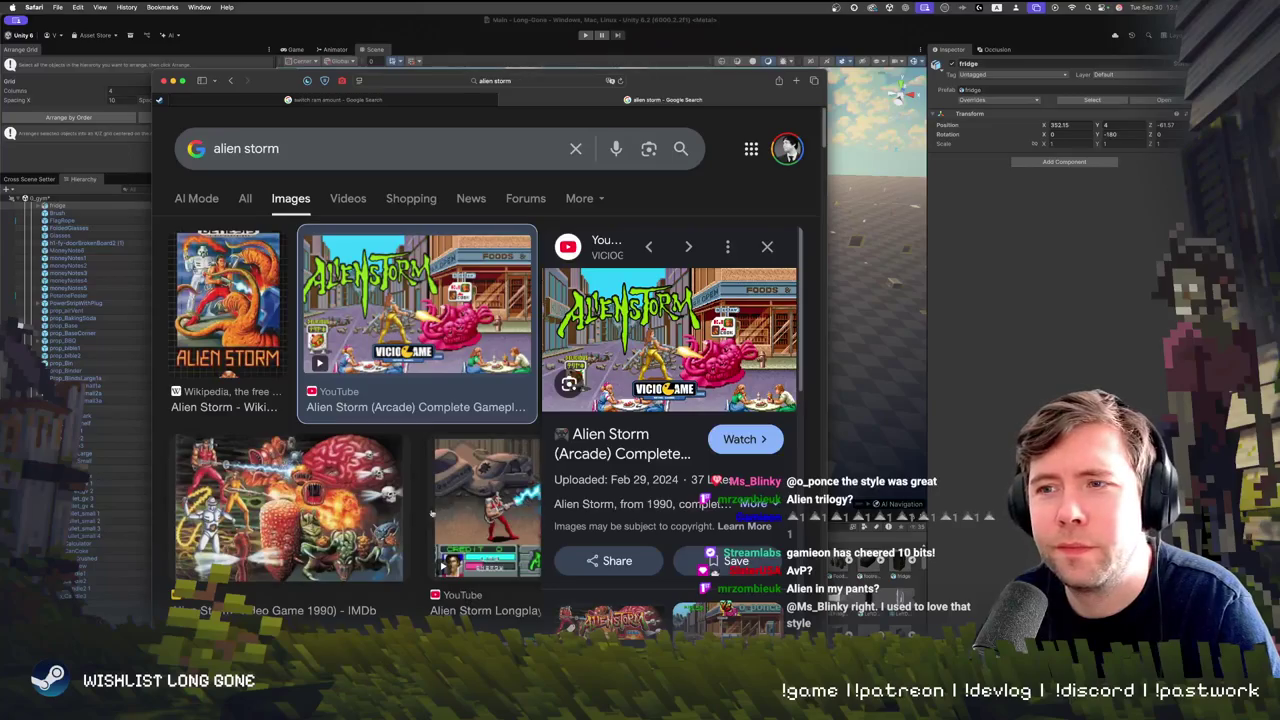
scroll(491, 420, "down", 2)
left_click(492, 420)
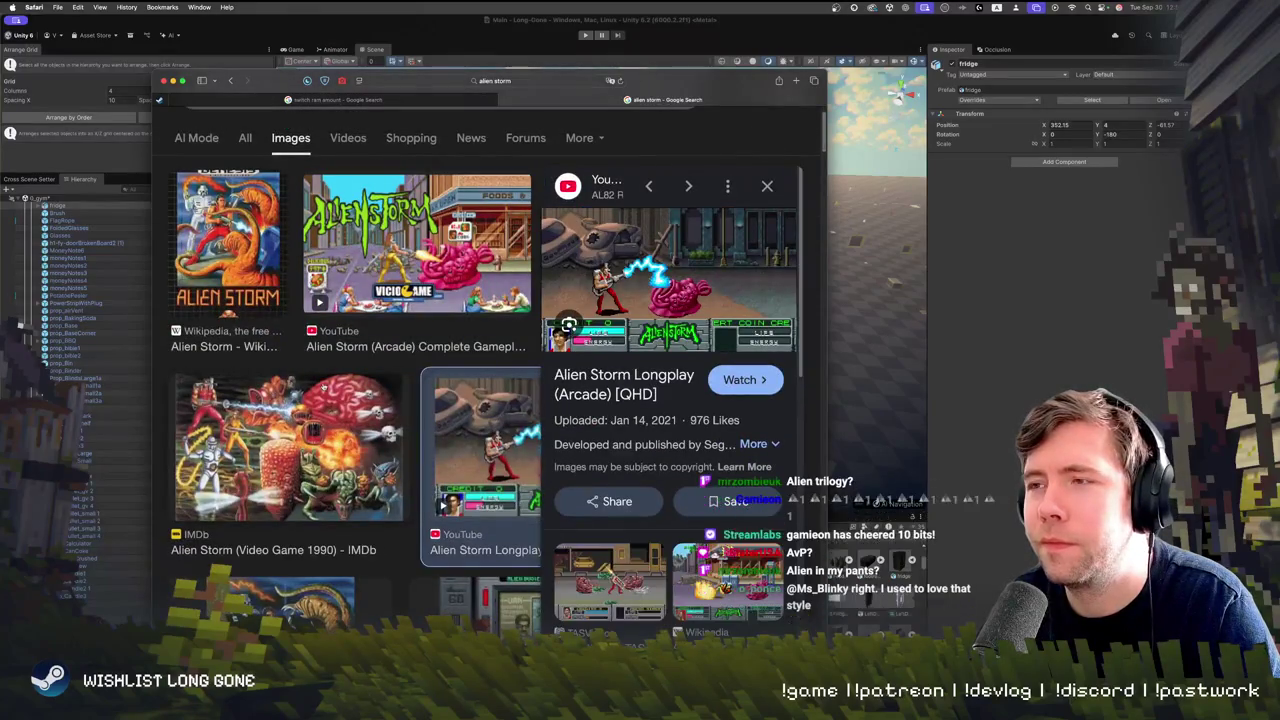
scroll(505, 533, "down", 5)
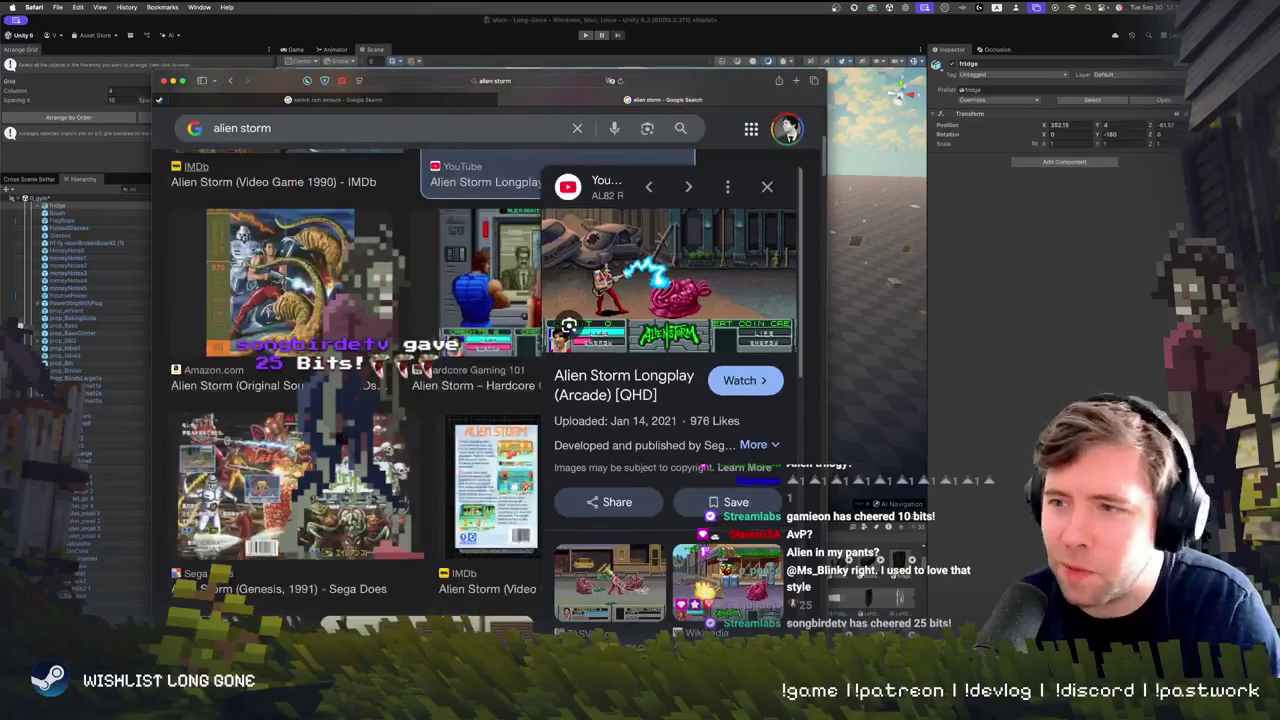
scroll(400, 400, "down", 3)
scroll(670, 400, "down", 3)
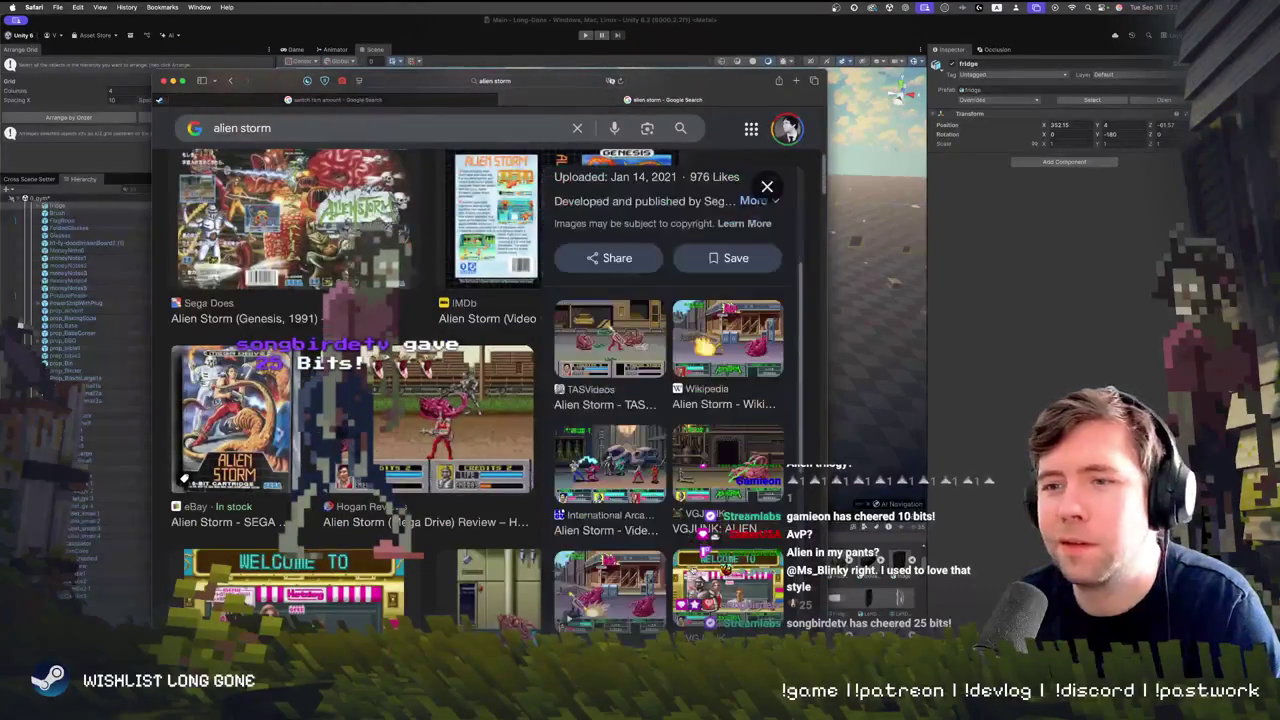
Preview the VGJUNK and TV Tropes Alien Storm images, then close Safari back to Unity
left_click(292, 585)
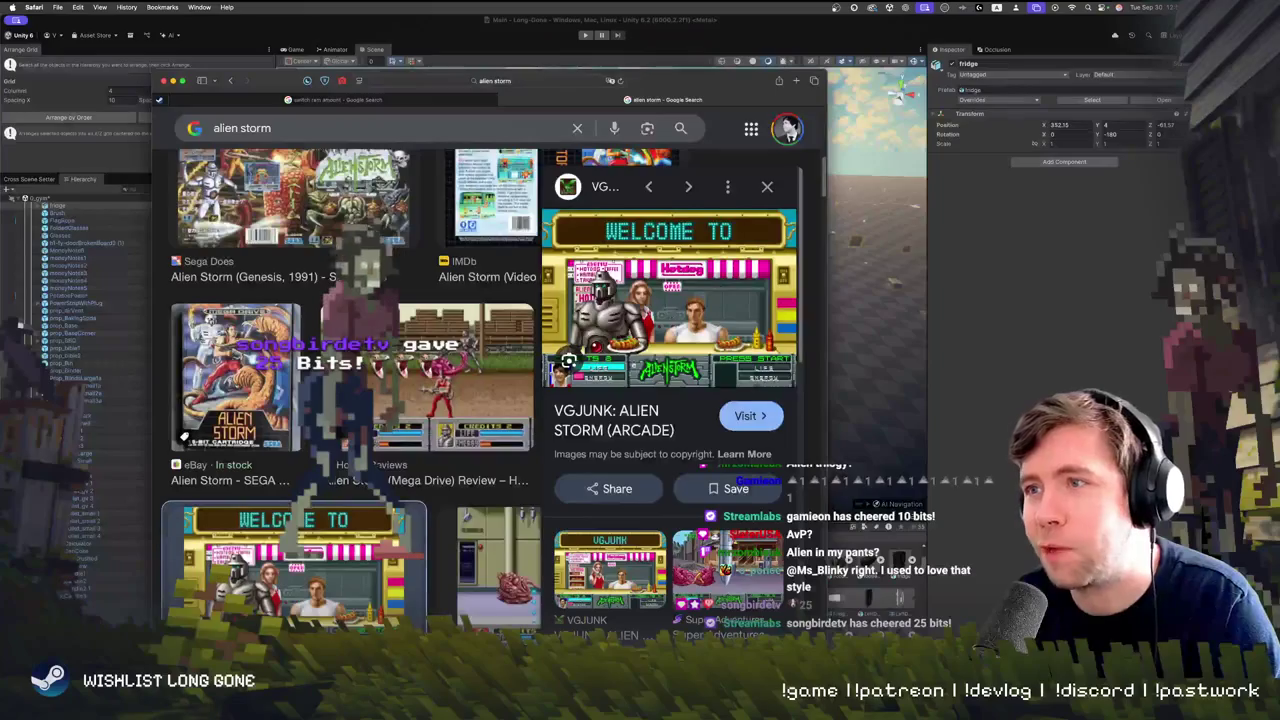
scroll(433, 456, "down", 3)
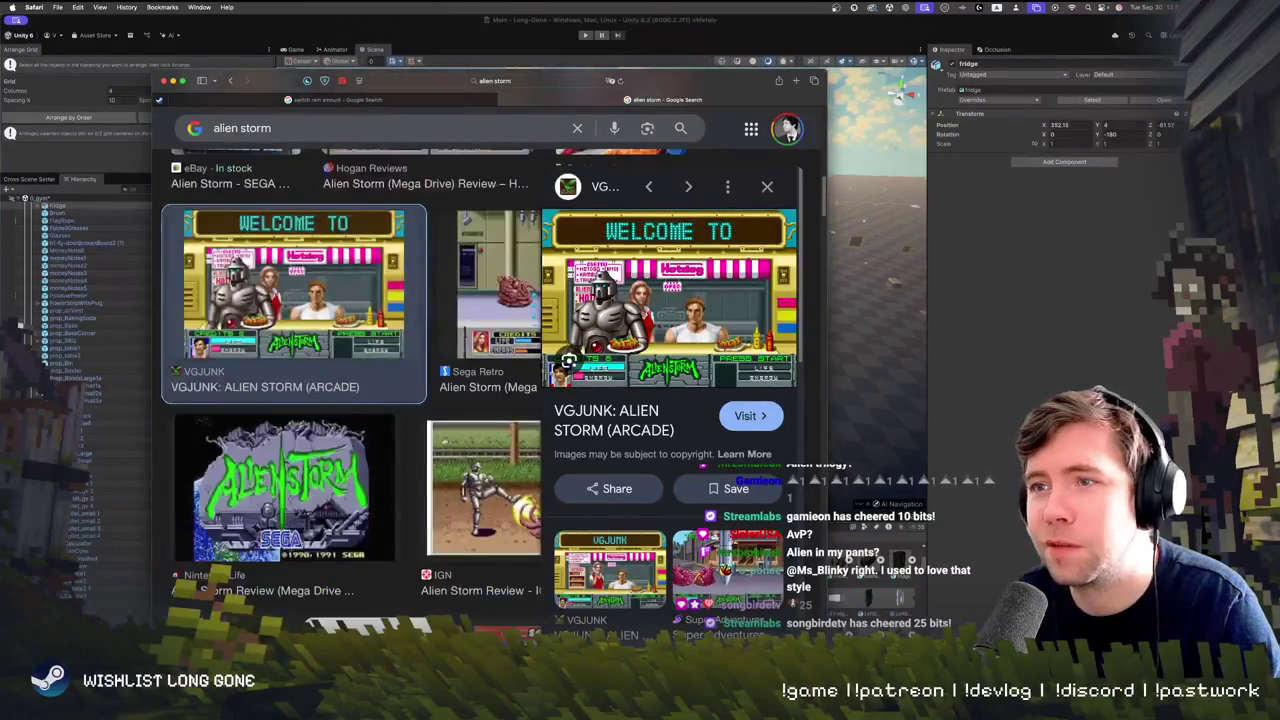
scroll(309, 361, "down", 3)
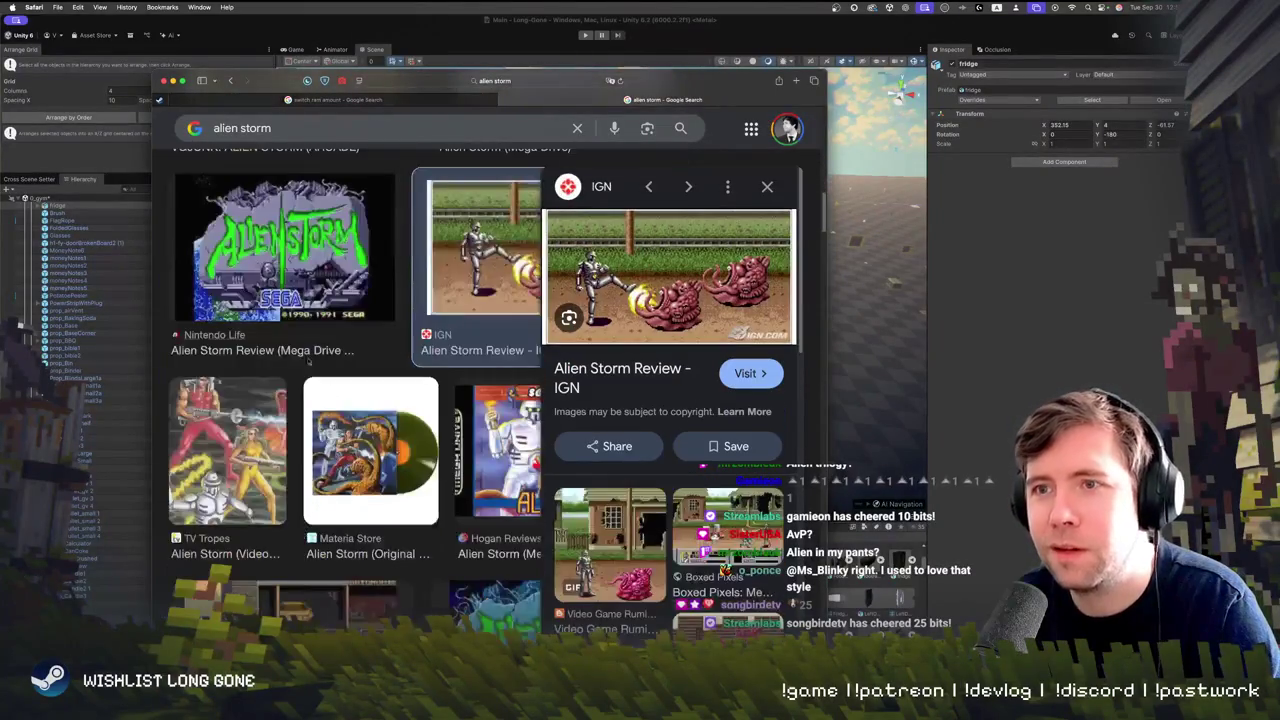
left_click(227, 450)
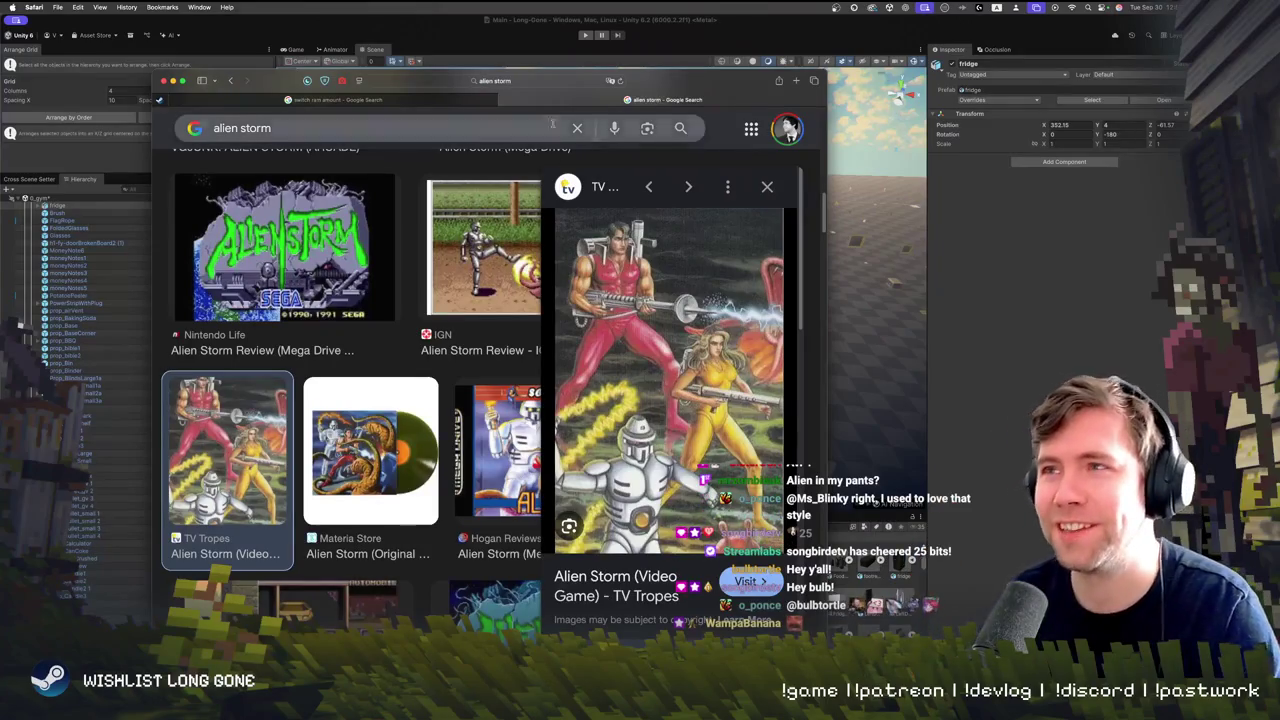
key("super+w")
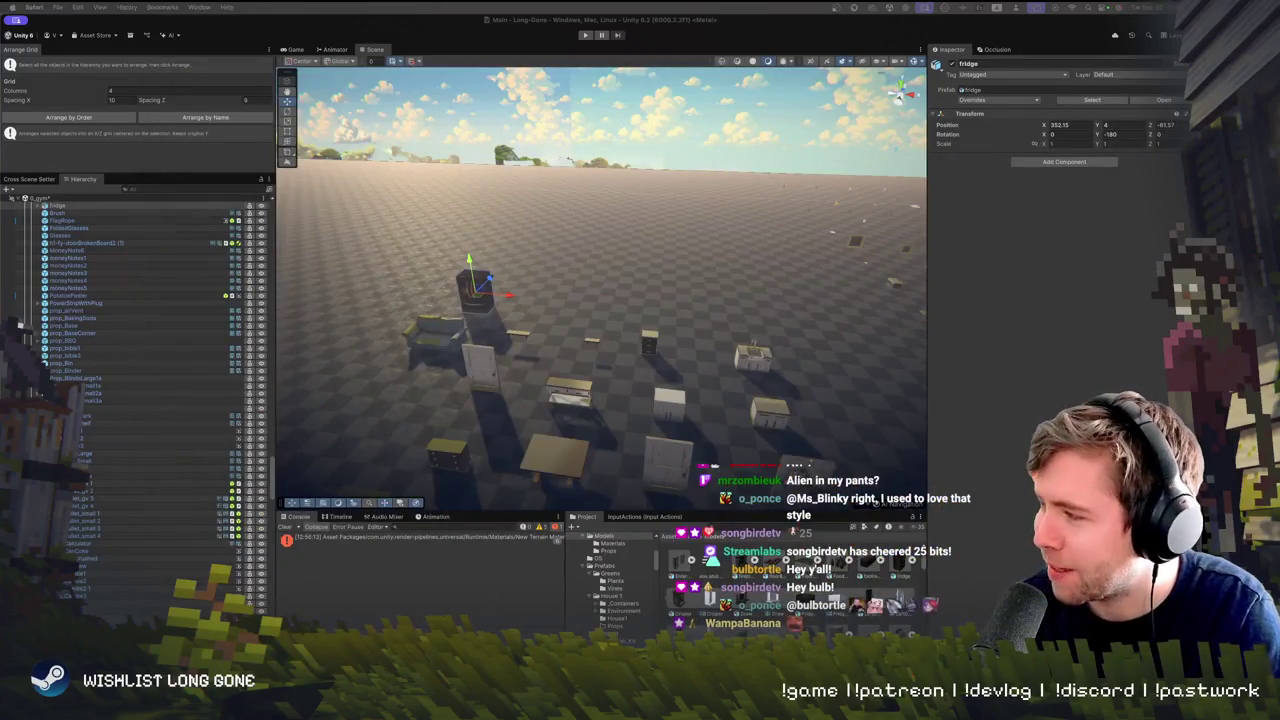
Frame the fridge, fly around the test area, then marquee-select and deselect the props
key("f")
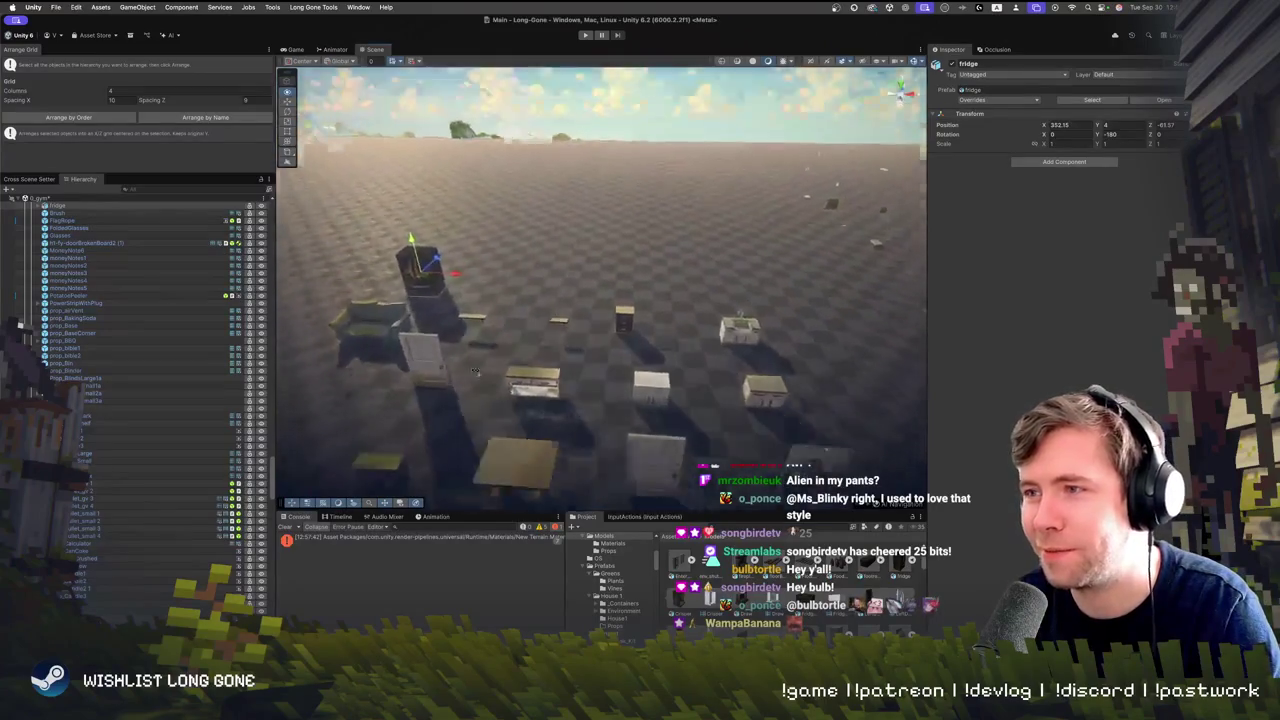
scroll(460, 400, "down", 10)
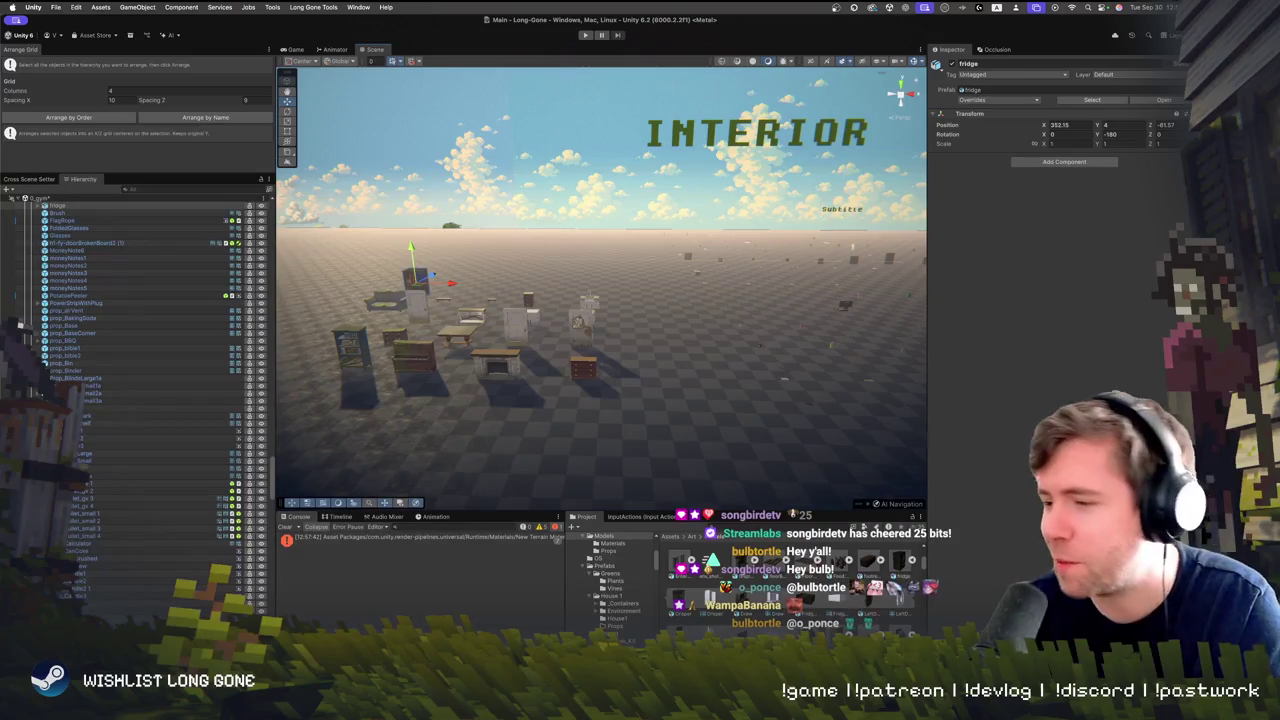
mouse_move(640, 300)
left_mouse_down()
mouse_move(706, 337)
mouse_move(620, 313)
mouse_move(482, 316)
mouse_move(720, 371)
mouse_move(434, 342)
mouse_move(625, 361)
mouse_move(690, 310)
mouse_move(546, 321)
mouse_move(641, 341)
left_mouse_up()
mouse_move(819, 418)
left_mouse_down()
mouse_move(652, 357)
mouse_move(708, 413)
mouse_move(634, 413)
left_mouse_up()
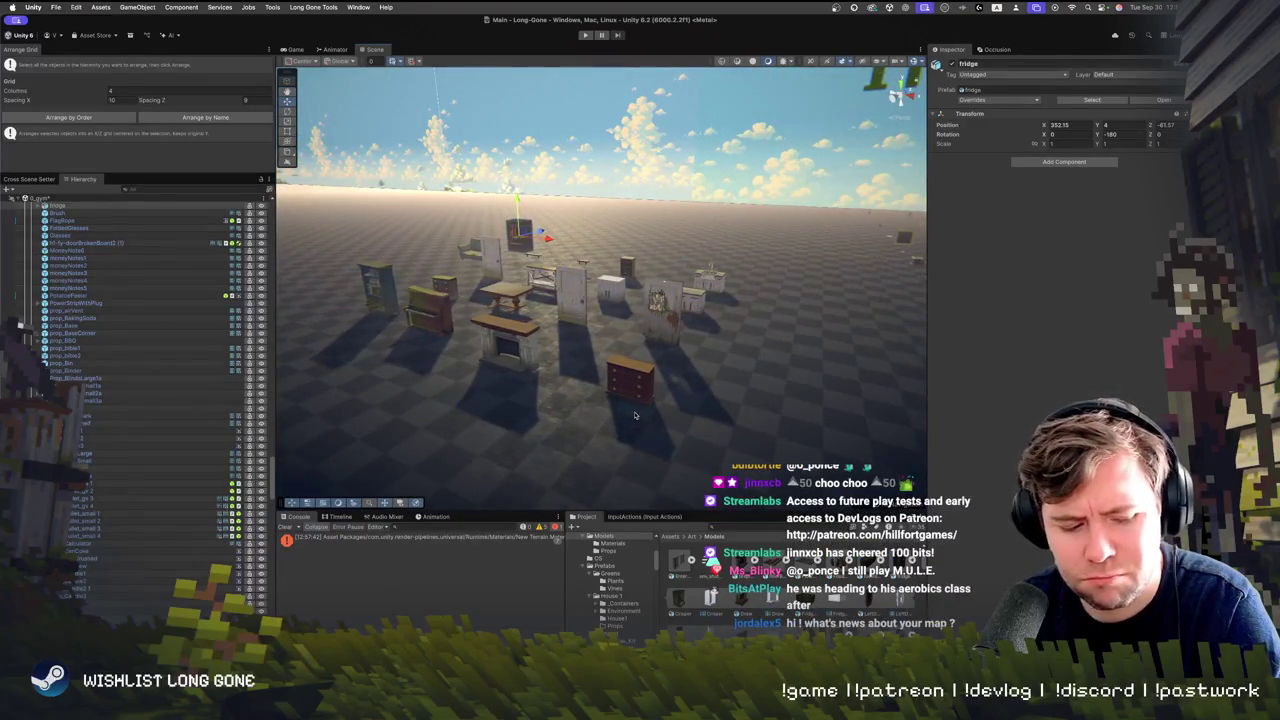
left_click_drag(634, 414, 748, 512)
mouse_move(418, 242)
left_mouse_down()
mouse_move(776, 426)
mouse_move(739, 424)
mouse_move(708, 352)
left_mouse_up()
left_click(740, 397)
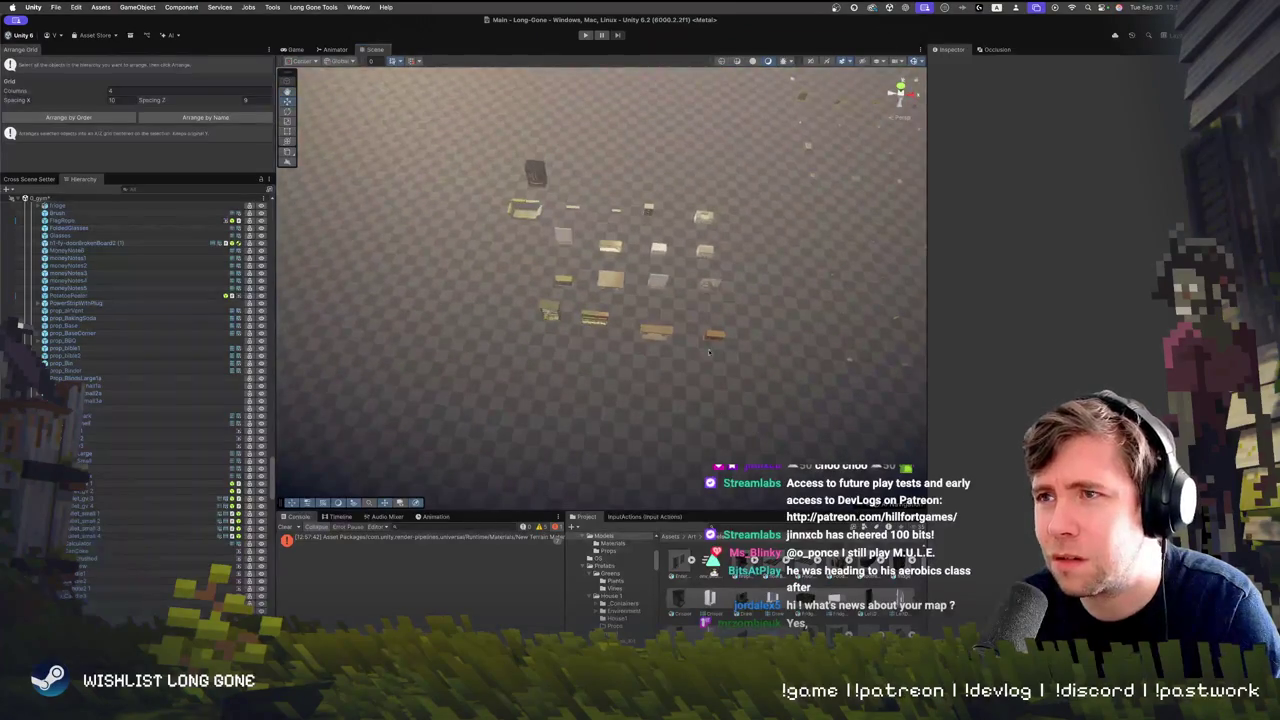
Arrange the selected props by order into a three-column grid, then enter play mode
mouse_move(462, 150)
left_mouse_down()
mouse_move(820, 452)
mouse_move(770, 434)
mouse_move(843, 416)
mouse_move(822, 382)
mouse_move(826, 392)
left_mouse_up()
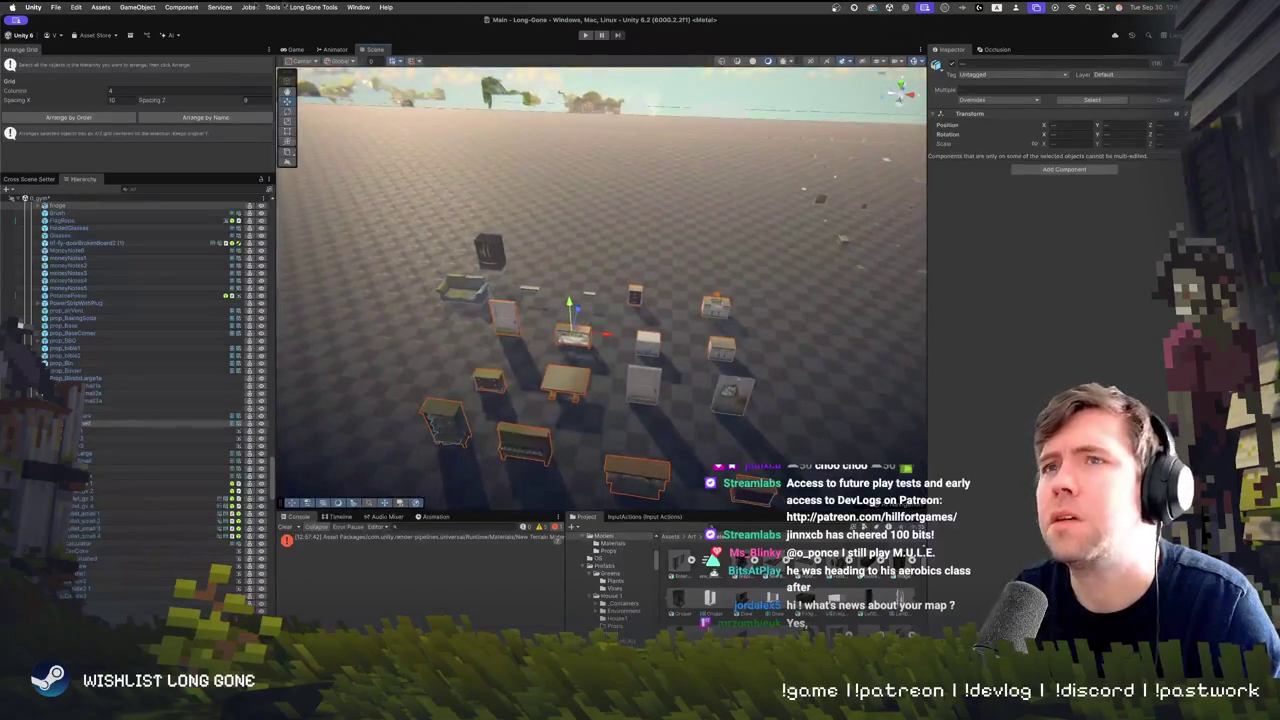
left_click(175, 7)
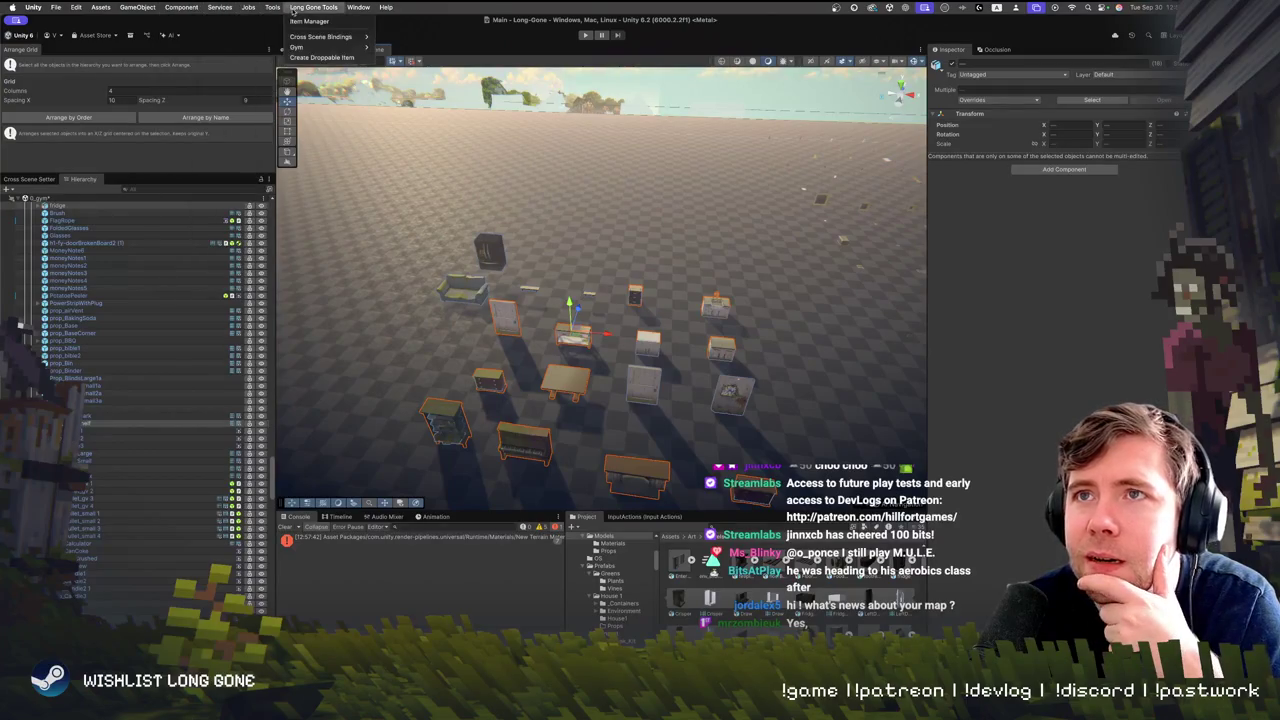
left_click(88, 118)
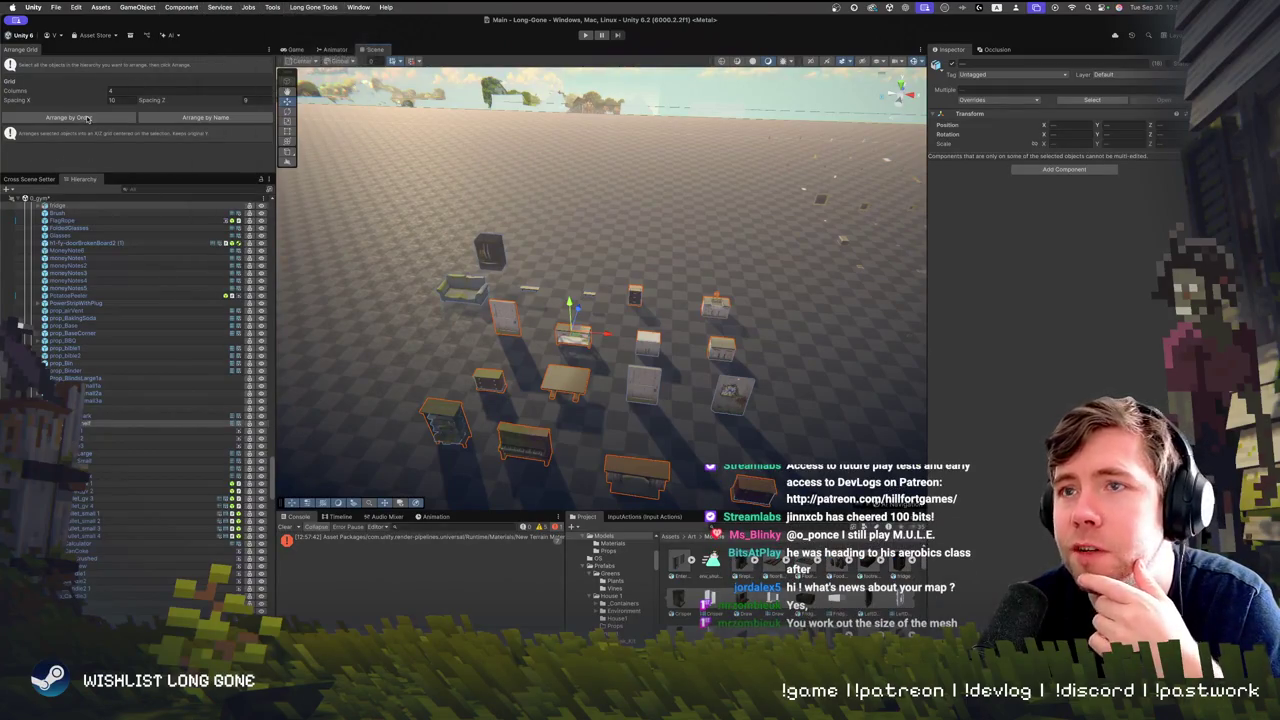
left_click(68, 118)
left_click_drag(540, 290, 620, 332)
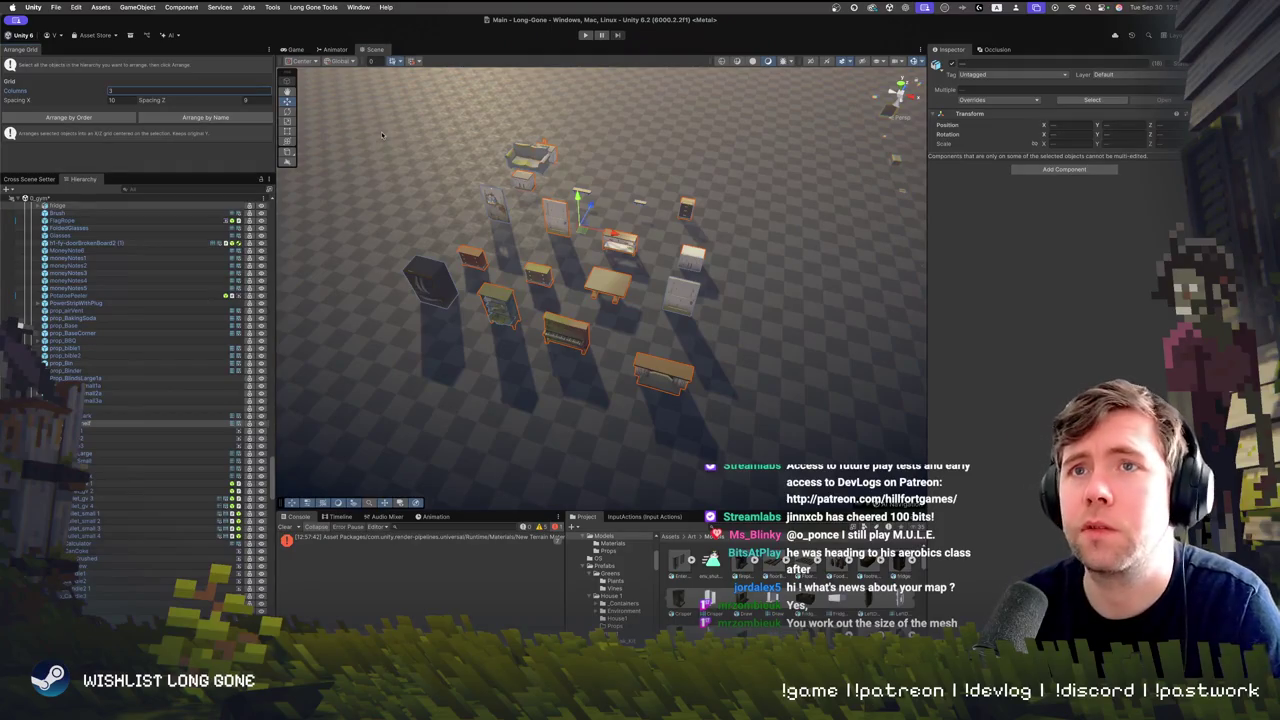
left_click(86, 116)
mouse_move(590, 250)
left_mouse_down()
mouse_move(631, 248)
mouse_move(430, 237)
mouse_move(919, 291)
mouse_move(667, 321)
mouse_move(620, 280)
left_mouse_up()
left_click(587, 35)
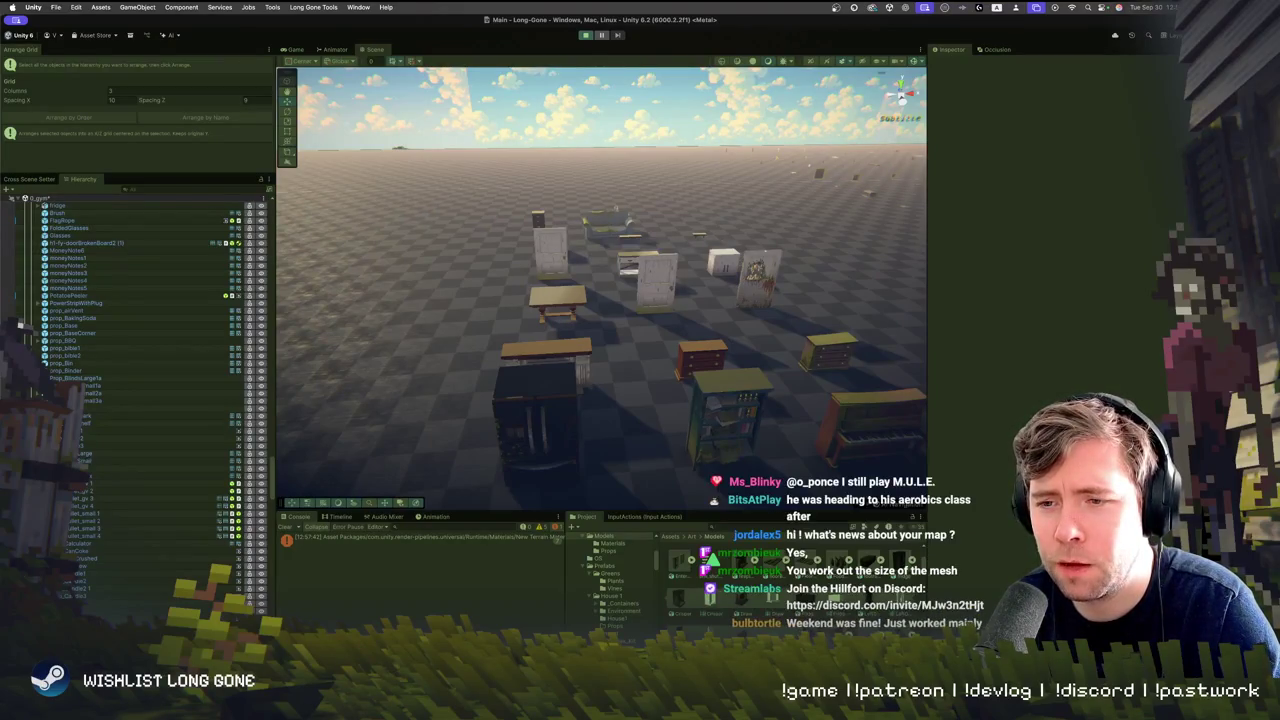
scroll(20, 325, "up", 5)
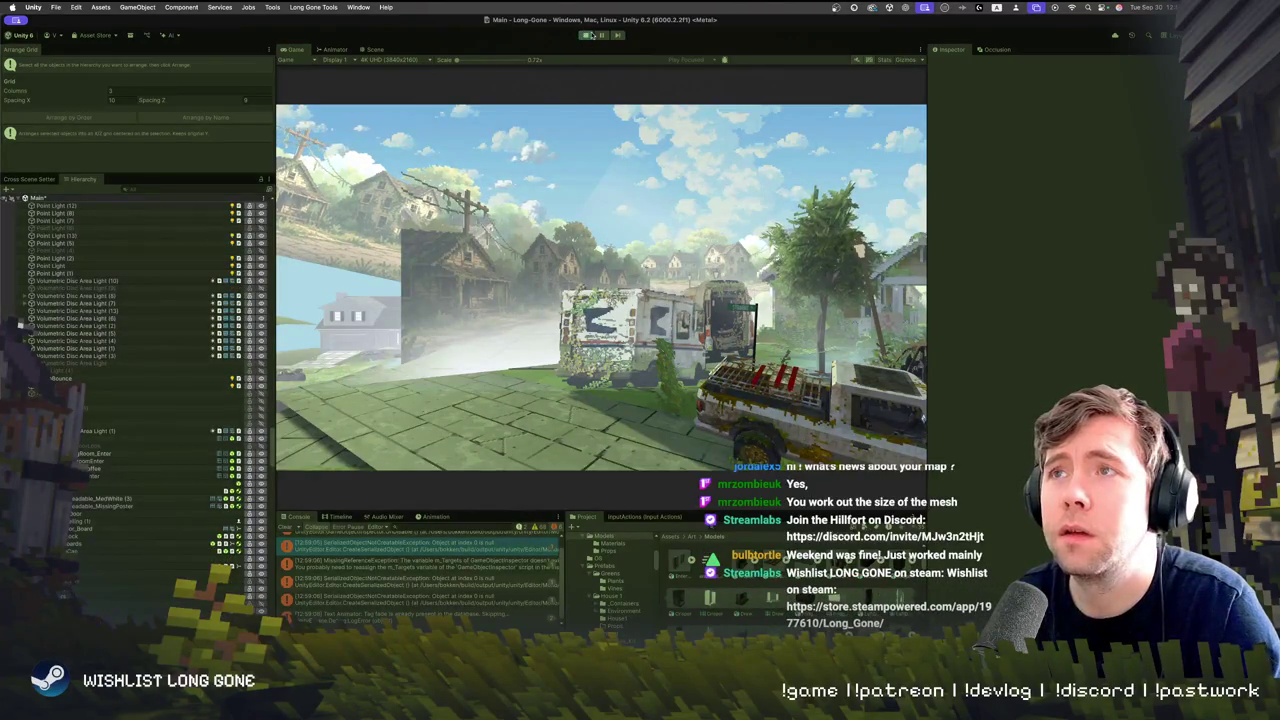
Stop play, unload scenes 1_Intro through 10_House3 from the Hierarchy, and press Play again
key("super+p")
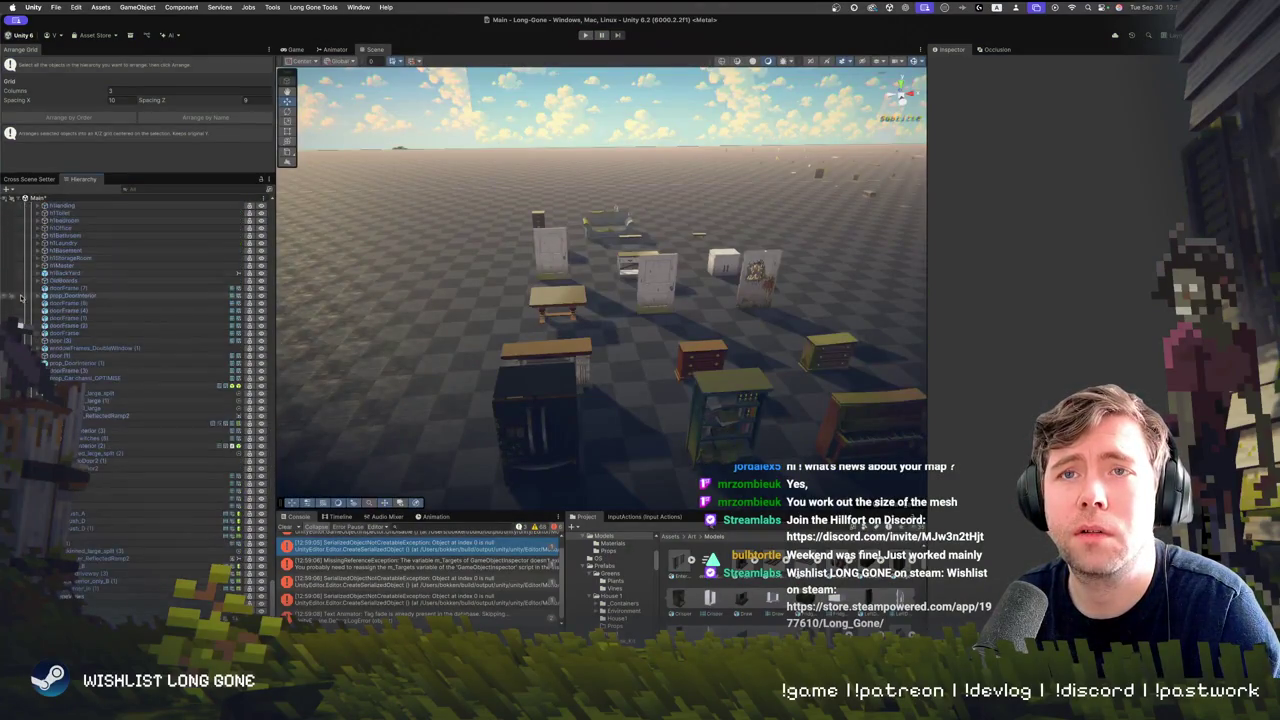
left_click(47, 213)
left_click(64, 284, "shift")
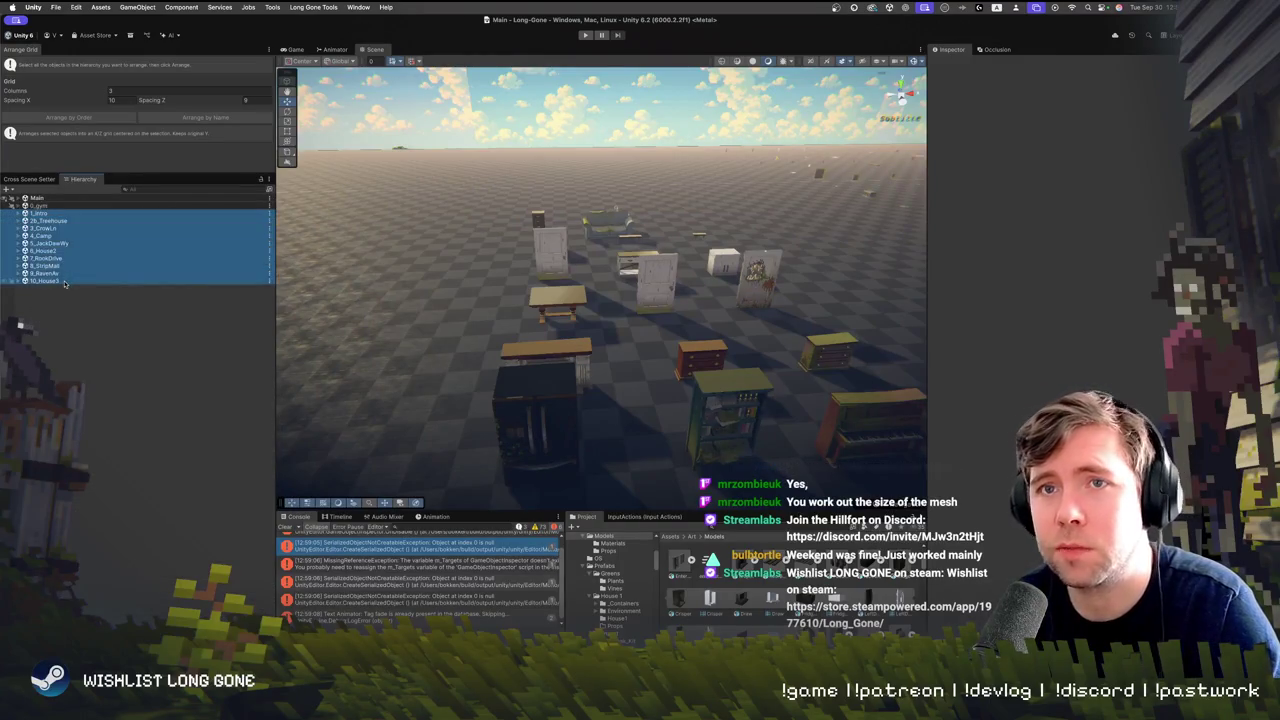
right_click(64, 283)
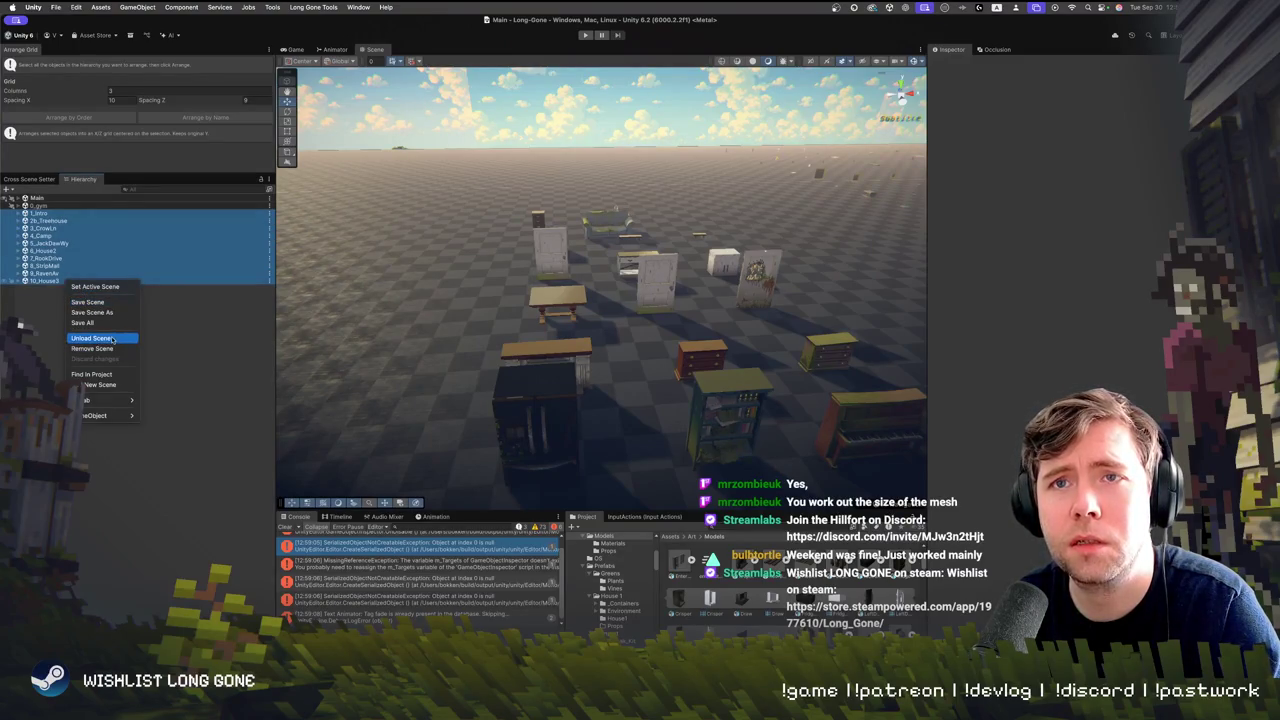
left_click(112, 339)
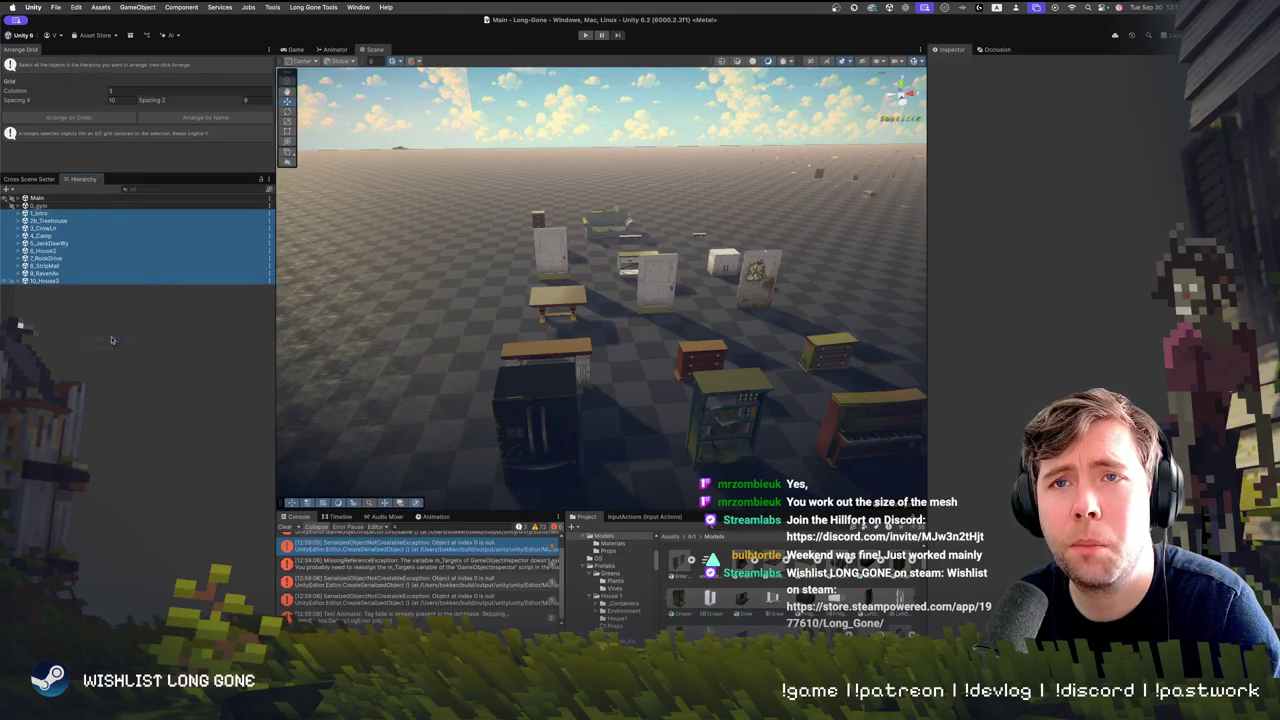
left_click(585, 36)
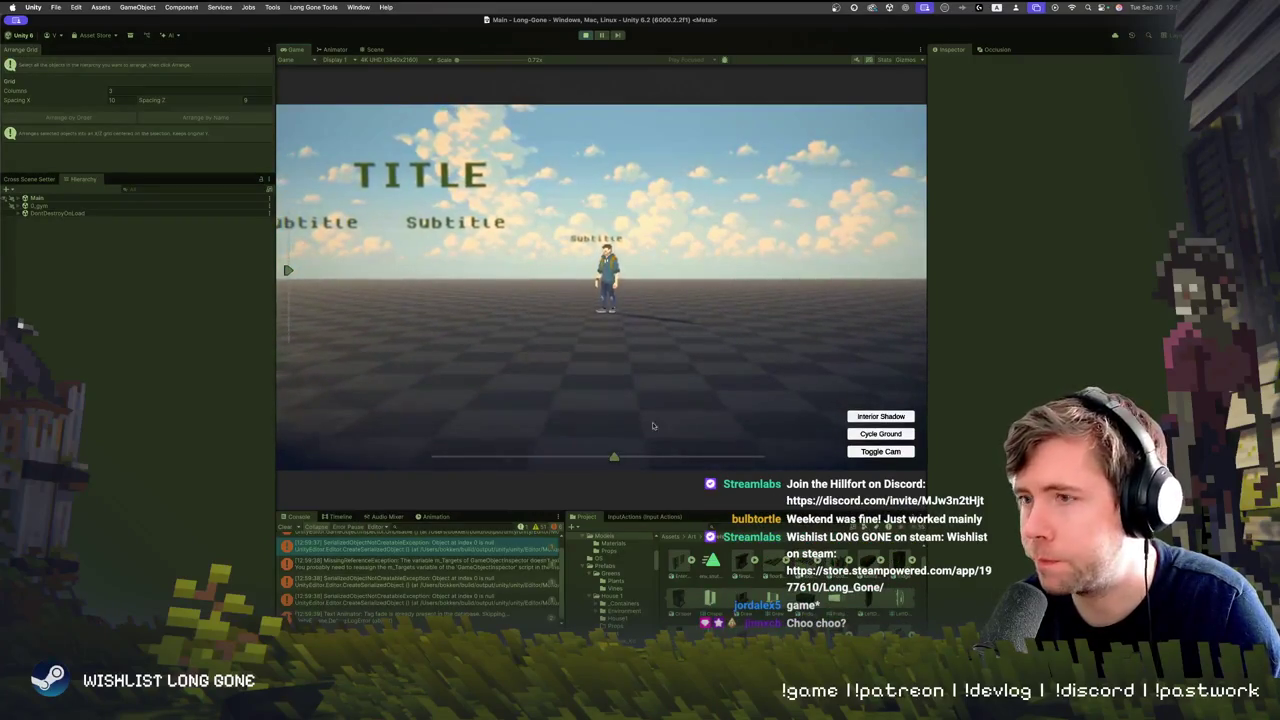
Widen the Game view and cycle the ground through grass and wooden floor, back to grey tiles
left_click_drag(274, 364, 142, 364)
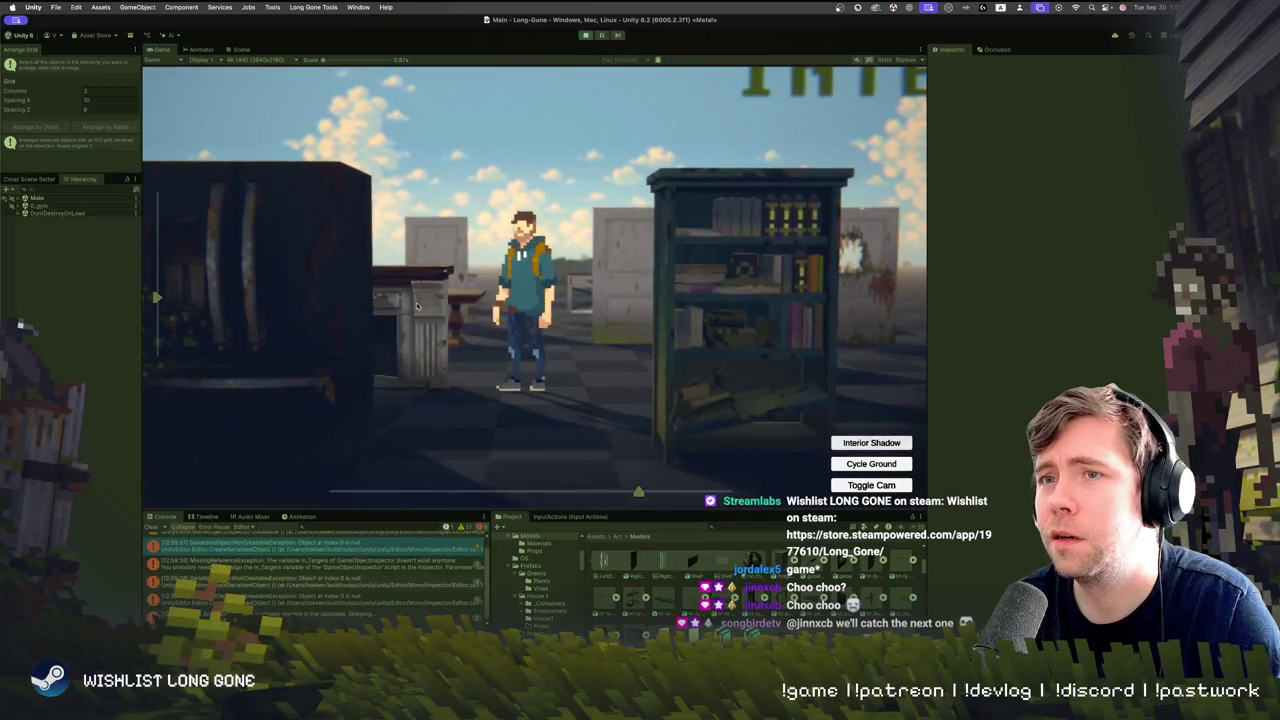
left_click(869, 464)
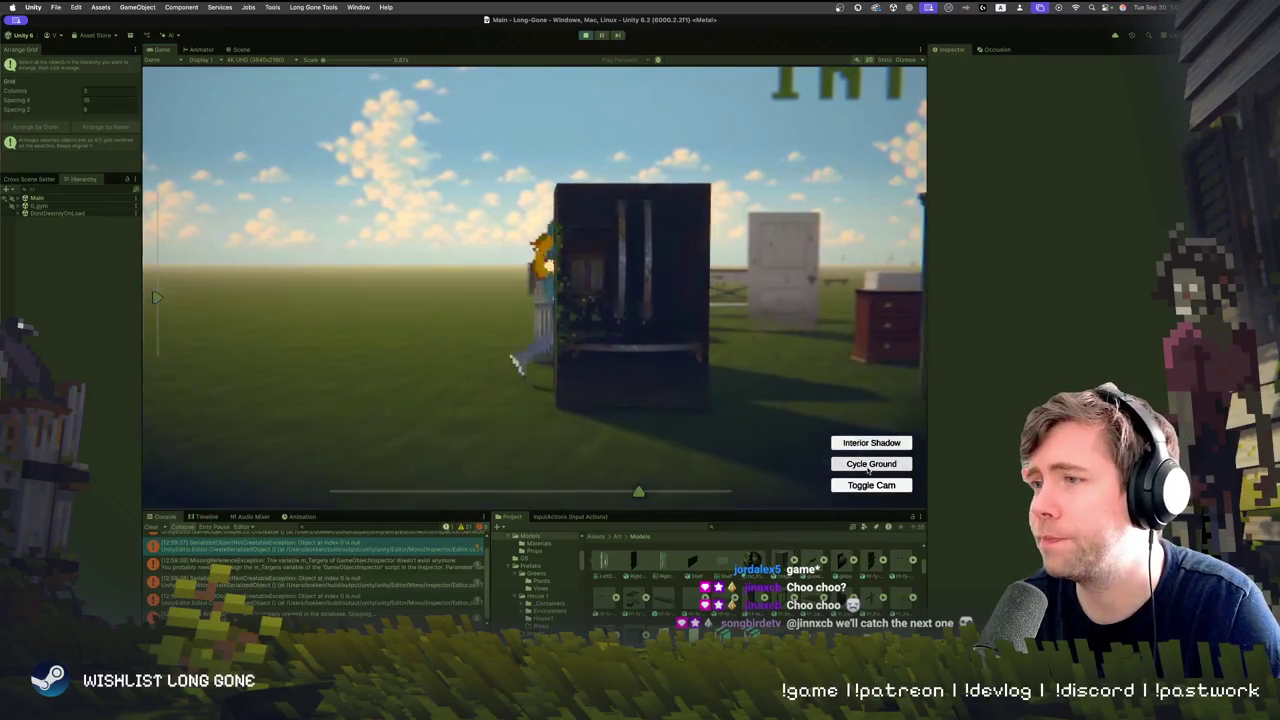
left_click(869, 464)
left_click(869, 464)
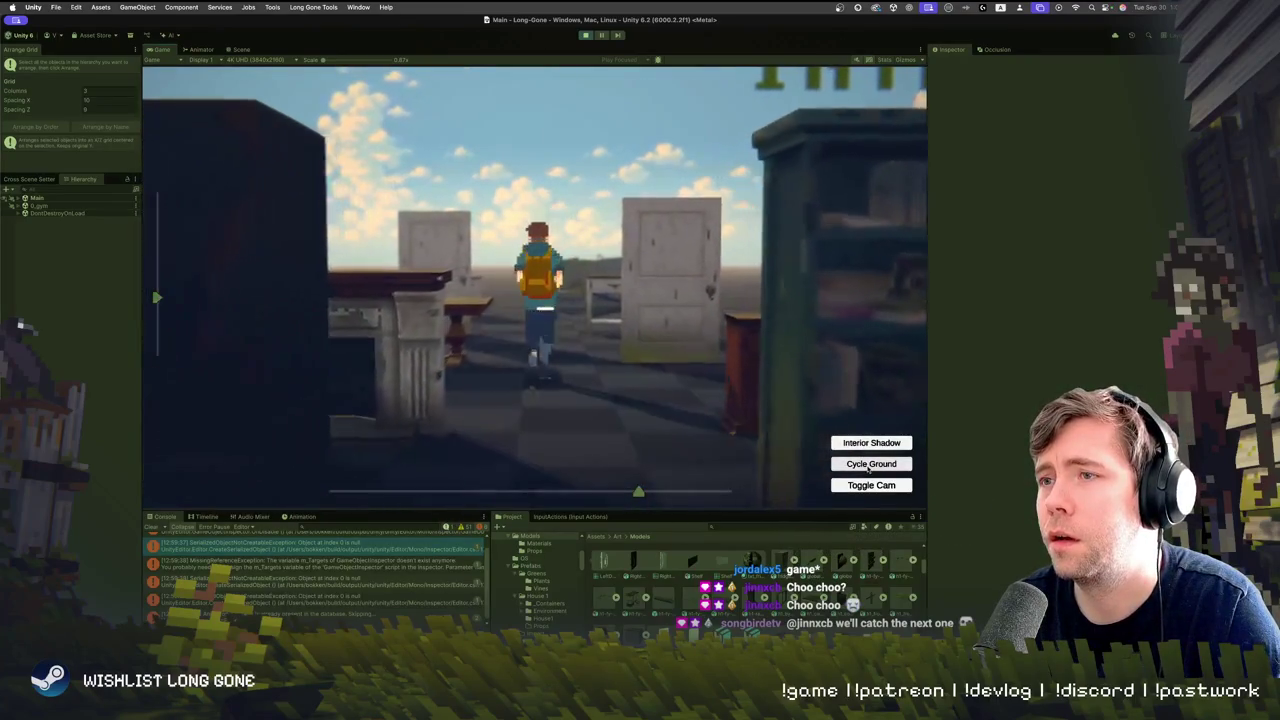
left_click(869, 464)
left_click(869, 464)
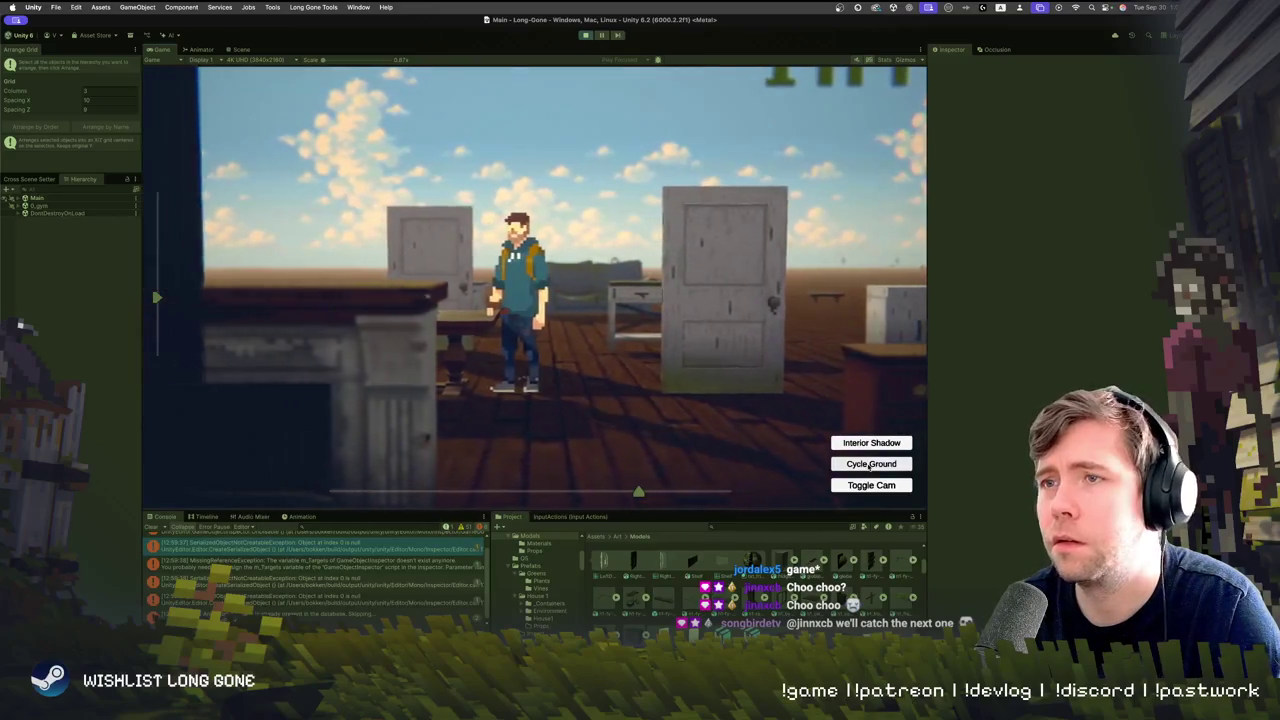
left_click(869, 464)
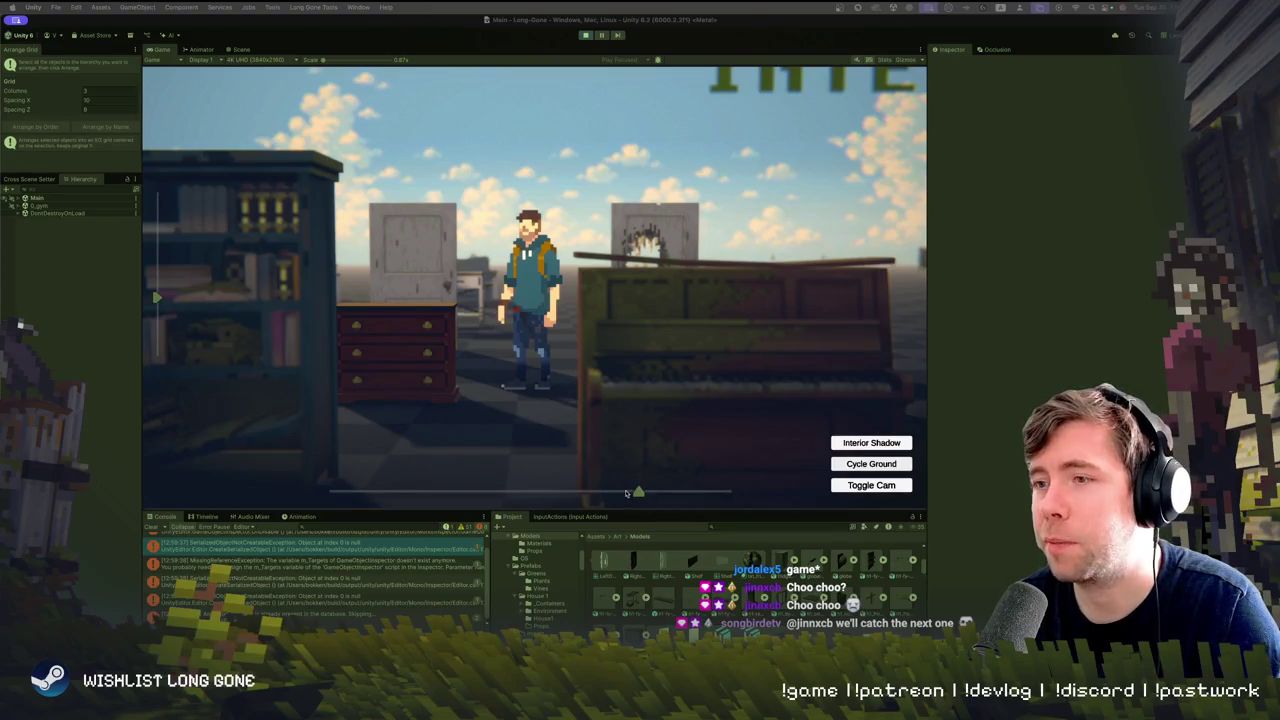
Walk the character into the furnished INTERIOR area, then back toward the level start
mouse_move(593, 490)
left_mouse_down()
mouse_move(560, 490)
mouse_move(676, 493)
mouse_move(652, 493)
left_mouse_up()
left_click_drag(648, 494, 638, 494)
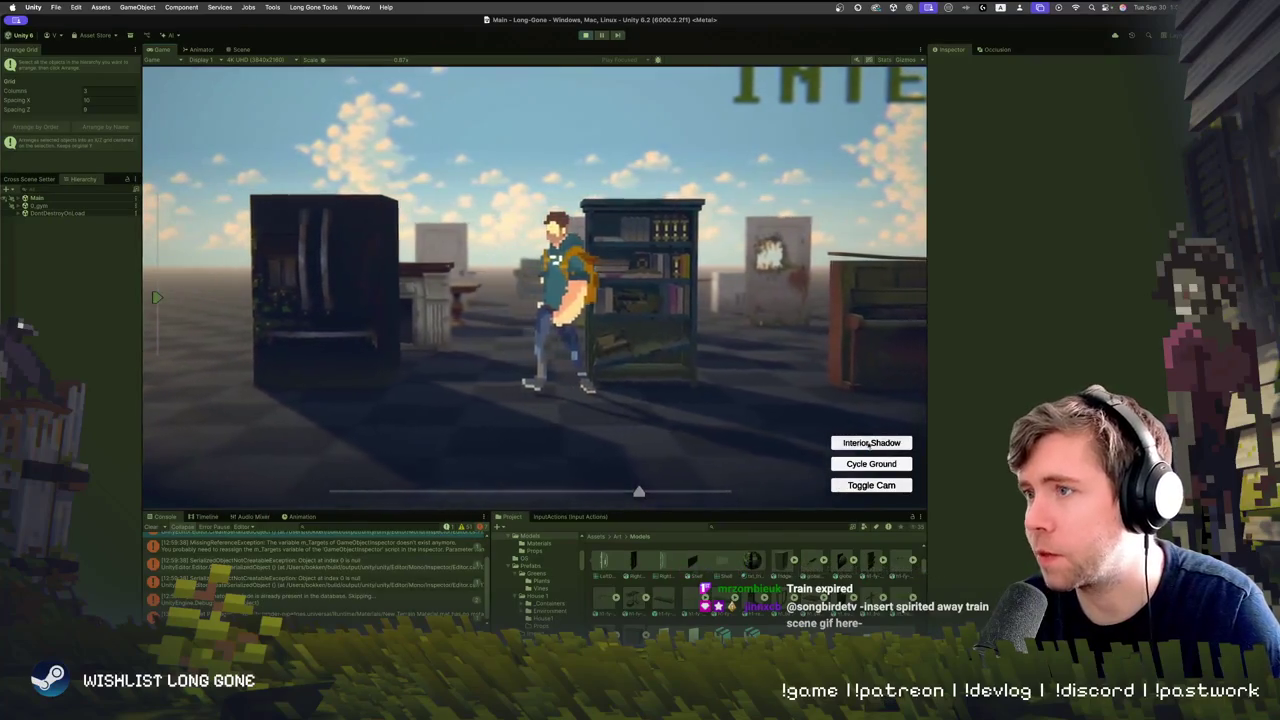
left_click_drag(638, 491, 349, 491)
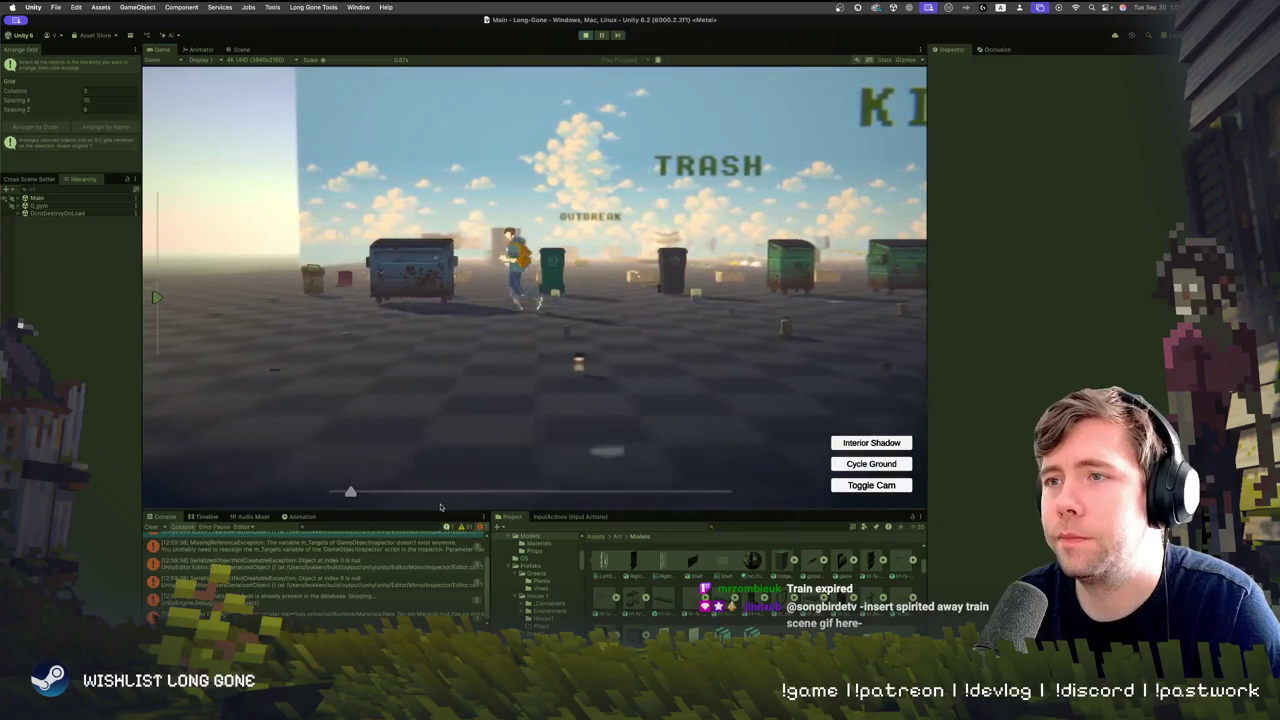
Switch to a closer character camera, inspect a logged console error, and toggle the inventory
left_click(876, 486)
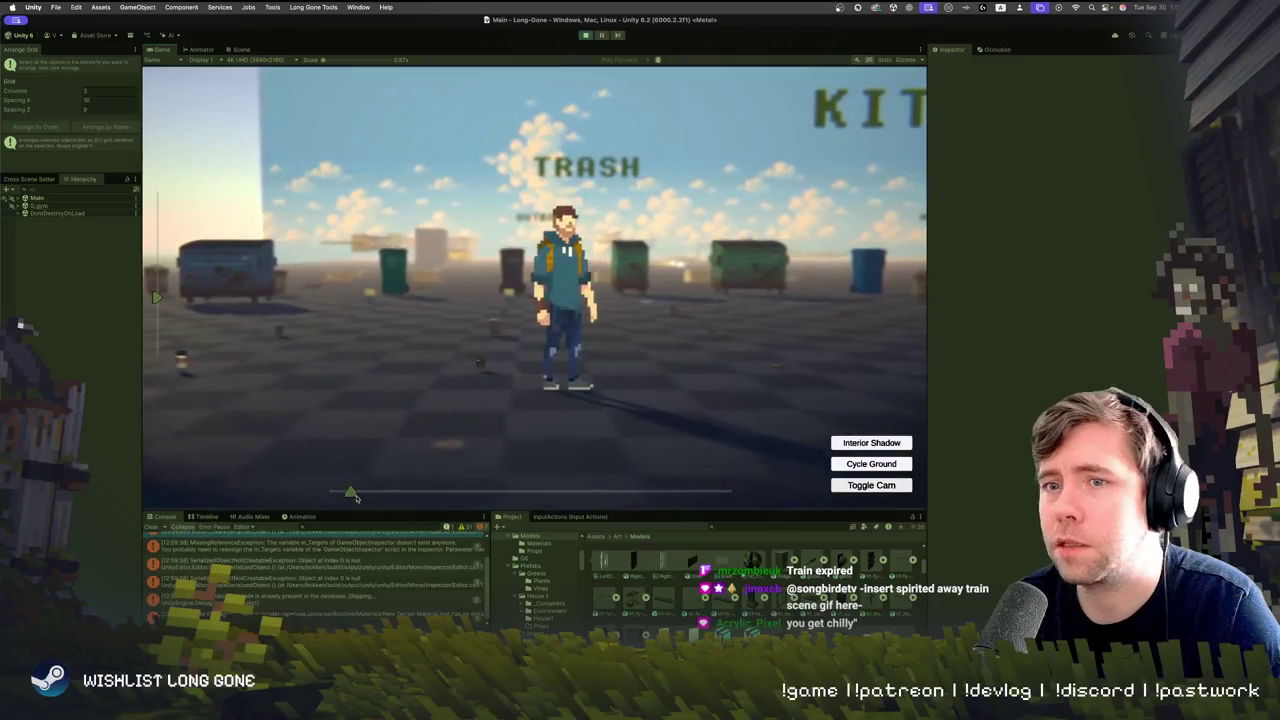
left_click(247, 562)
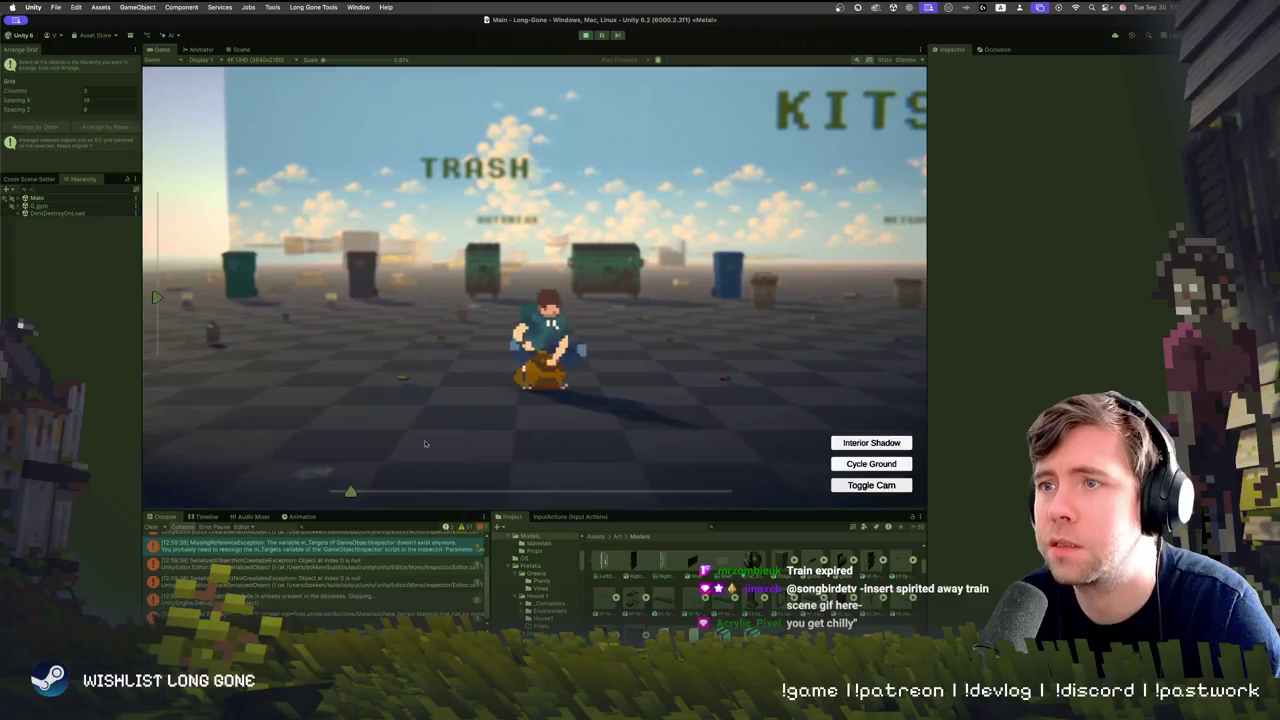
key("Tab")
key("Escape")
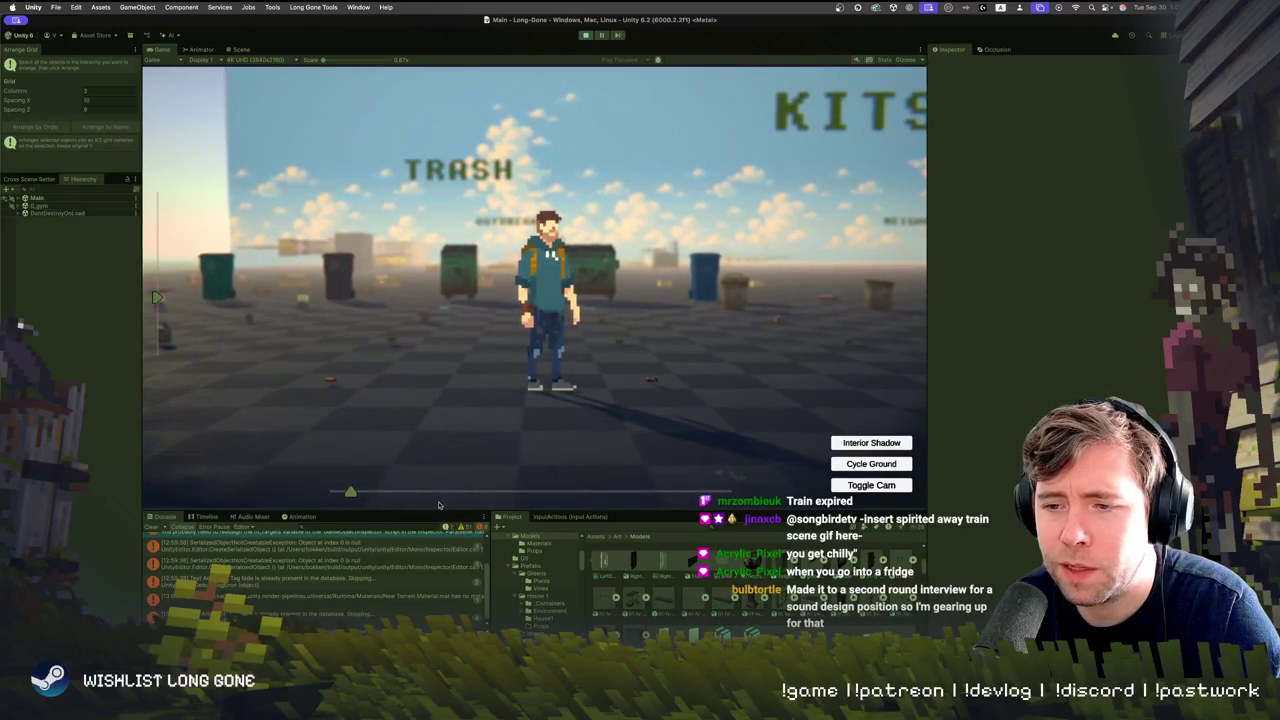
Slide the game camera to INTERIOR, stop play mode, and fly toward the INTERIOR sign
mouse_move(352, 494)
left_mouse_down()
mouse_move(676, 490)
mouse_move(638, 493)
left_mouse_up()
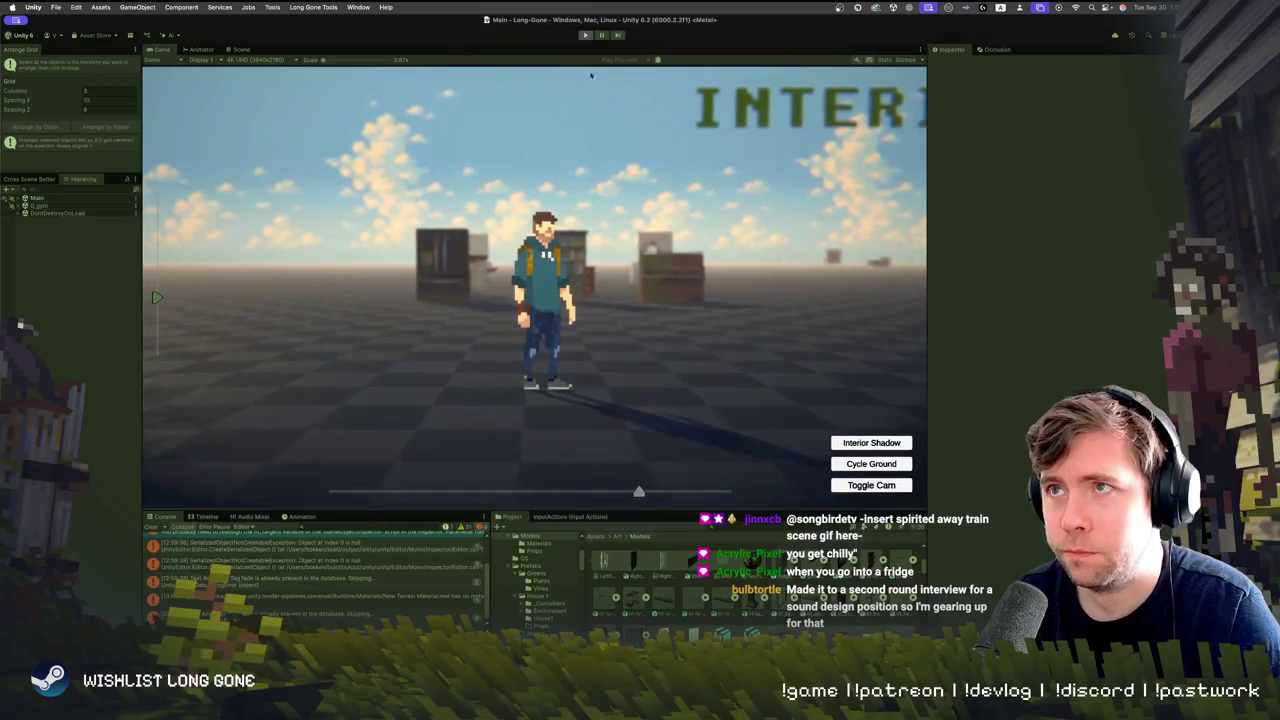
key("super+p")
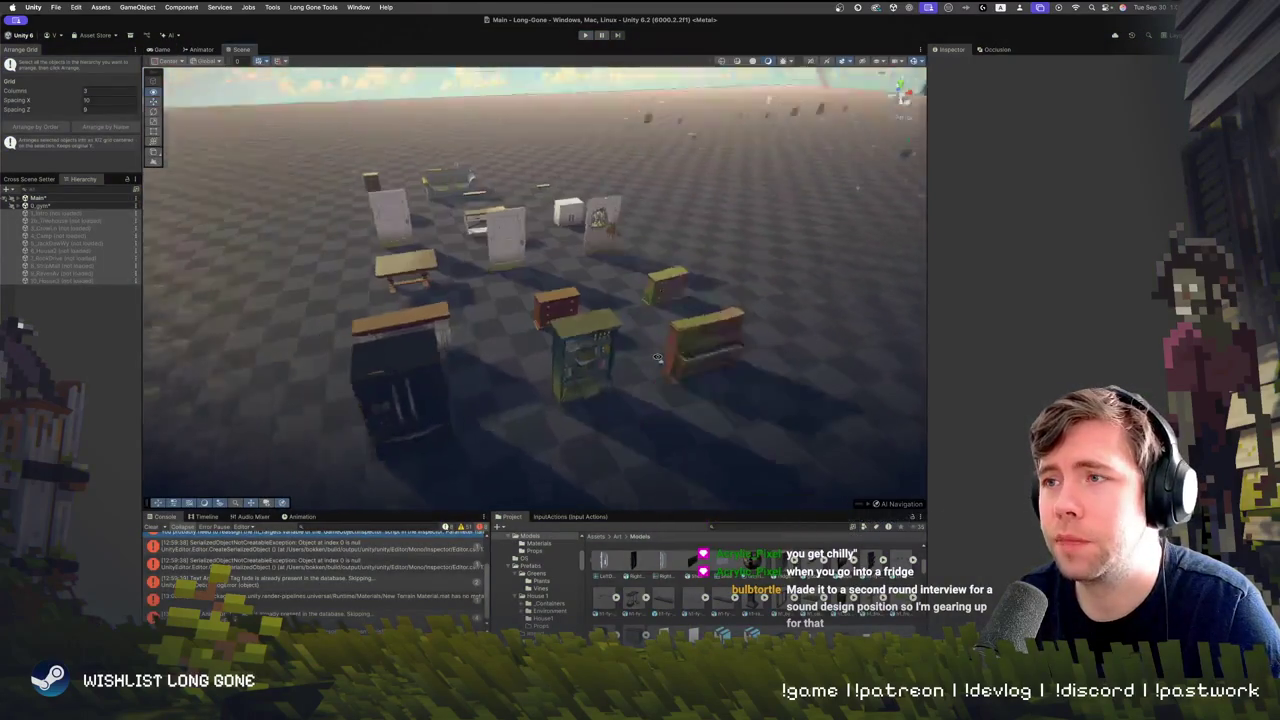
mouse_move(657, 333)
left_mouse_down()
mouse_move(581, 310)
mouse_move(648, 307)
left_mouse_up()
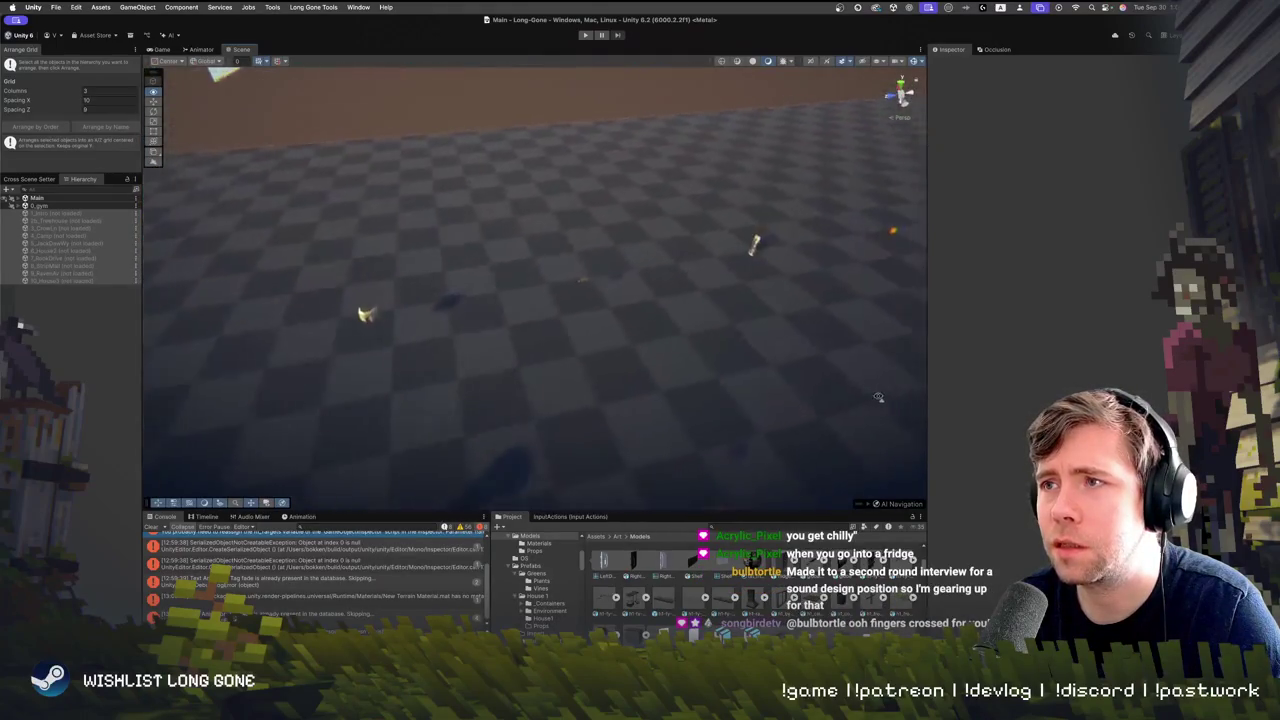
left_click_drag(931, 340, 540, 345)
left_click(675, 365)
key("f")
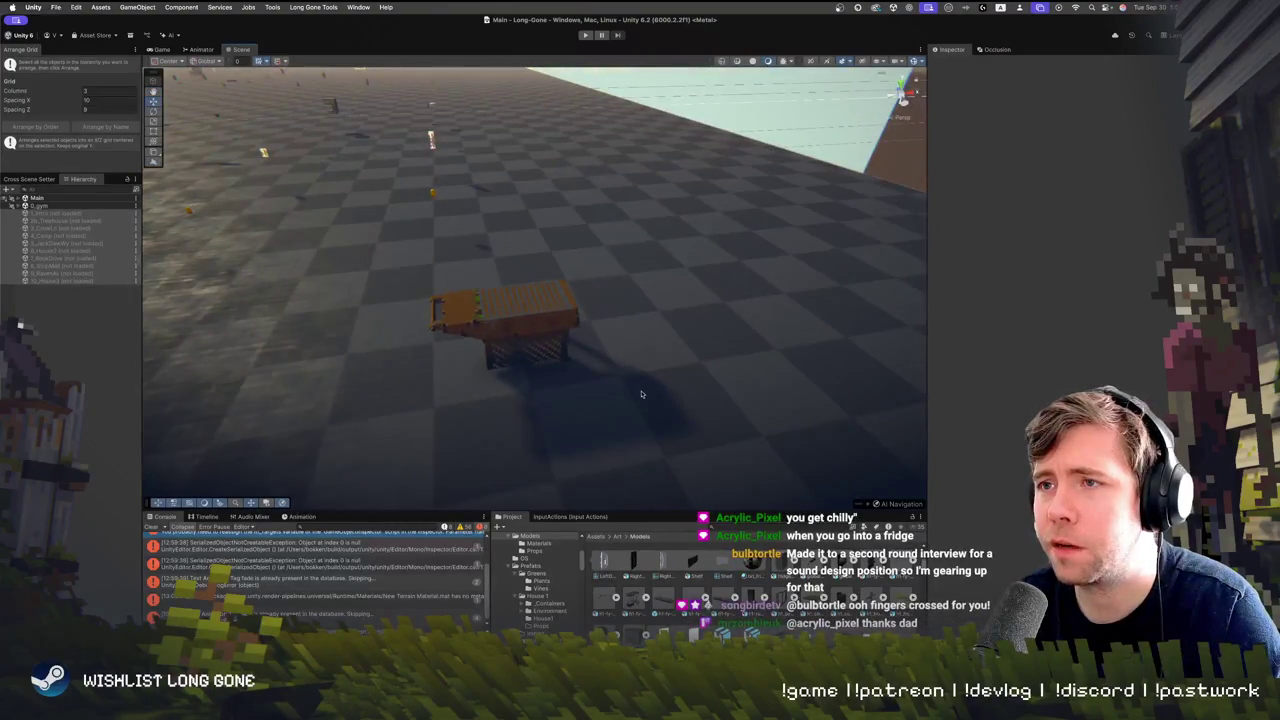
mouse_move(630, 408)
left_mouse_down()
mouse_move(561, 330)
mouse_move(395, 299)
mouse_move(499, 291)
mouse_move(585, 337)
mouse_move(651, 341)
mouse_move(533, 305)
left_mouse_up()
left_click(538, 278)
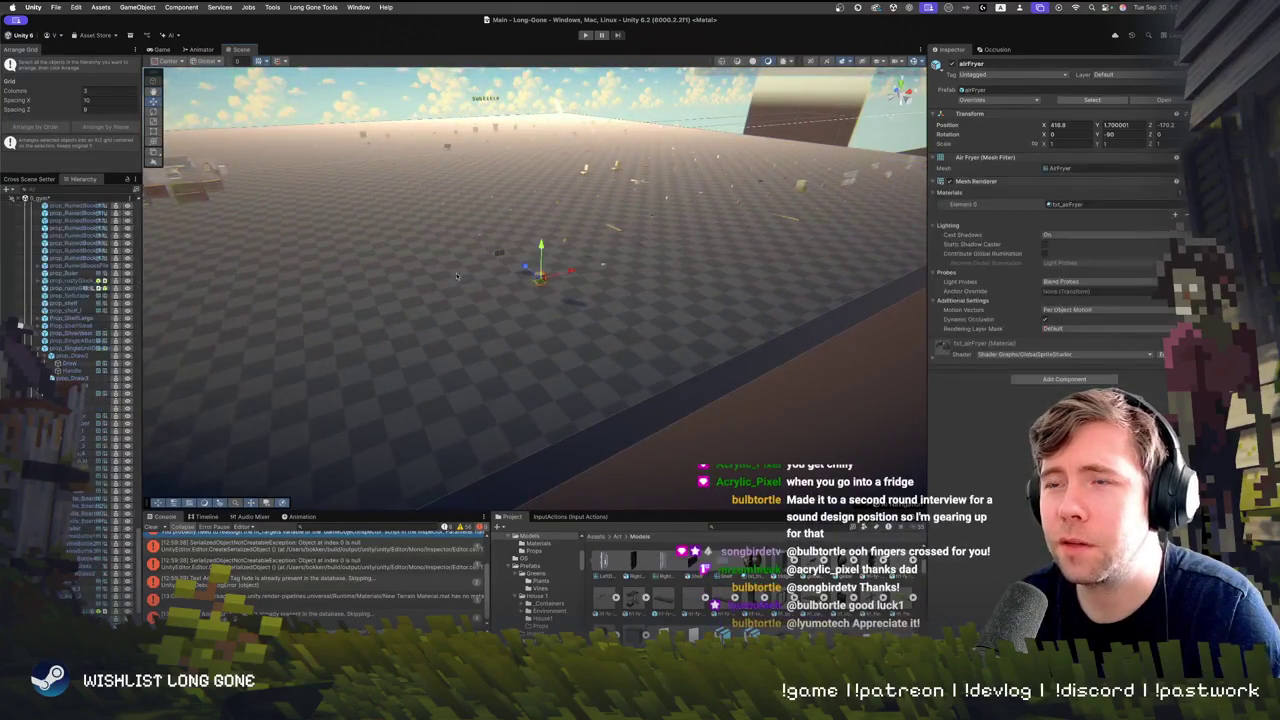
key("f")
mouse_move(478, 243)
left_mouse_down()
mouse_move(918, 229)
mouse_move(741, 264)
mouse_move(862, 272)
mouse_move(831, 250)
mouse_move(839, 282)
mouse_move(754, 240)
left_mouse_up()
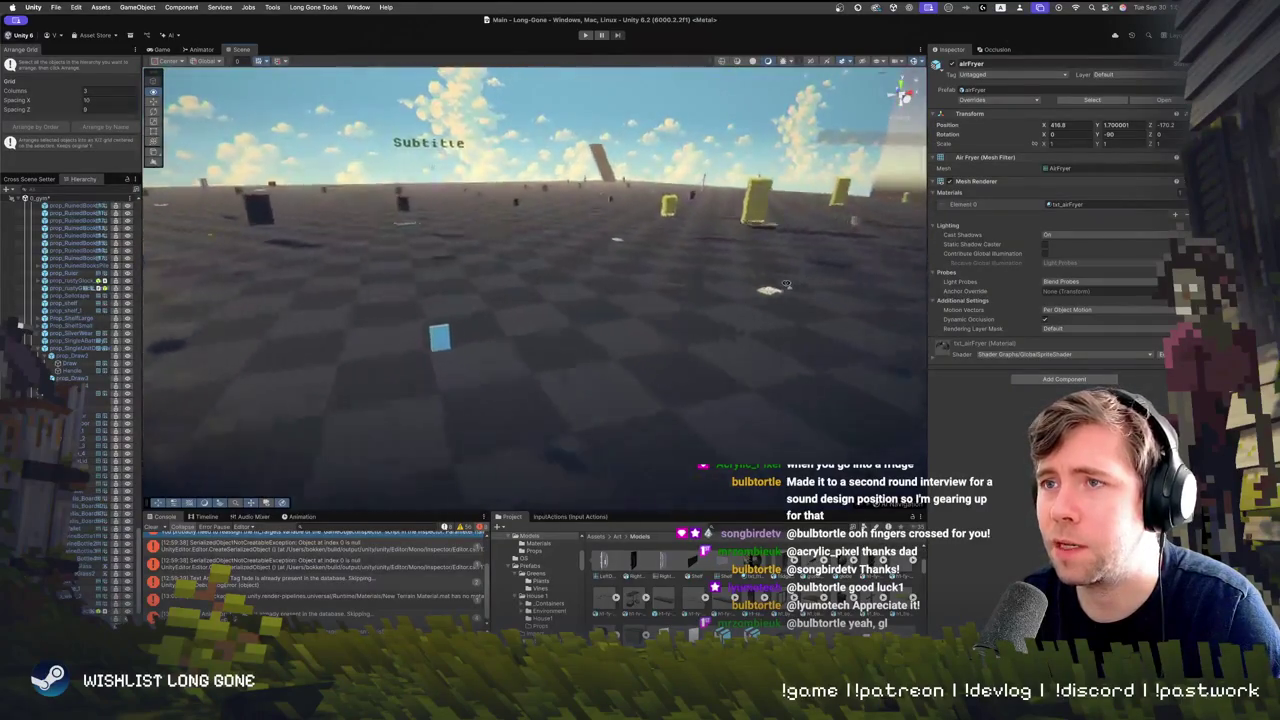
left_click_drag(780, 294, 745, 284)
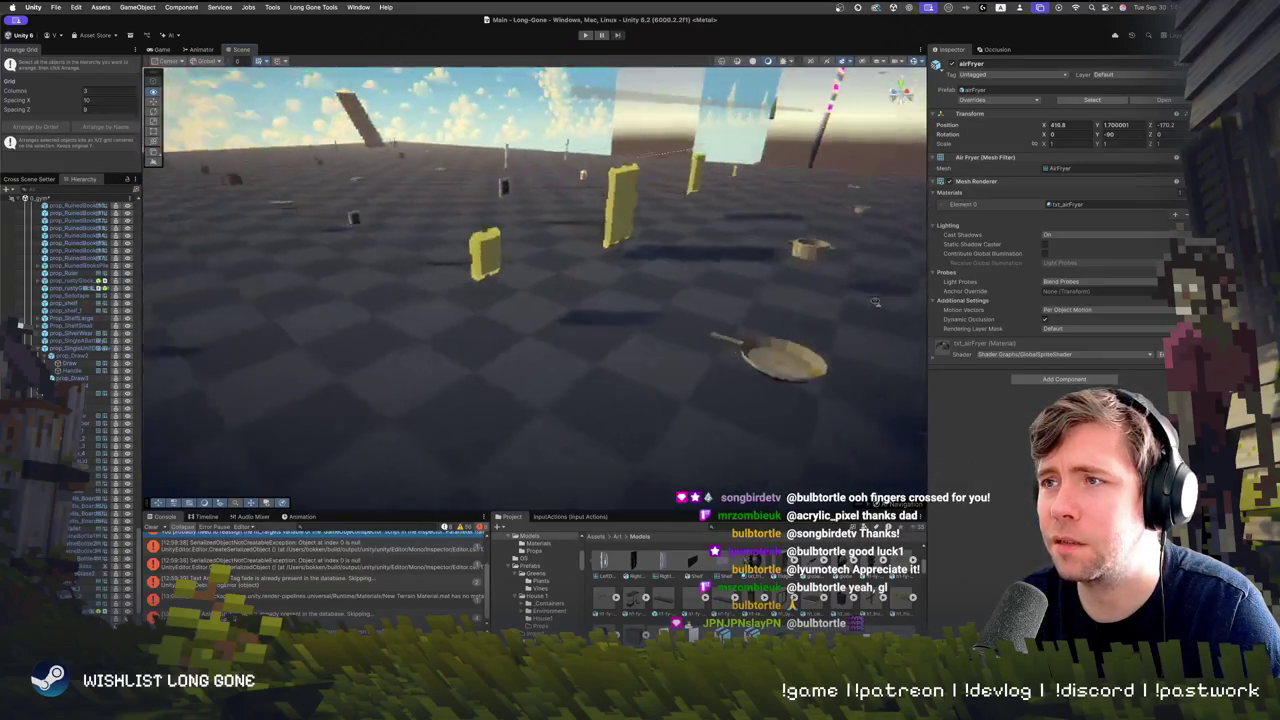
mouse_move(842, 272)
left_mouse_down()
mouse_move(684, 302)
mouse_move(912, 234)
mouse_move(286, 223)
mouse_move(289, 272)
mouse_move(305, 285)
left_mouse_up()
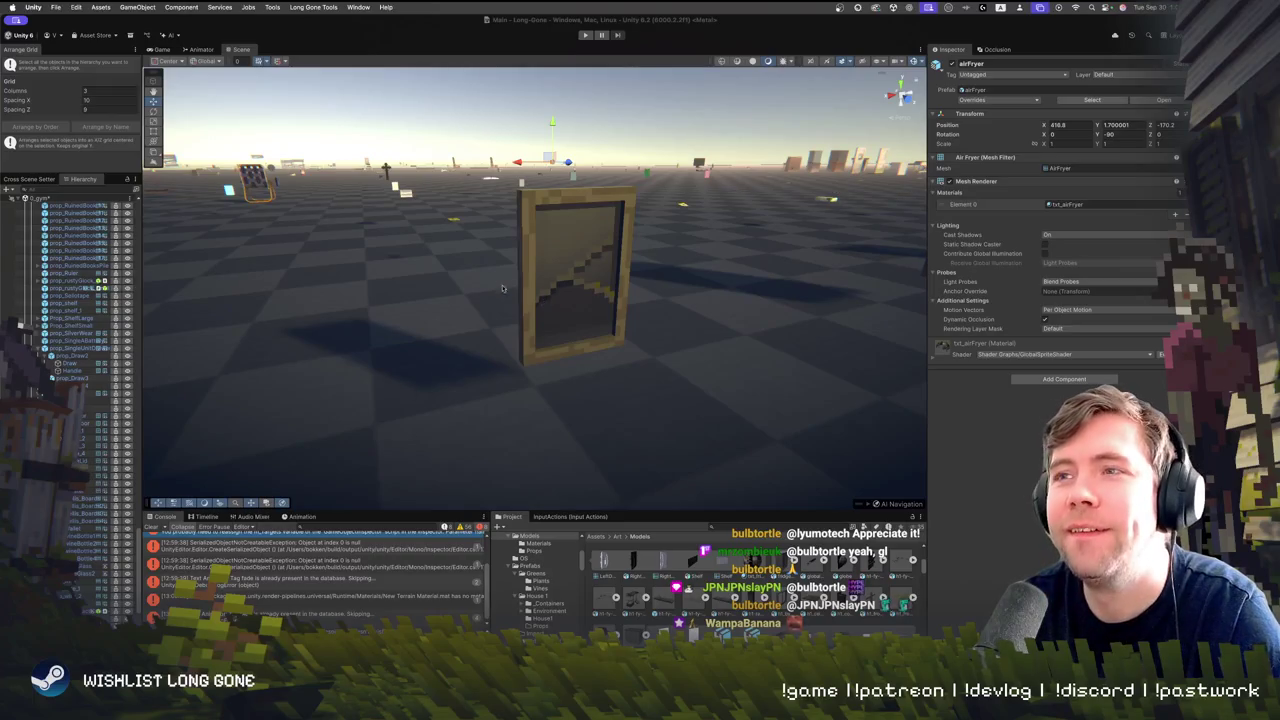
mouse_move(493, 327)
left_mouse_down()
mouse_move(464, 208)
mouse_move(443, 266)
mouse_move(338, 310)
mouse_move(362, 330)
left_mouse_up()
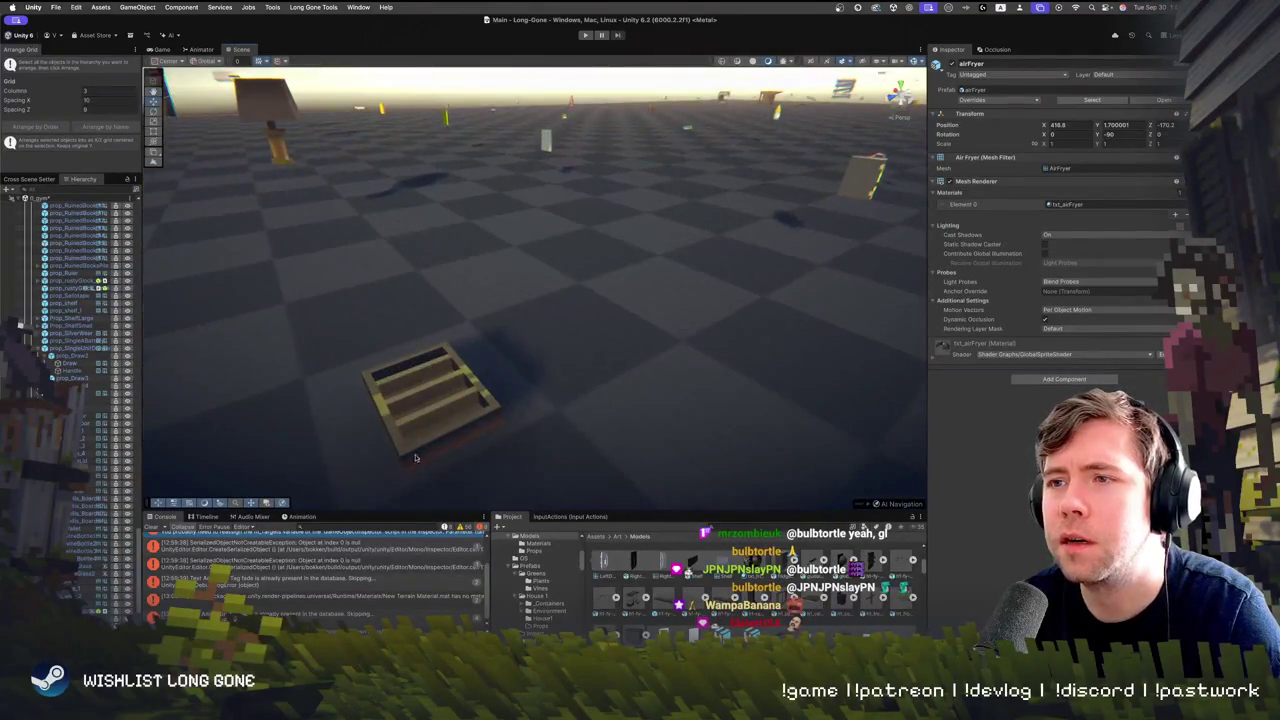
left_click(476, 422)
key("f")
scroll(478, 420, "up", 5)
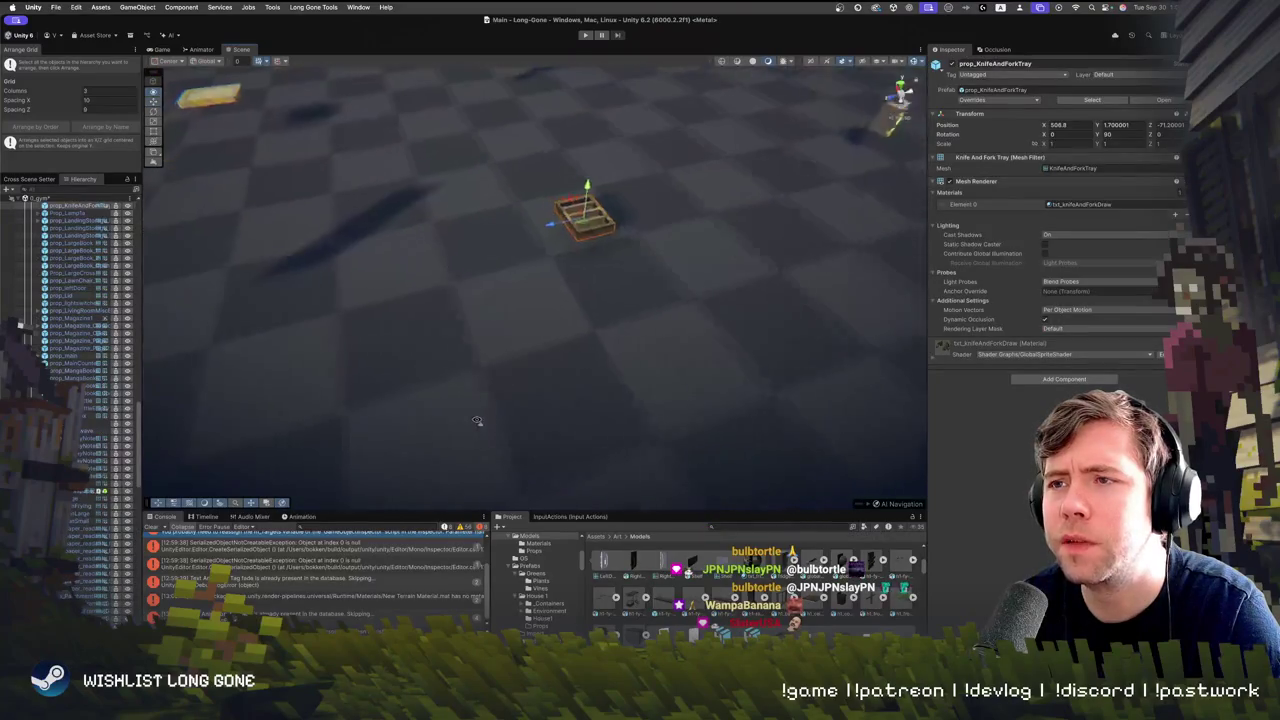
left_click_drag(474, 423, 557, 332)
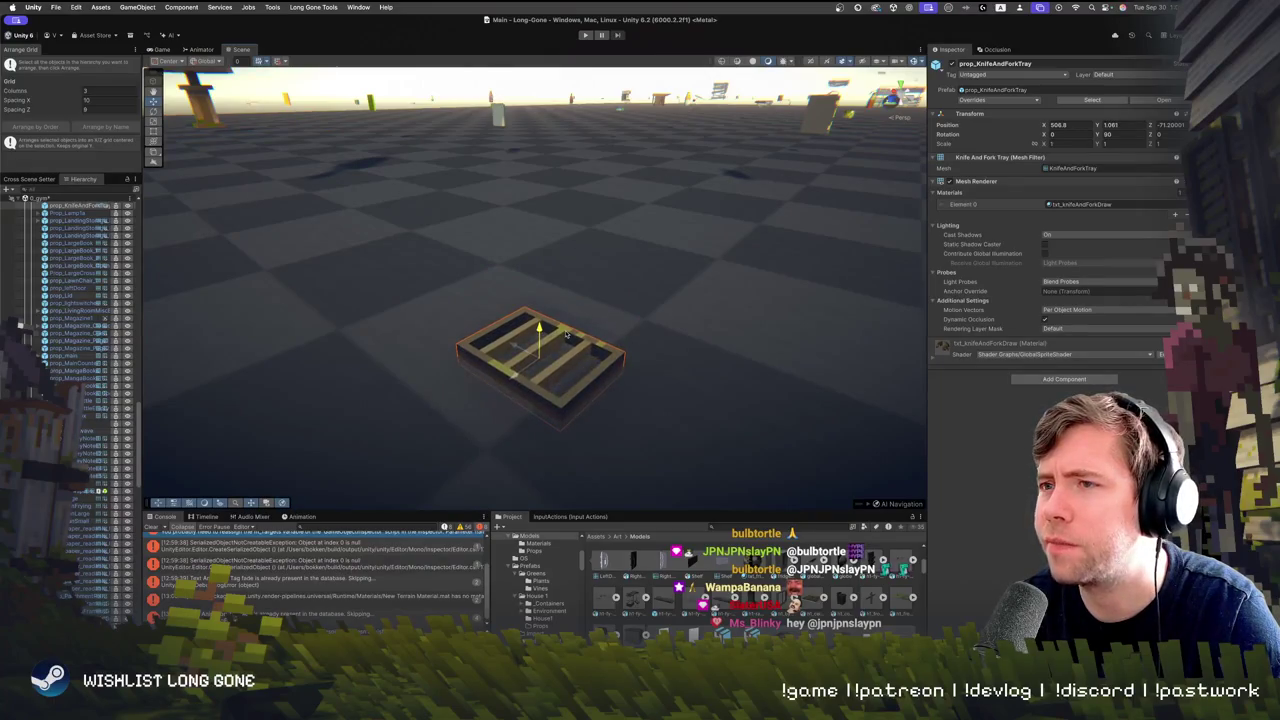
mouse_move(537, 332)
left_mouse_down()
mouse_move(763, 357)
mouse_move(822, 385)
left_mouse_up()
scroll(692, 372, "down", 10)
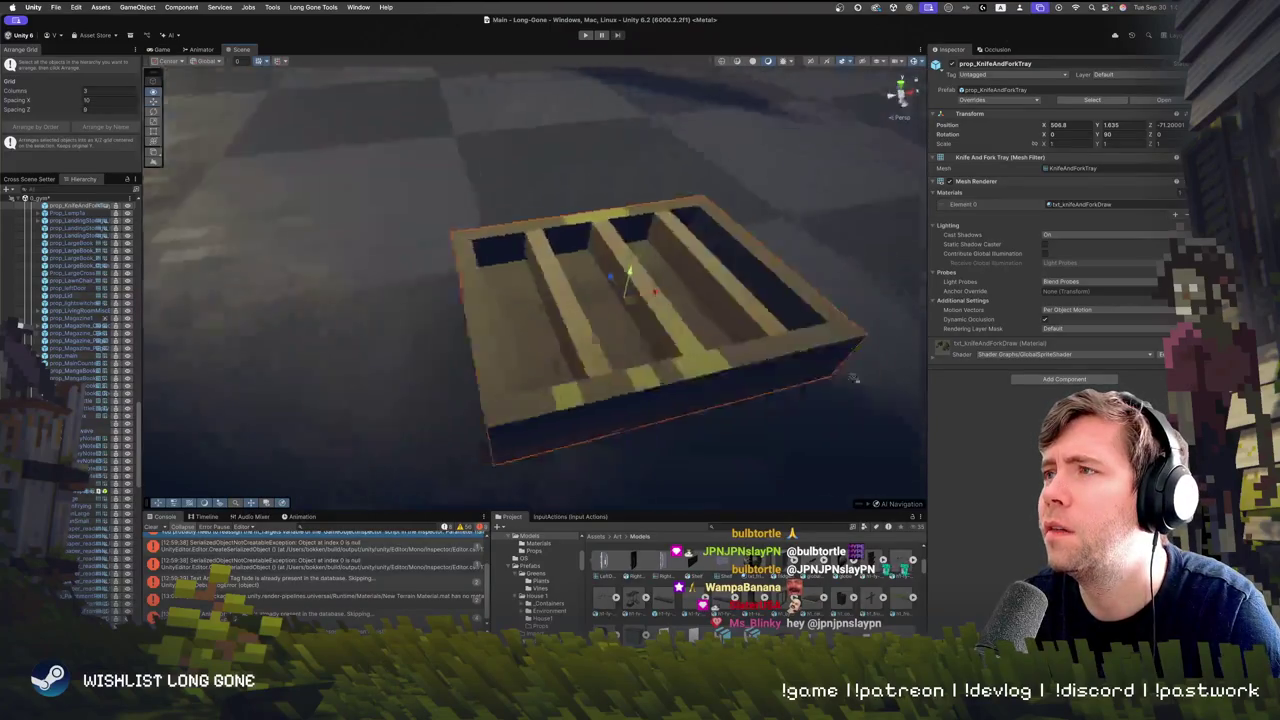
mouse_move(790, 366)
left_mouse_down()
mouse_move(603, 233)
mouse_move(785, 315)
mouse_move(845, 375)
mouse_move(800, 370)
mouse_move(808, 362)
left_mouse_up()
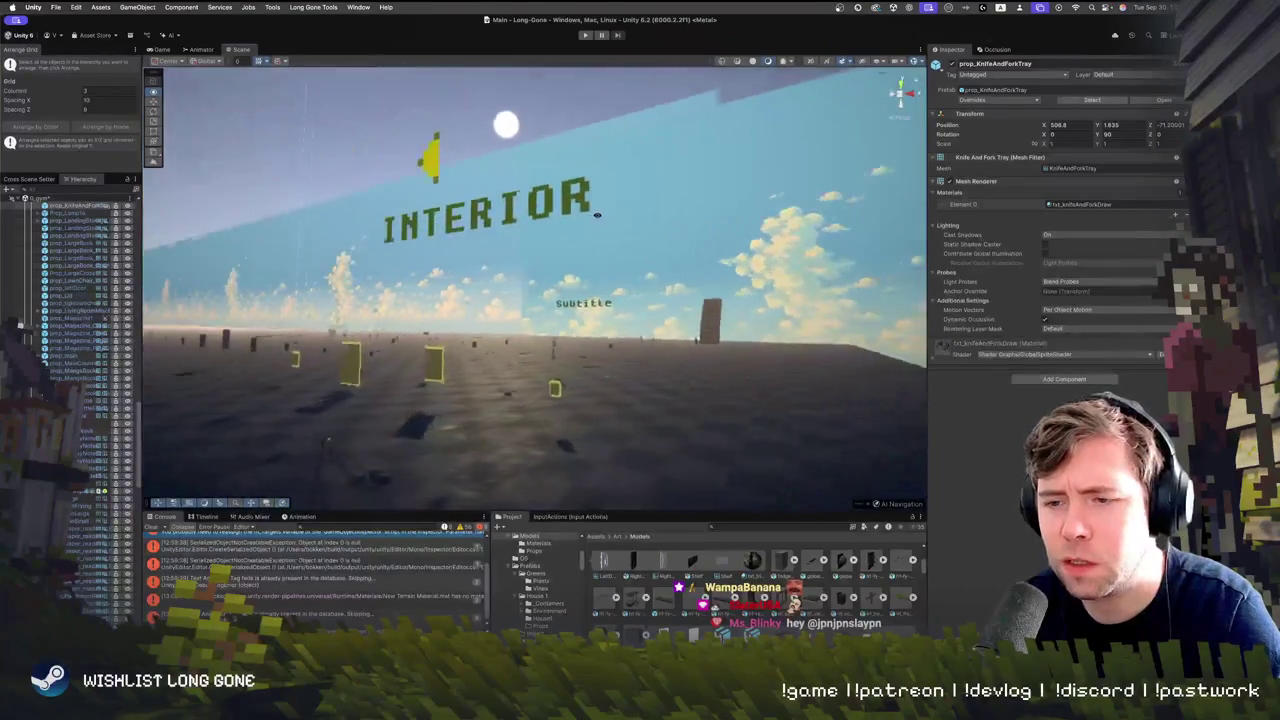
left_click_drag(597, 215, 559, 277)
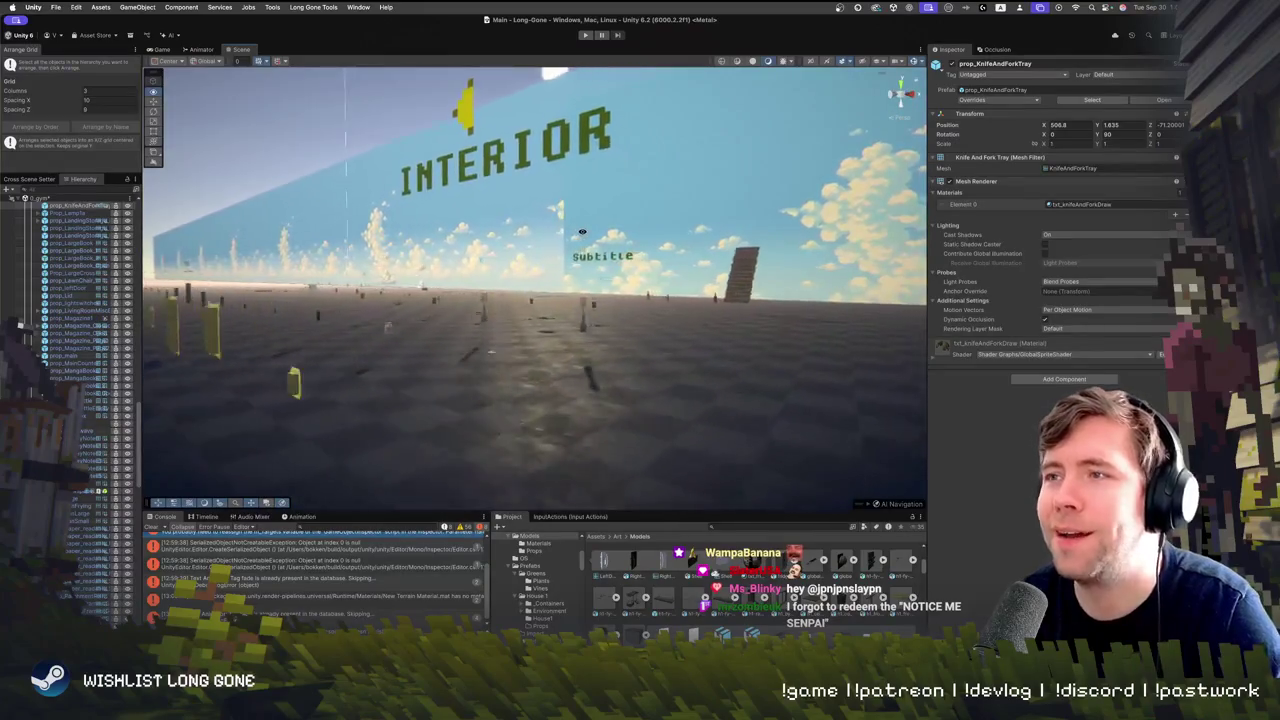
mouse_move(520, 241)
left_mouse_down()
mouse_move(421, 240)
mouse_move(420, 225)
mouse_move(465, 233)
mouse_move(677, 341)
left_mouse_up()
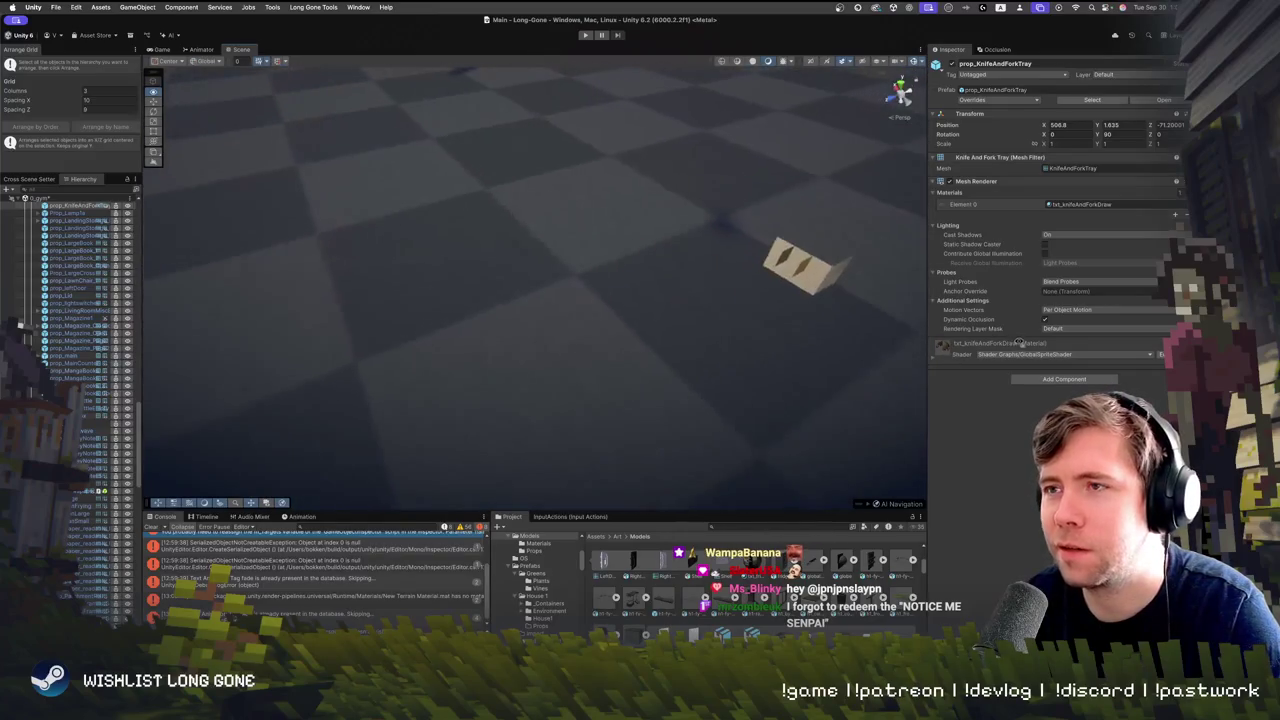
left_click(605, 292)
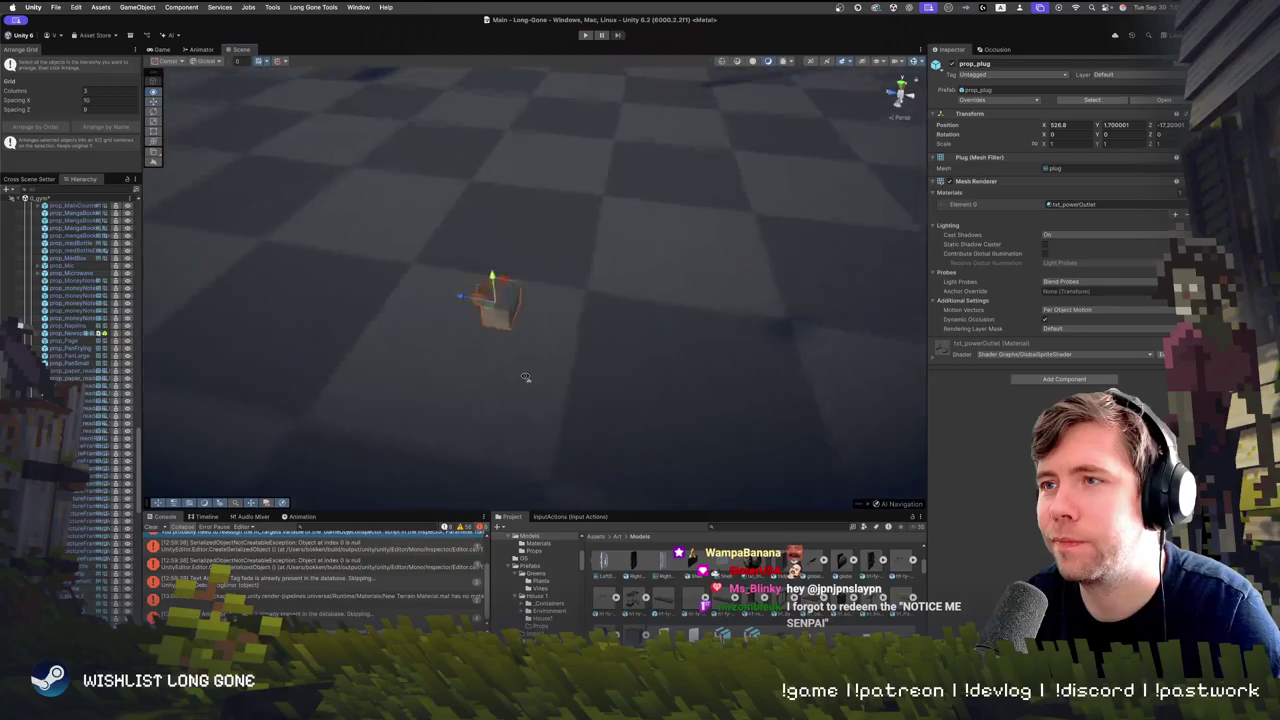
left_click_drag(561, 175, 474, 230)
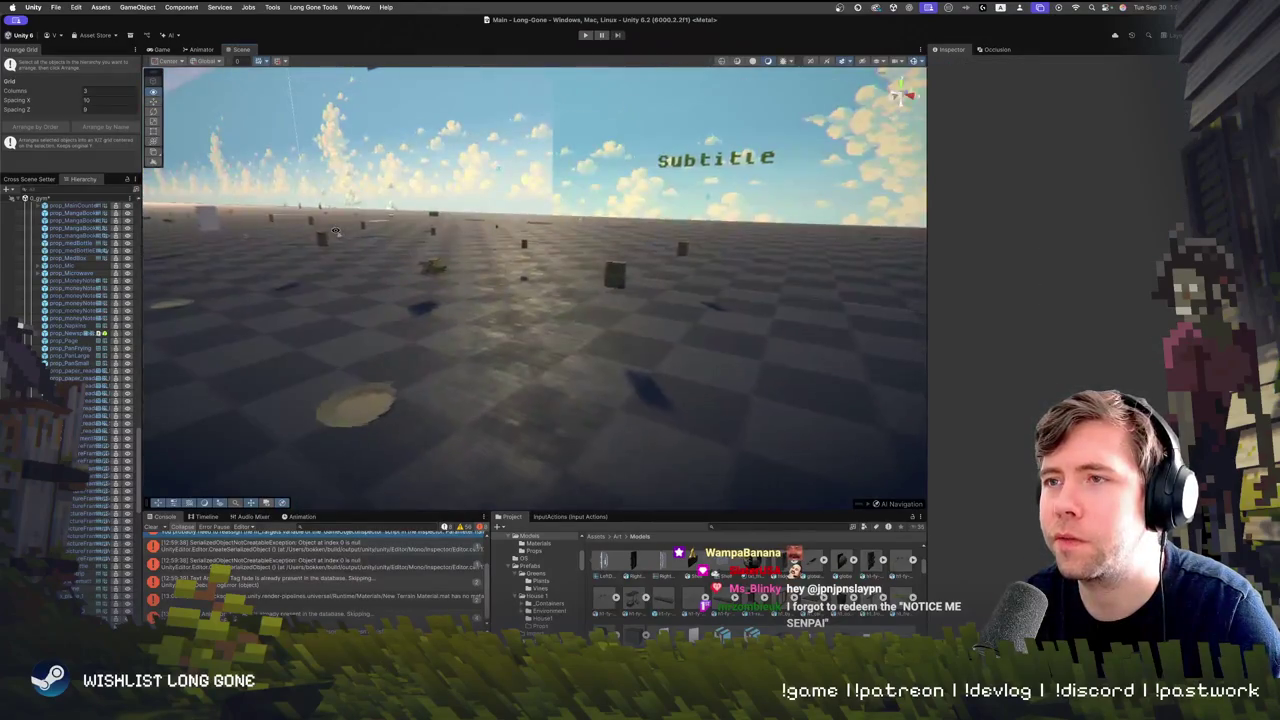
left_click_drag(361, 199, 243, 203)
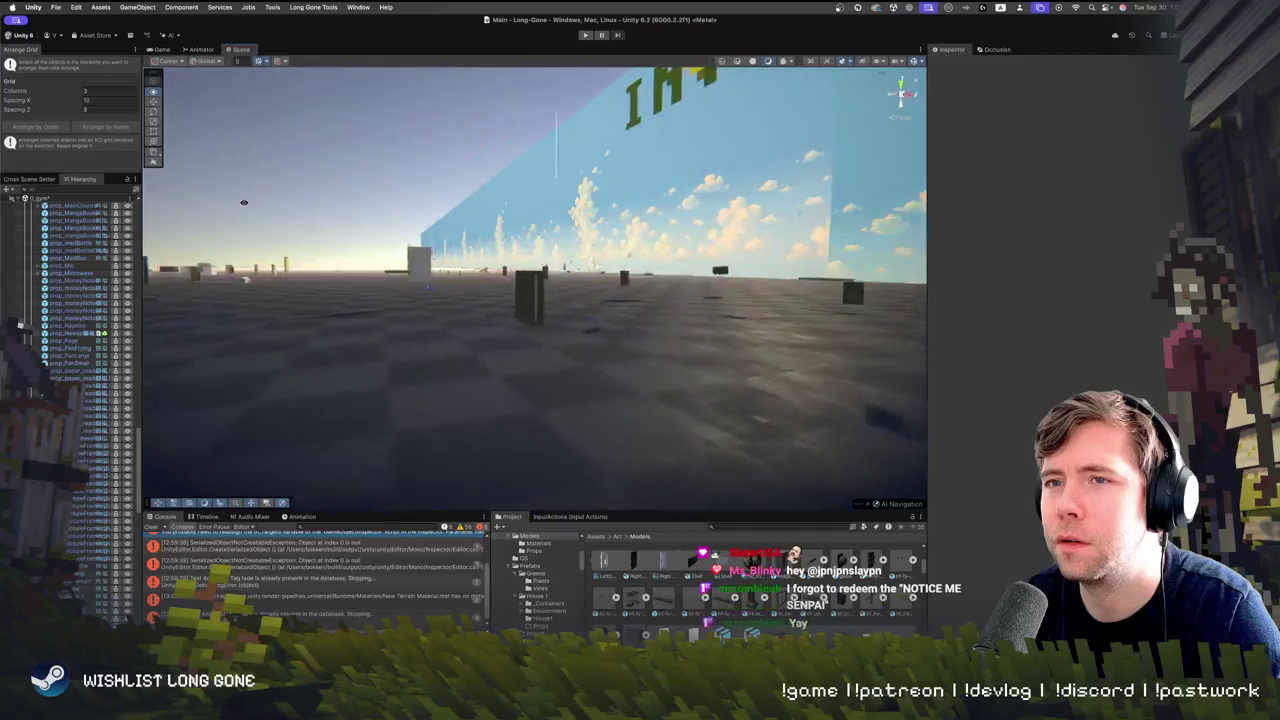
left_click_drag(447, 246, 296, 221)
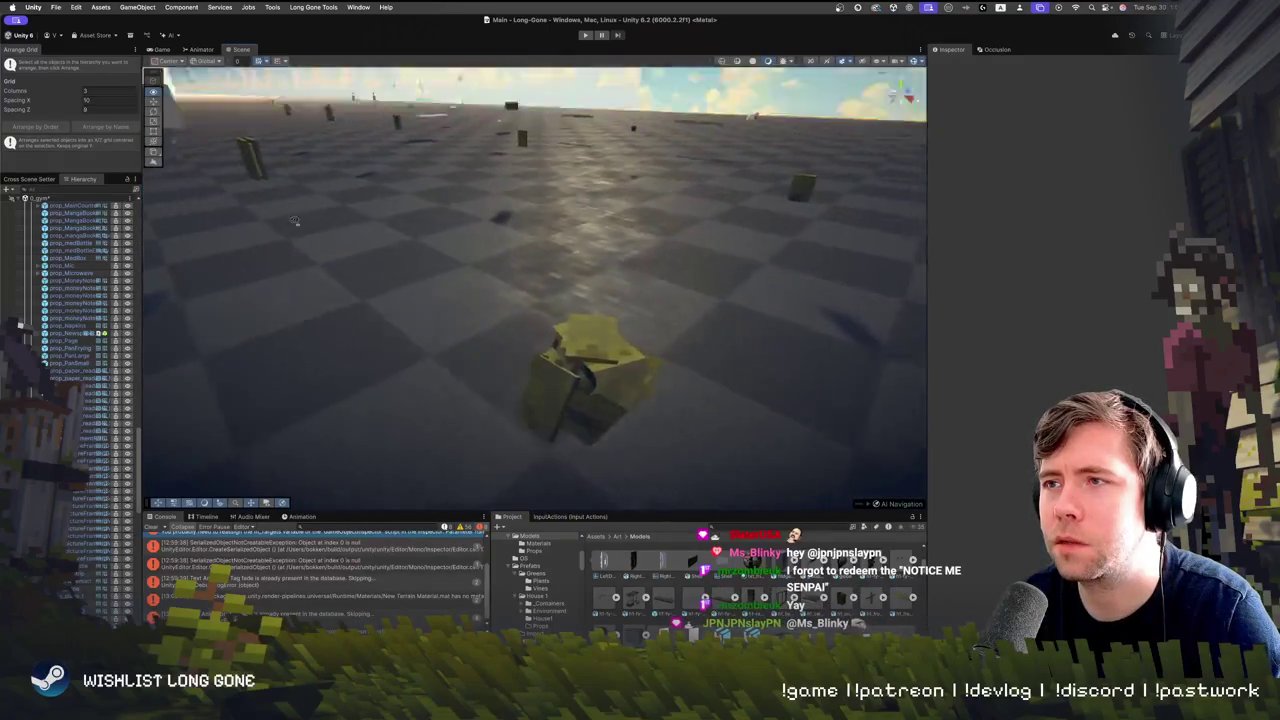
scroll(258, 181, "down", 5)
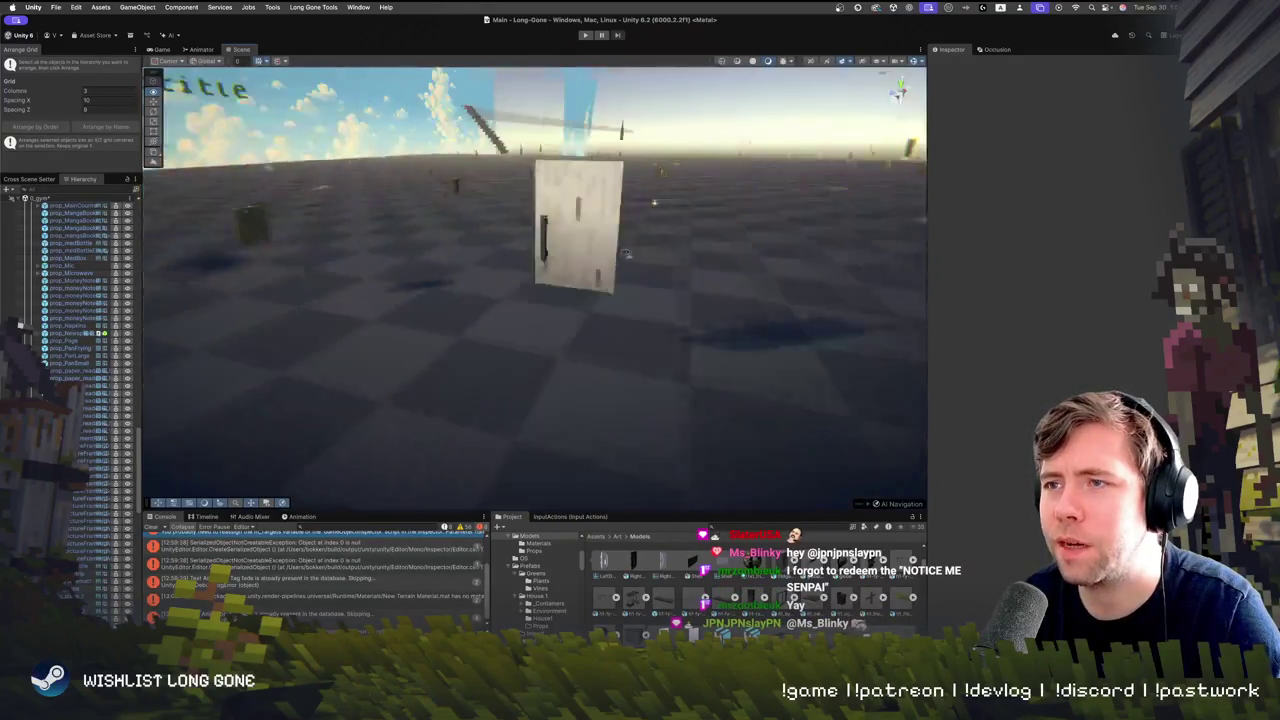
left_click(575, 255)
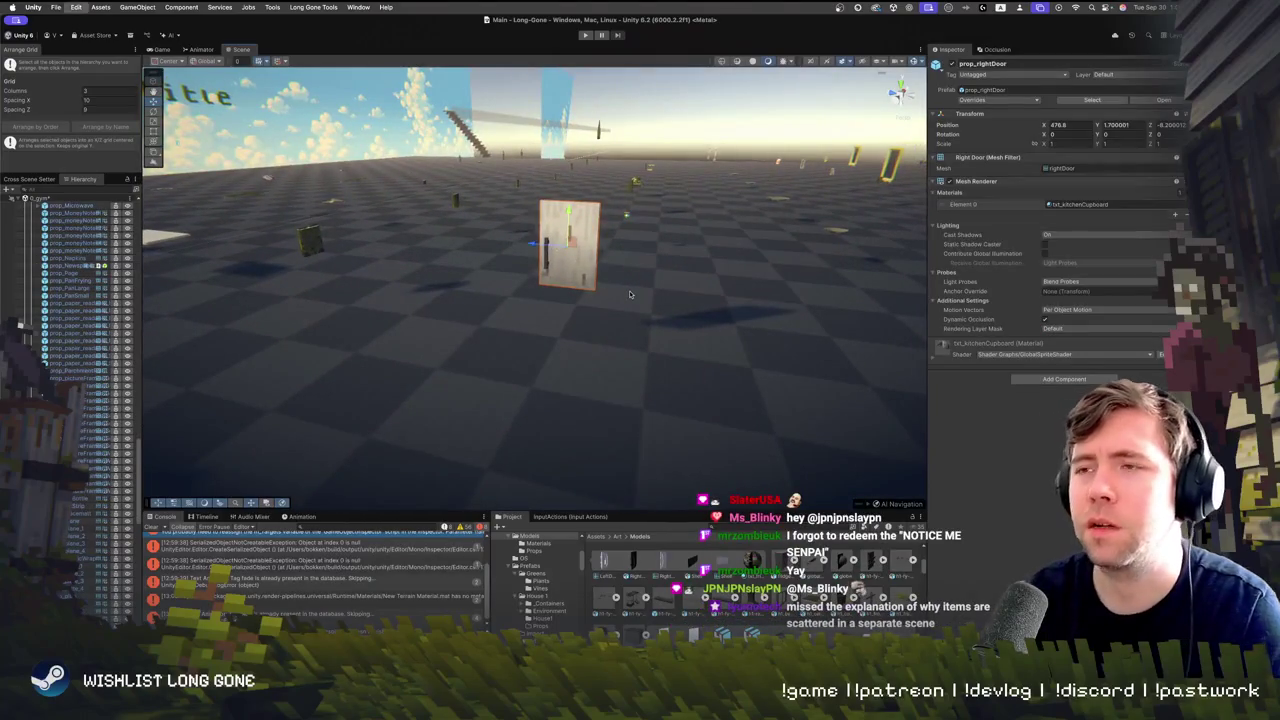
key("Delete")
key("w")
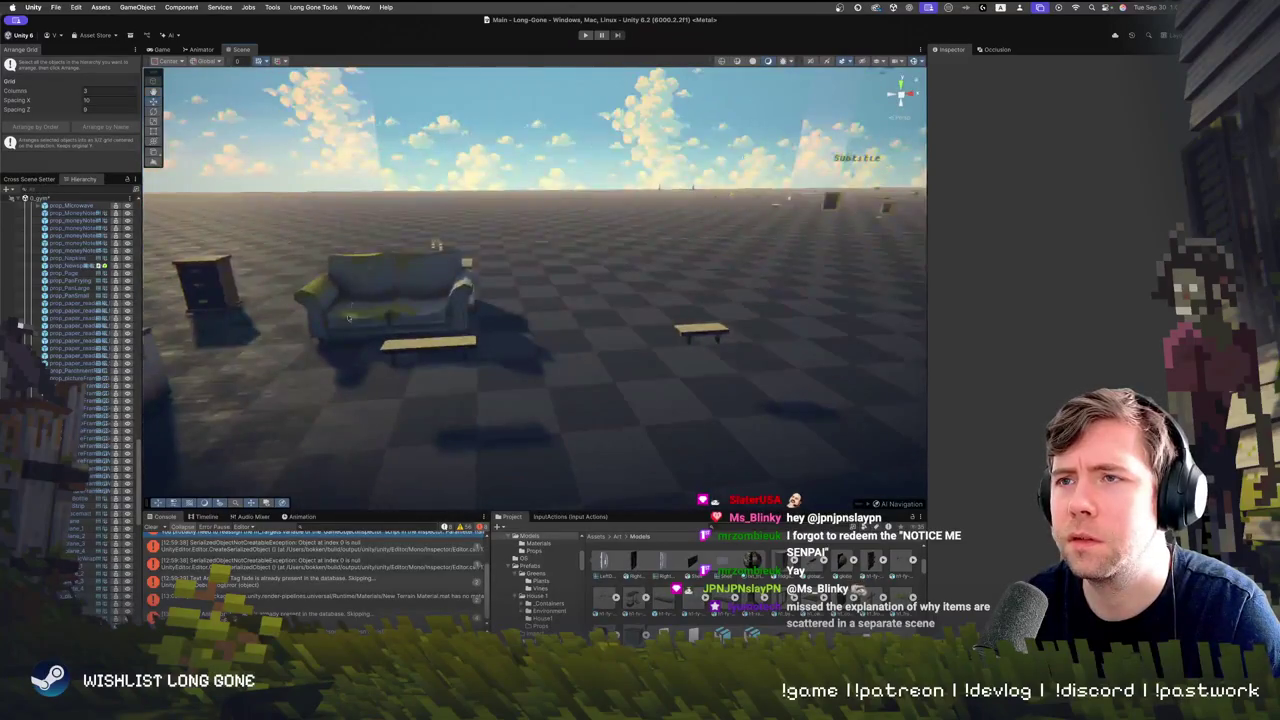
left_click(430, 318)
mouse_move(487, 300)
left_mouse_down()
mouse_move(710, 300)
mouse_move(690, 300)
left_mouse_up()
key("w")
left_click(580, 332)
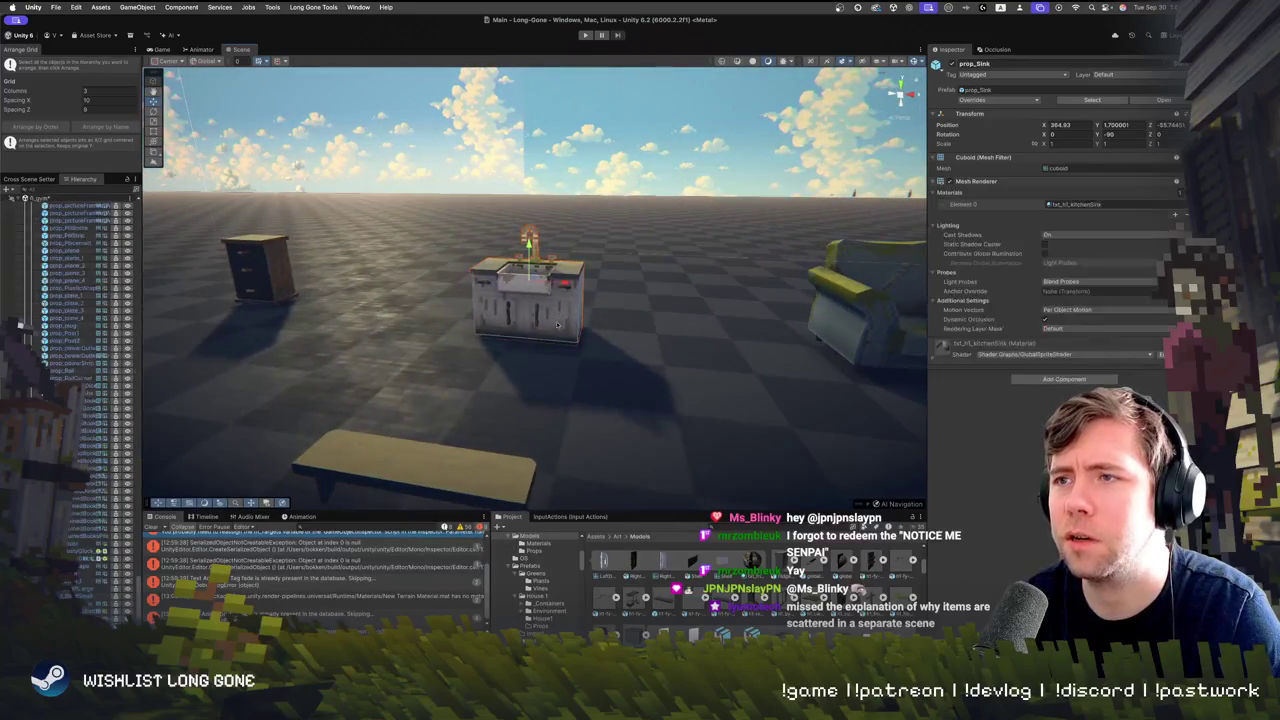
key("a")
left_click(361, 347)
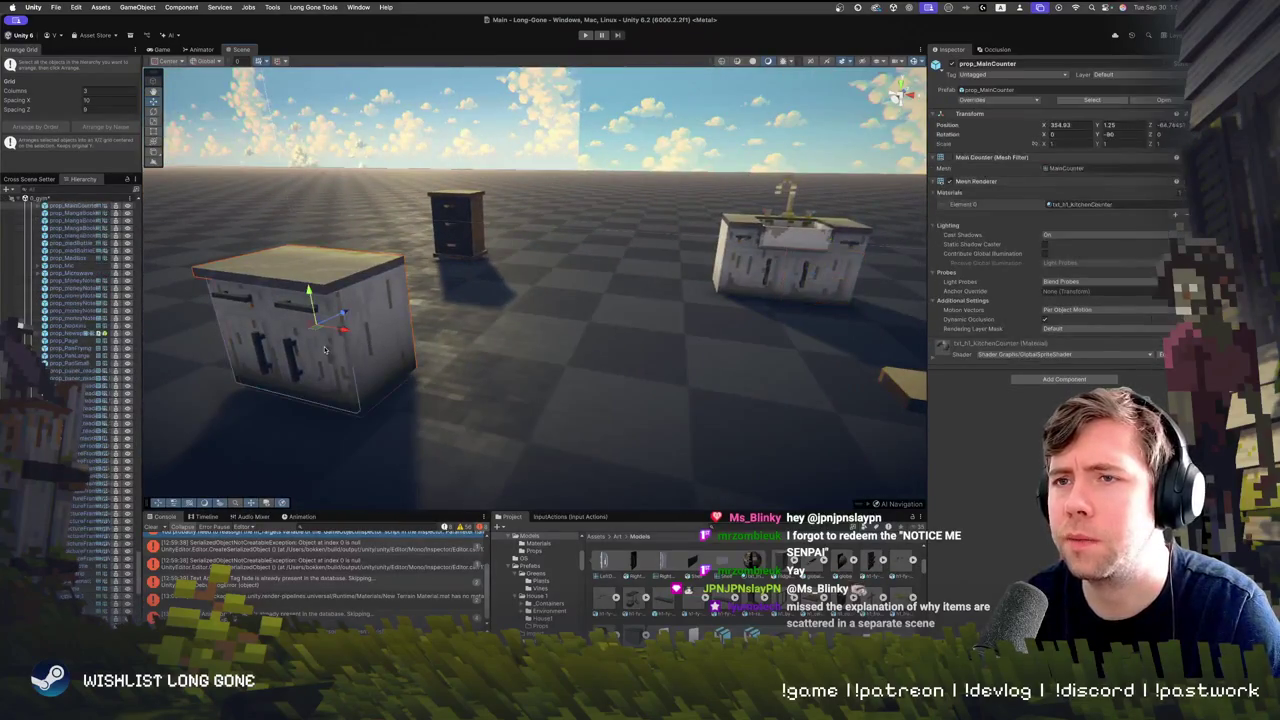
key("s")
key("w")
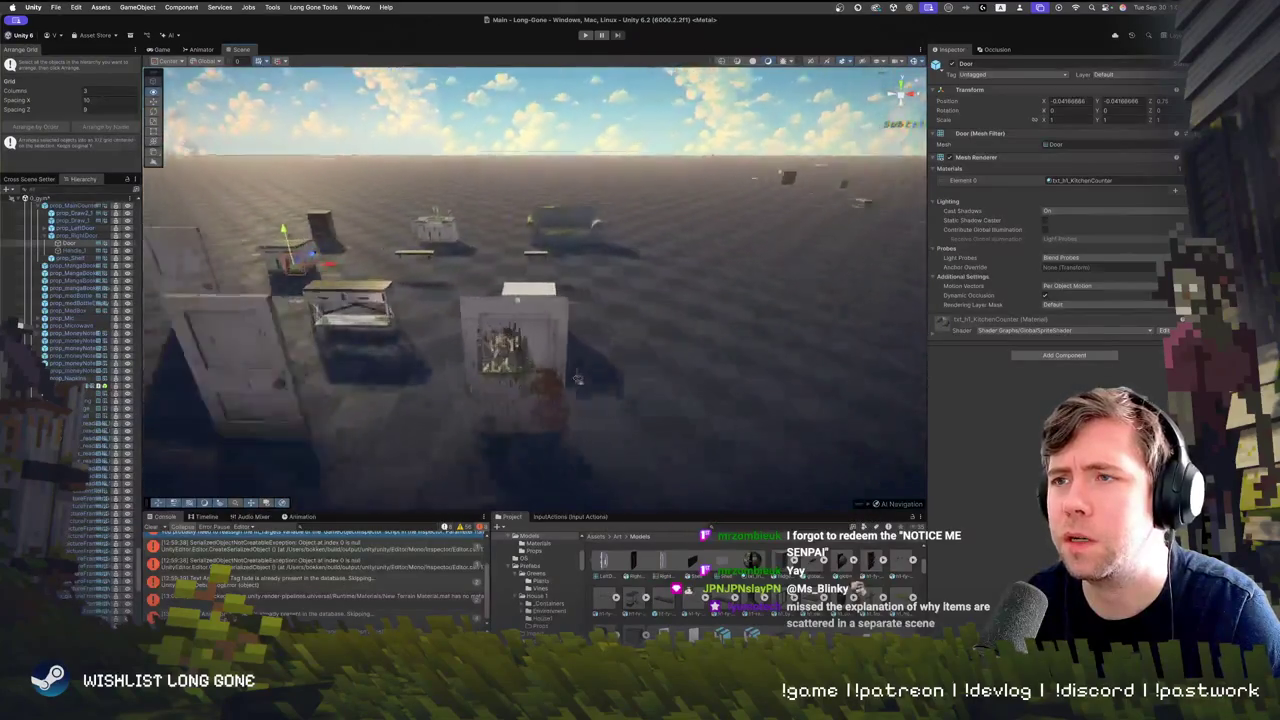
left_click(536, 347)
left_click(554, 316)
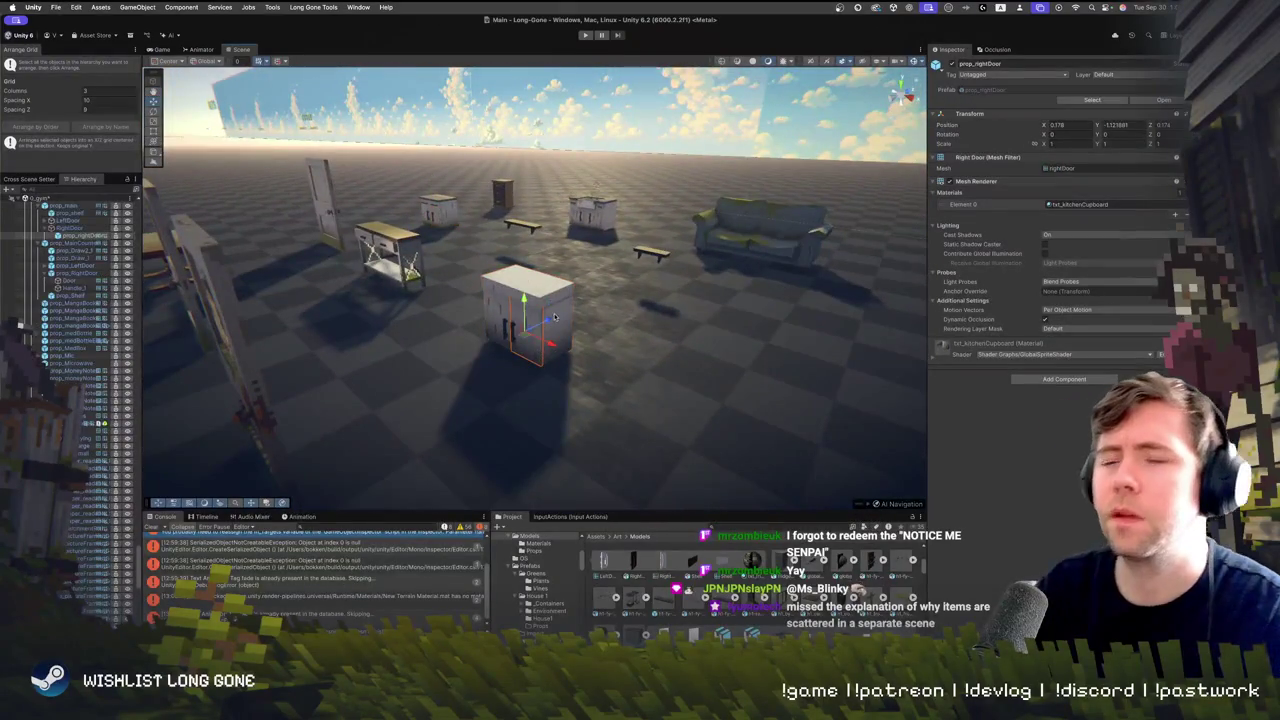
left_click_drag(548, 343, 714, 357)
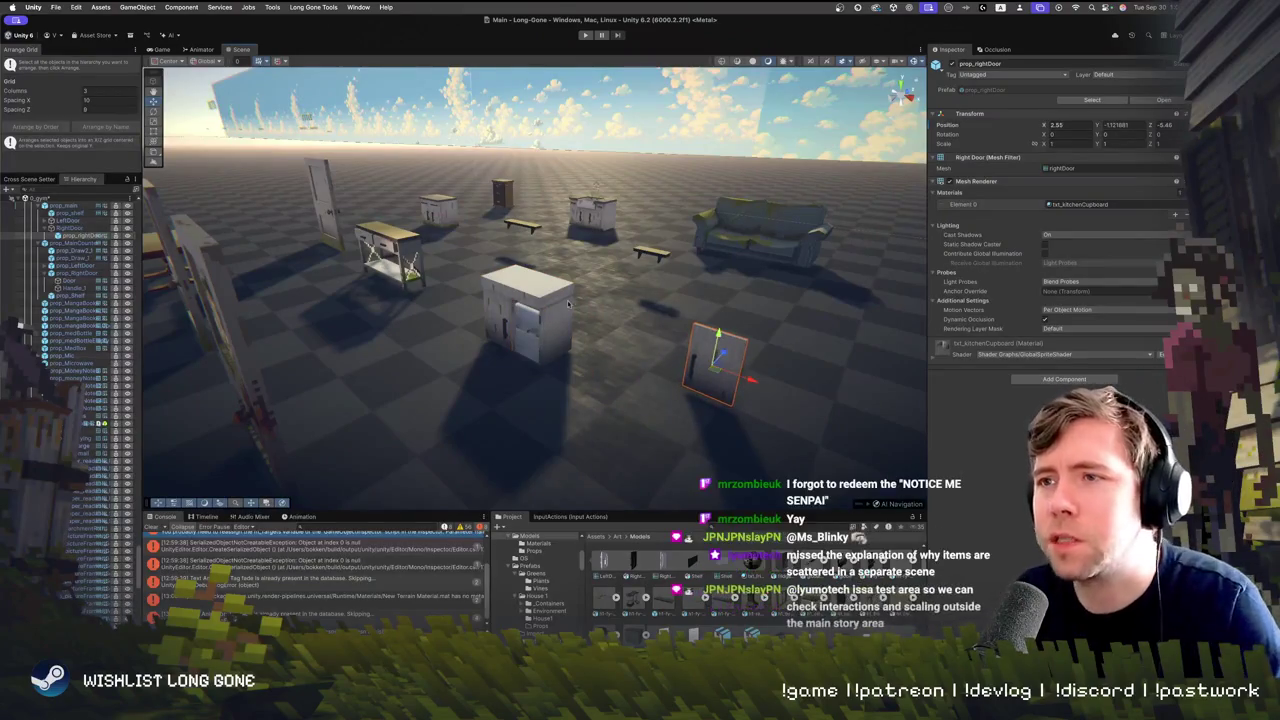
scroll(605, 317, "up", 5)
key("ctrl+z")
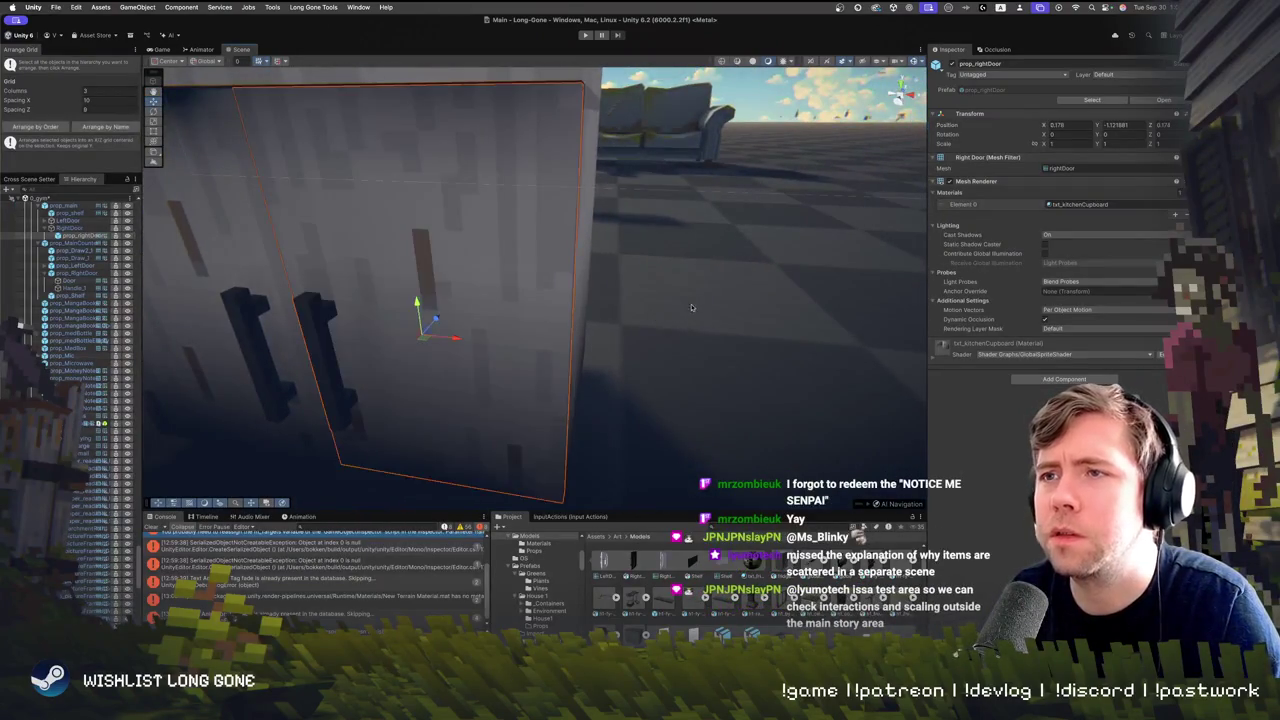
scroll(530, 240, "down", 5)
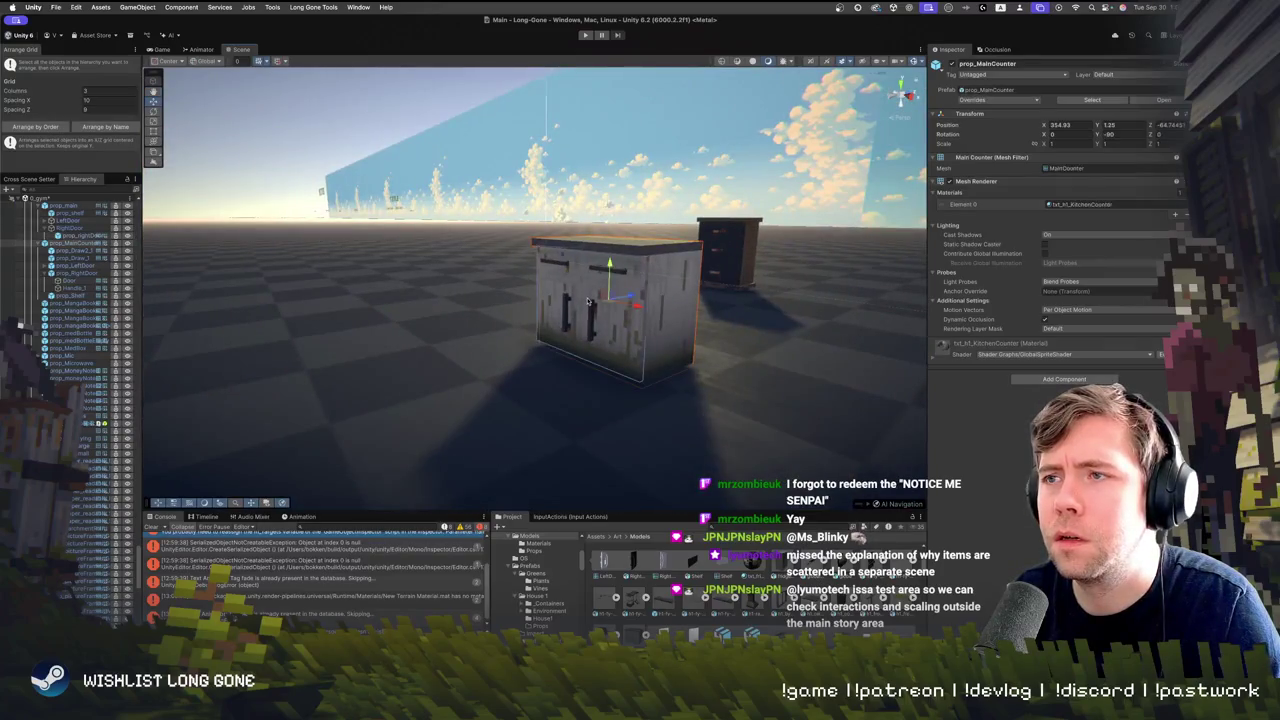
left_click(510, 320)
scroll(607, 378, "up", 3)
scroll(603, 393, "down", 10)
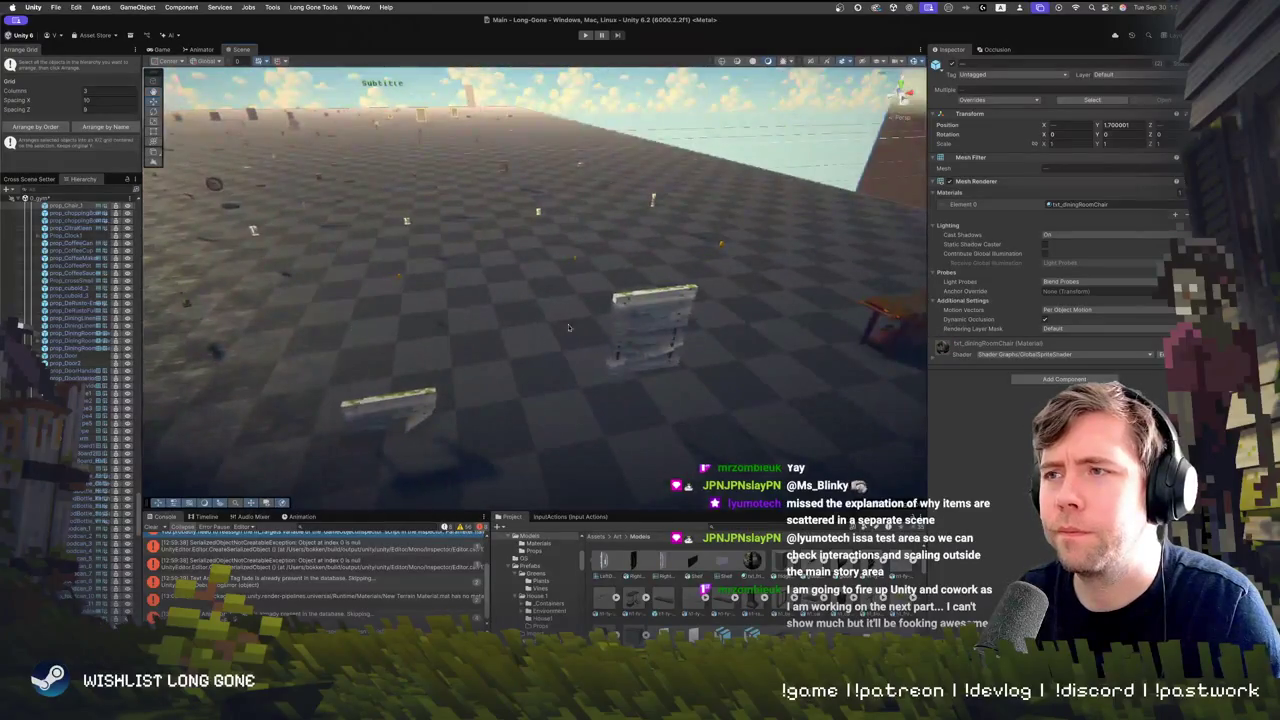
left_click(727, 297)
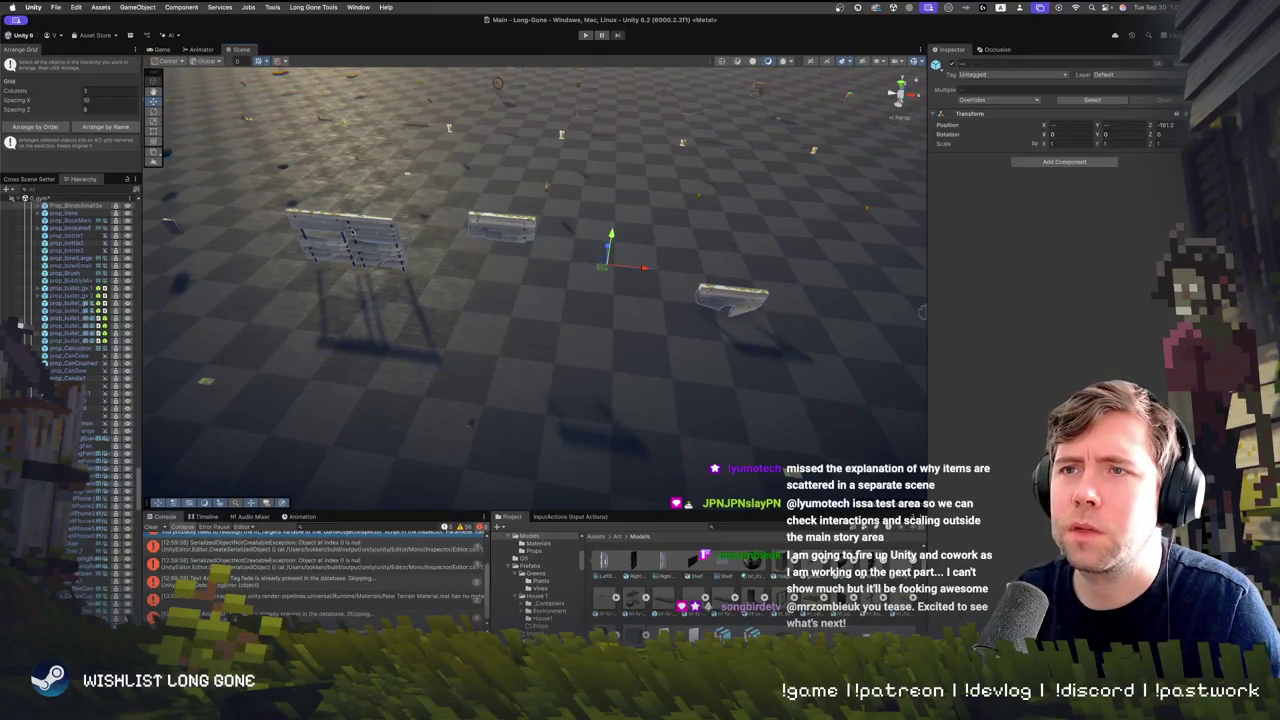
scroll(535, 285, "down", 5)
mouse_move(285, 275)
left_mouse_down()
mouse_move(309, 274)
mouse_move(500, 383)
mouse_move(736, 358)
mouse_move(296, 309)
left_mouse_up()
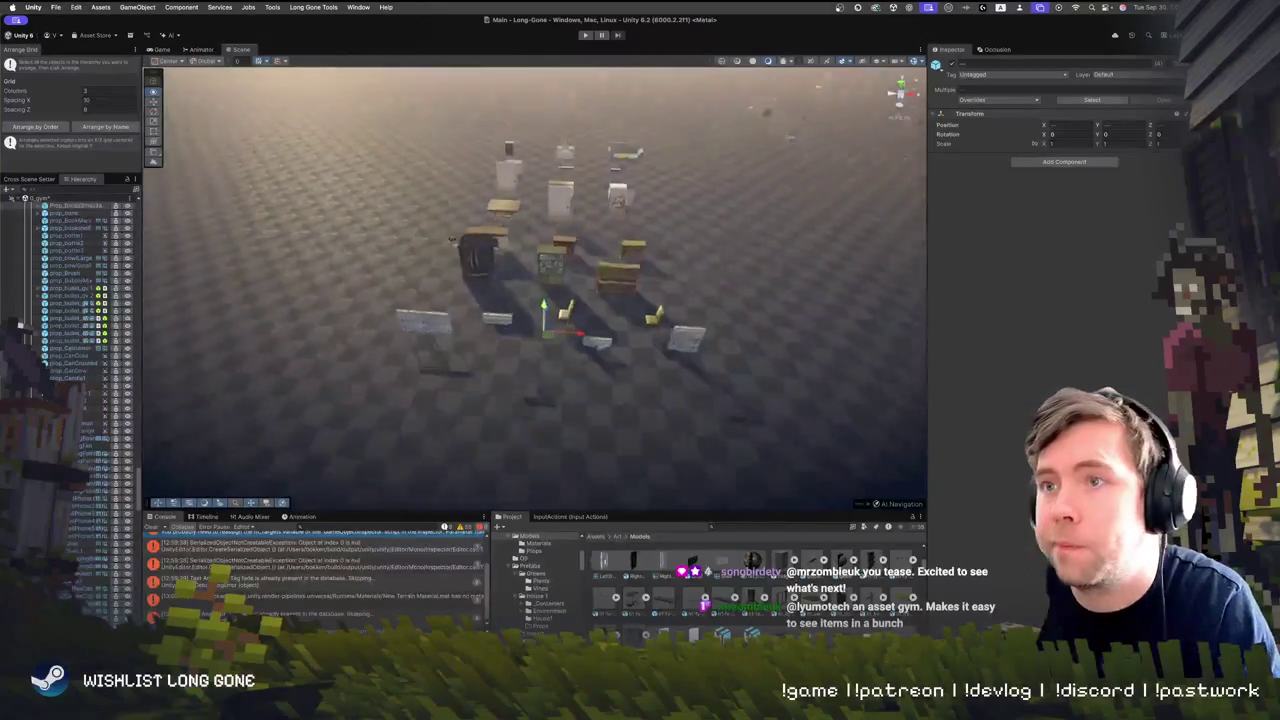
Select the test-area props and frame the single drawer cabinet
mouse_move(350, 114)
left_mouse_down()
mouse_move(716, 430)
mouse_move(646, 403)
left_mouse_up()
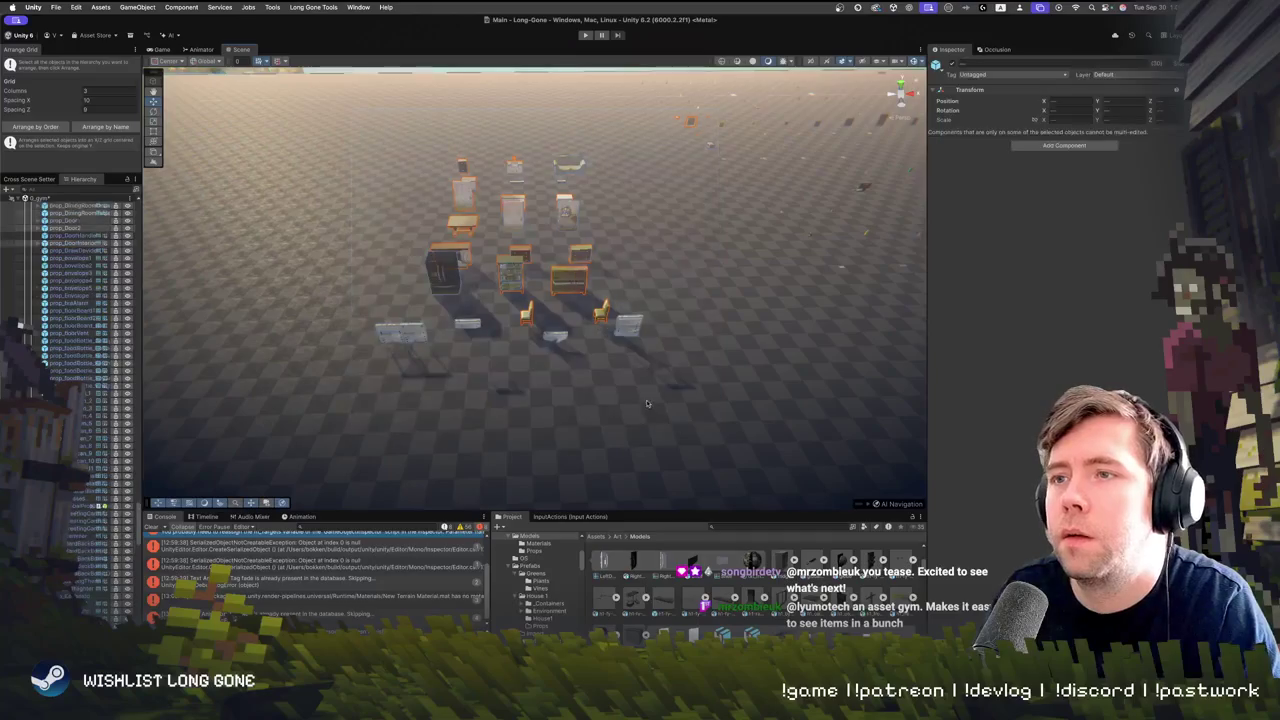
left_click(638, 340)
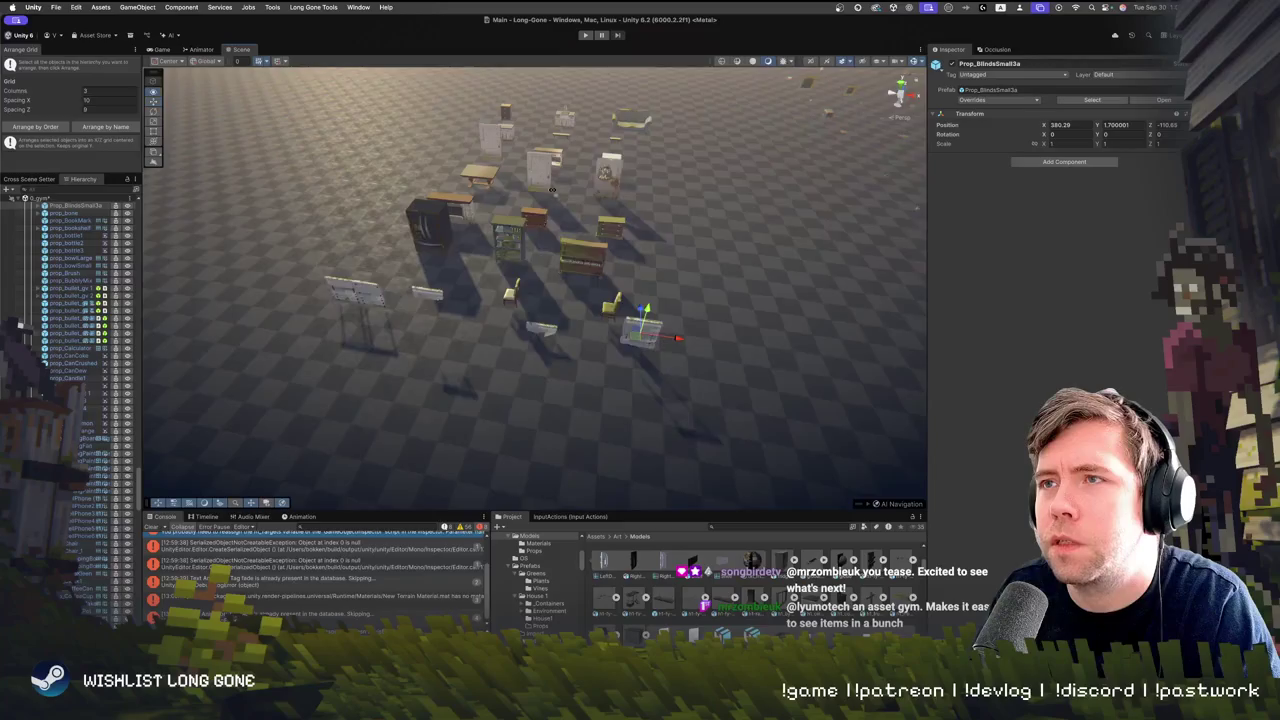
key("w")
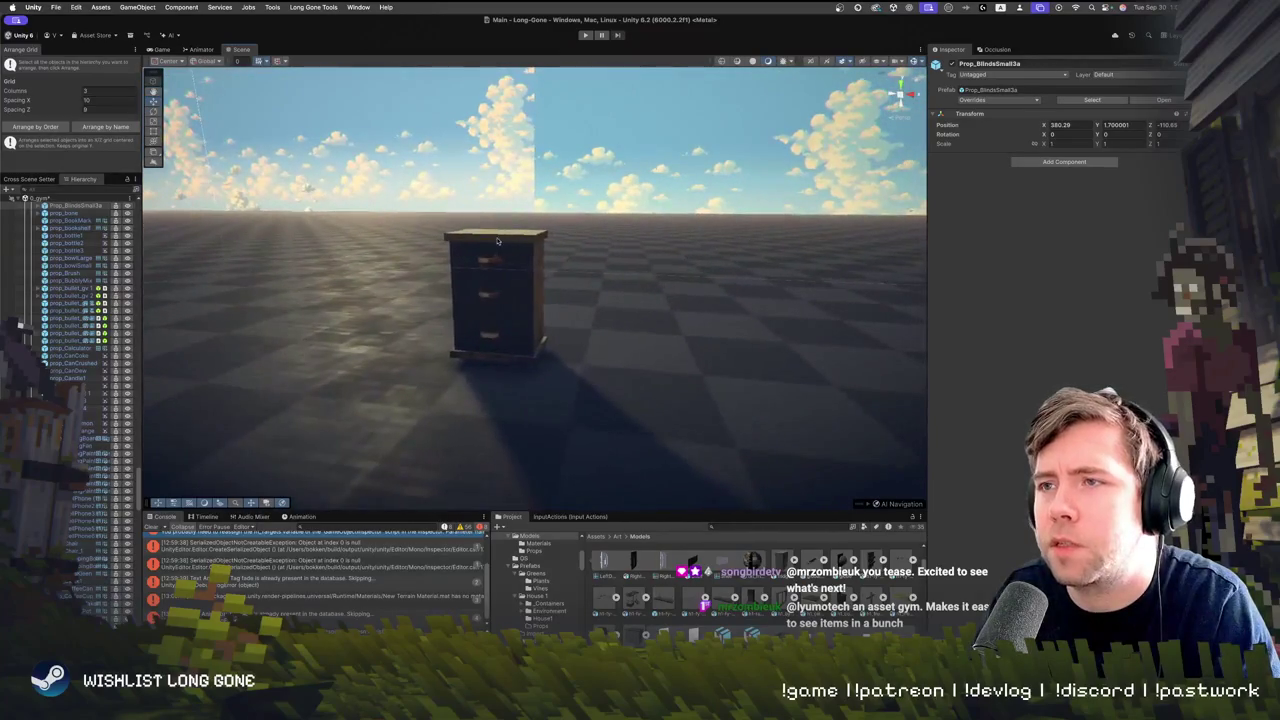
left_click(497, 241)
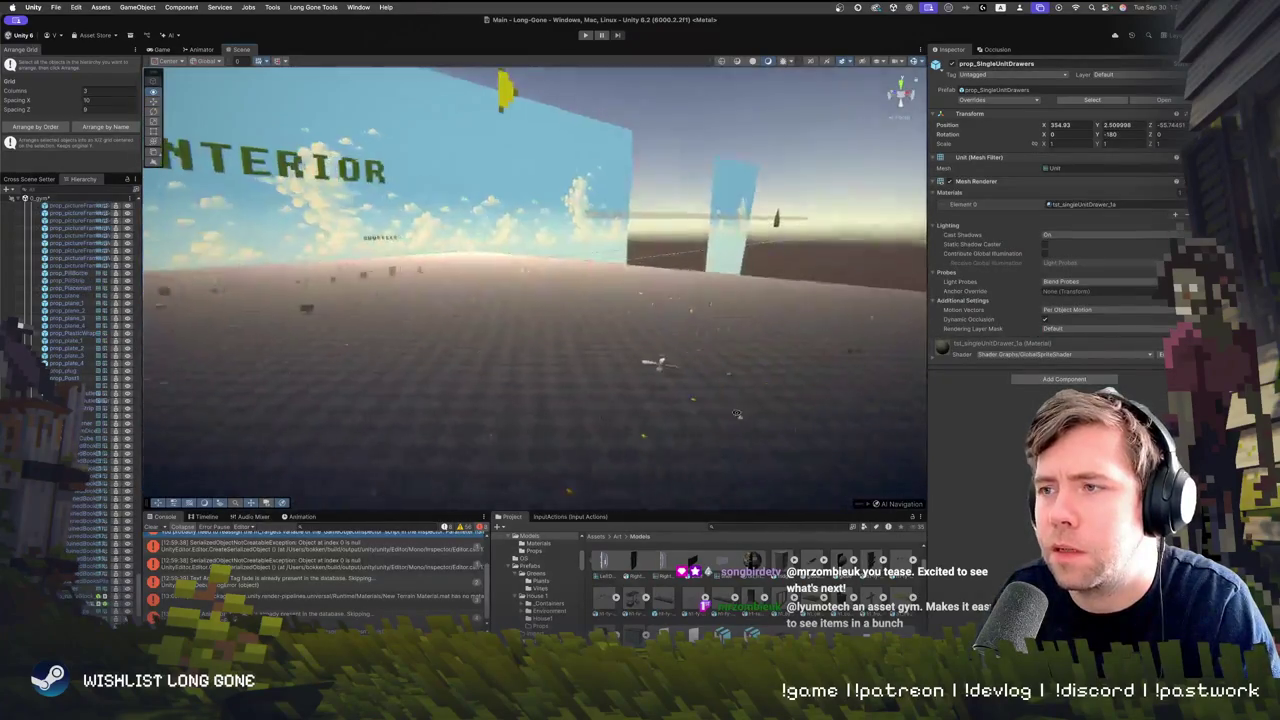
mouse_move(736, 413)
left_mouse_down()
mouse_move(569, 363)
mouse_move(560, 437)
left_mouse_up()
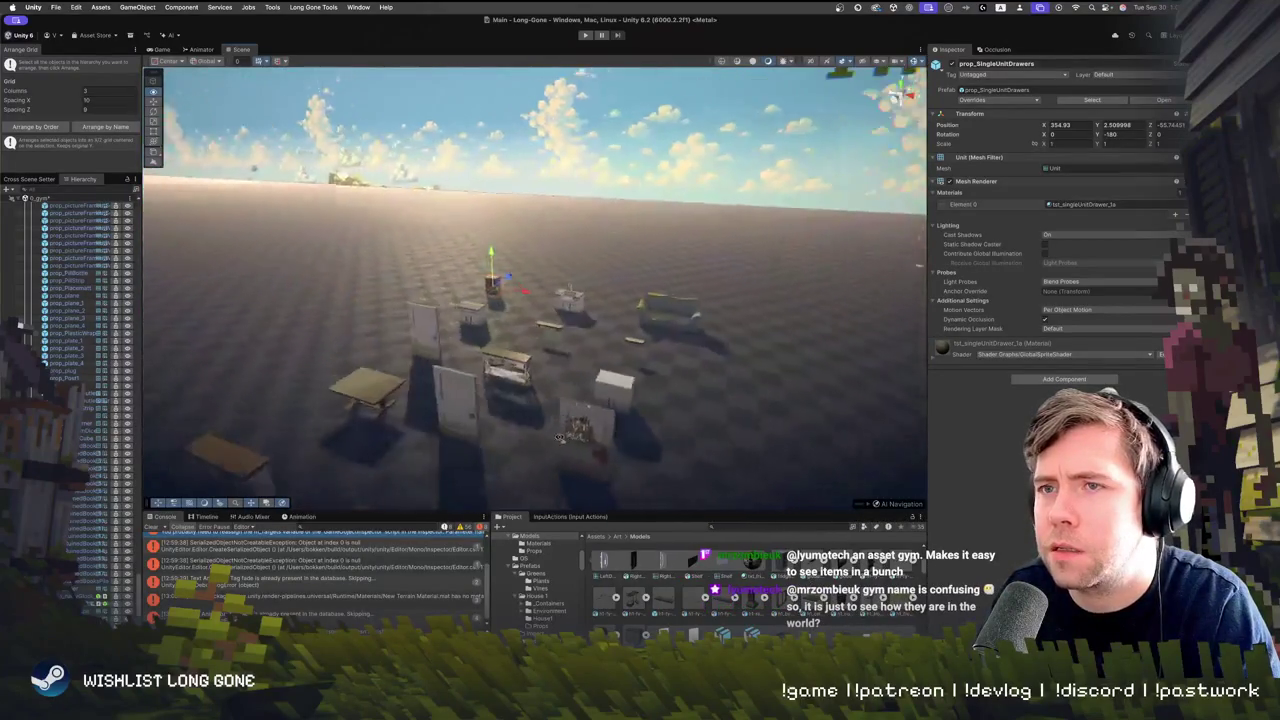
key("f")
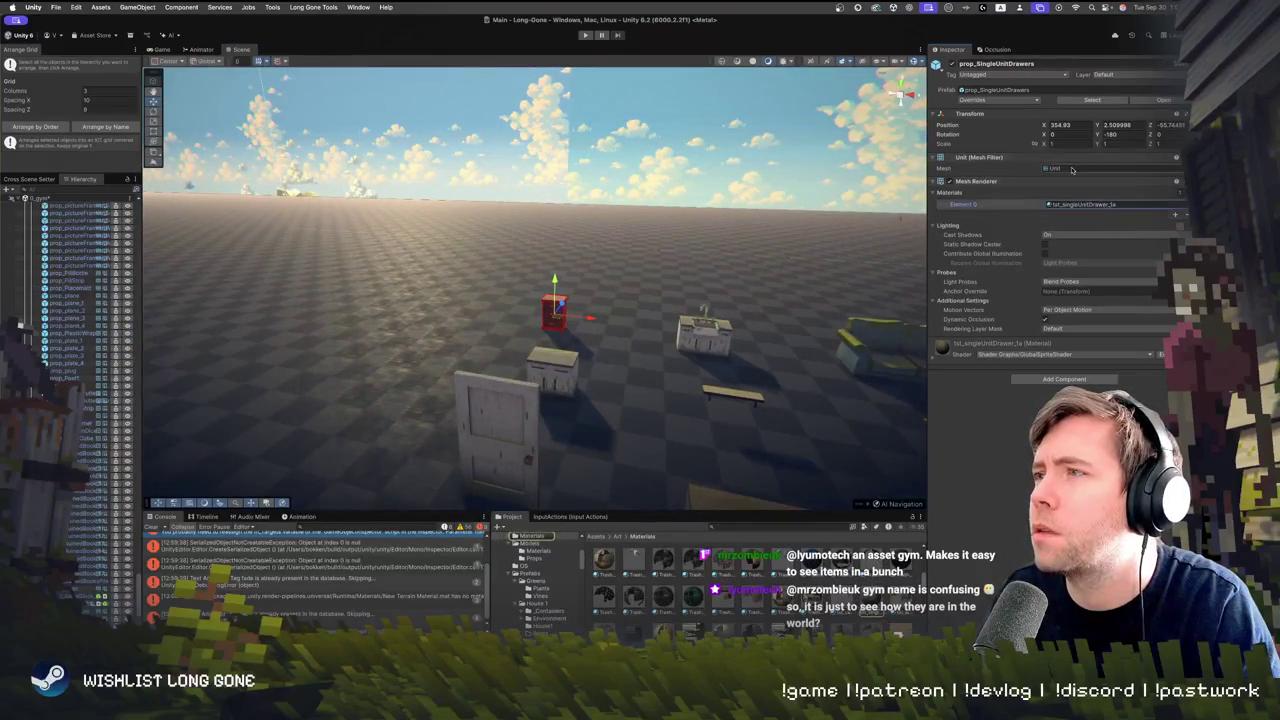
Place obj_SideTable1a into the test area and move it beside the other props
left_click(1072, 169)
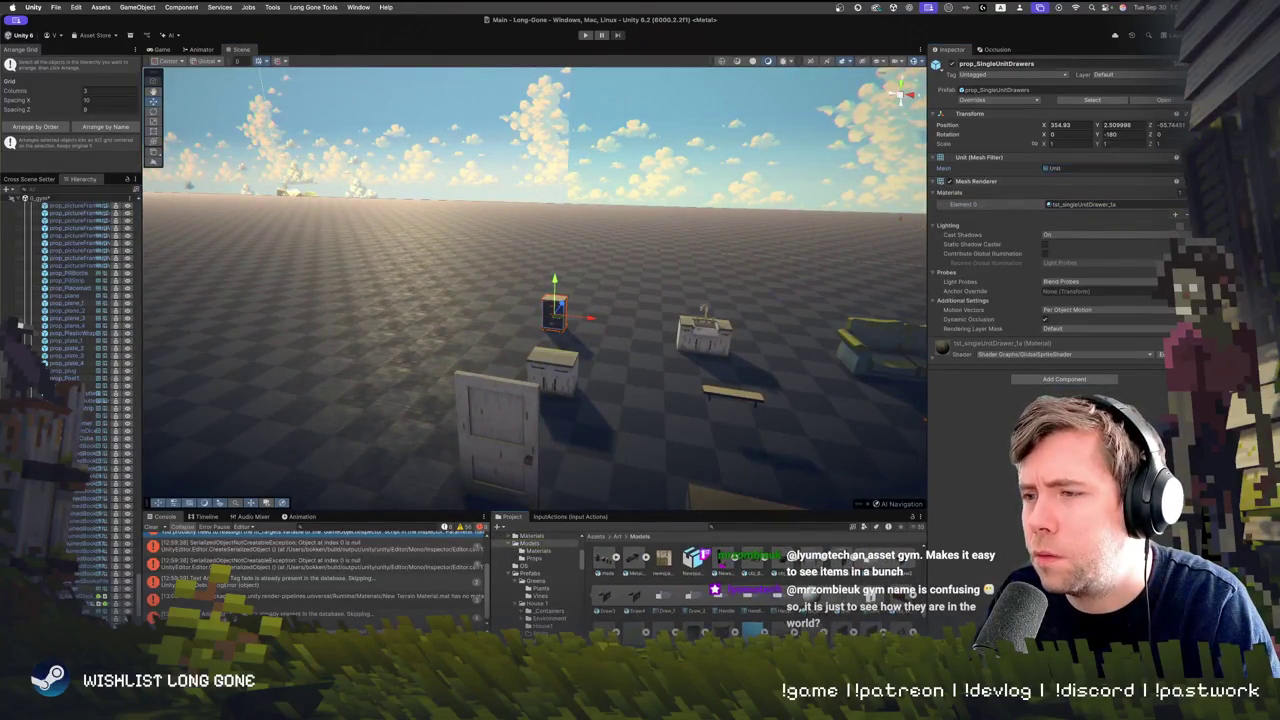
double_click(1072, 169)
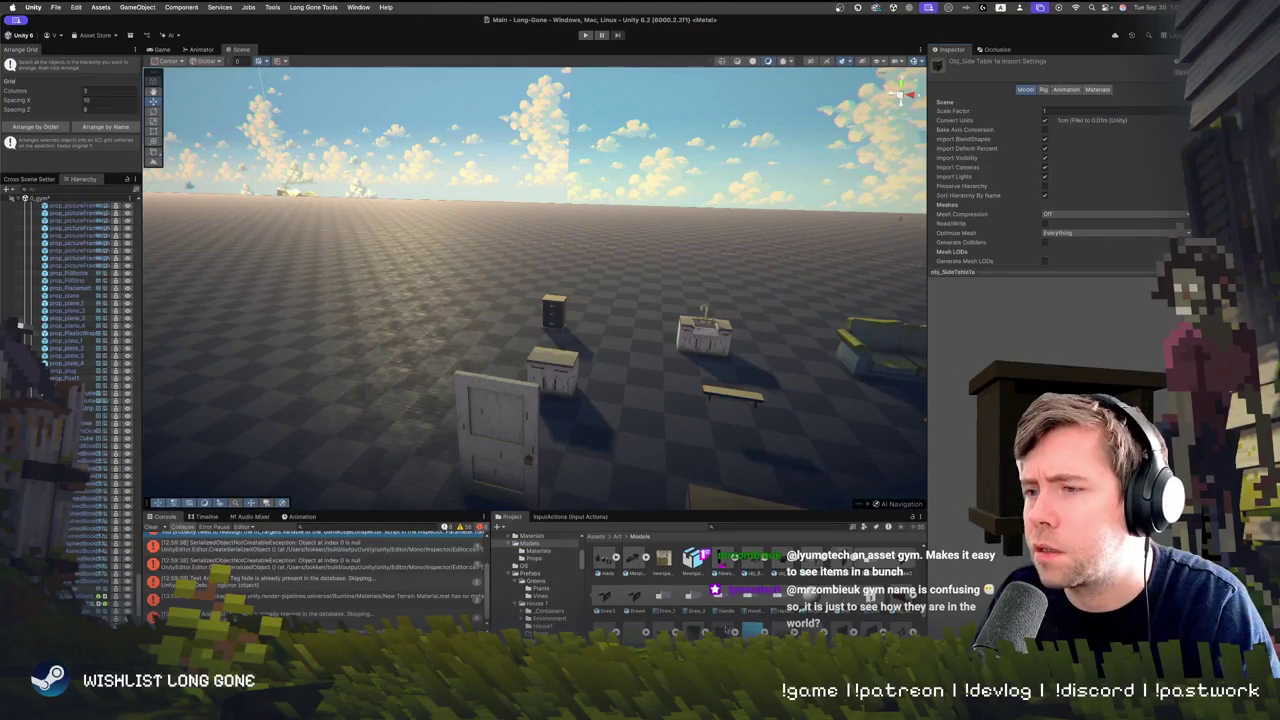
mouse_move(660, 356)
left_mouse_down()
mouse_move(632, 460)
mouse_move(655, 445)
left_mouse_up()
left_click_drag(435, 455, 527, 337)
left_click_drag(489, 268, 332, 204)
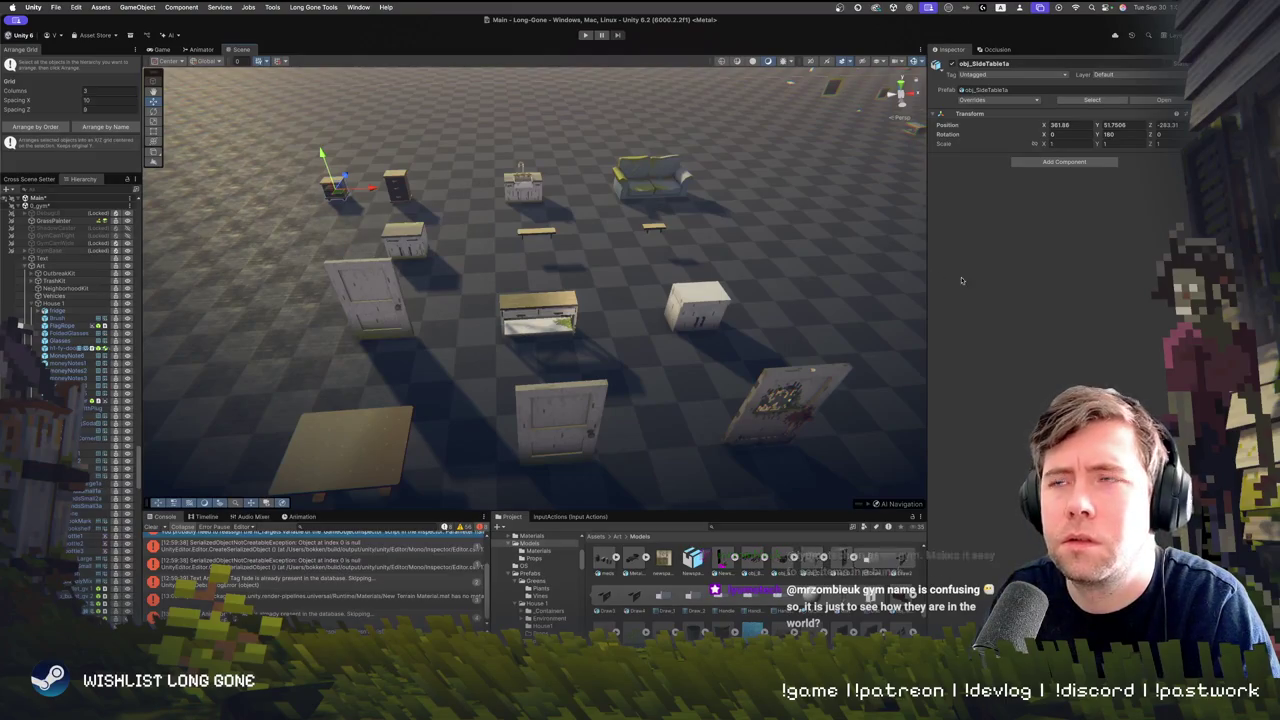
left_click_drag(505, 420, 503, 358)
mouse_move(398, 325)
left_mouse_down()
mouse_move(291, 262)
mouse_move(331, 208)
mouse_move(922, 197)
left_mouse_up()
Fly into the House 1 living room and select the coffee table and its mesh
left_click_drag(483, 350, 548, 330)
left_click(548, 330)
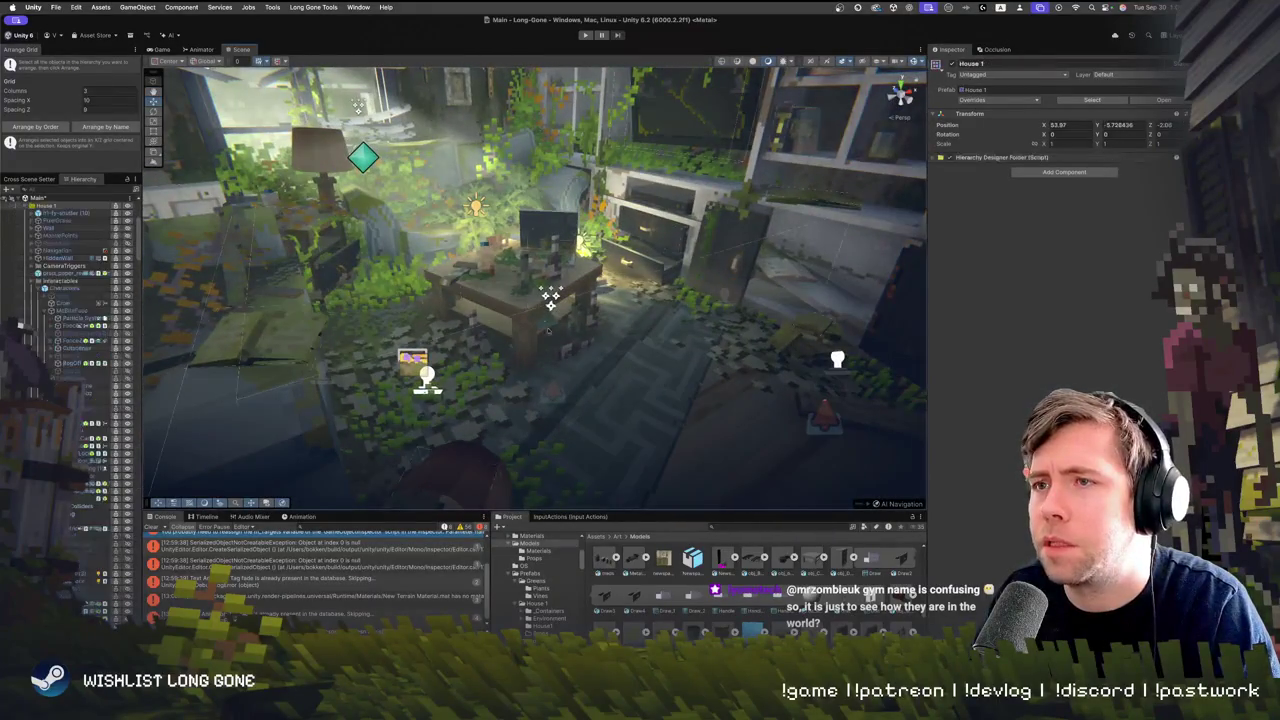
left_click(522, 291)
left_click(500, 293)
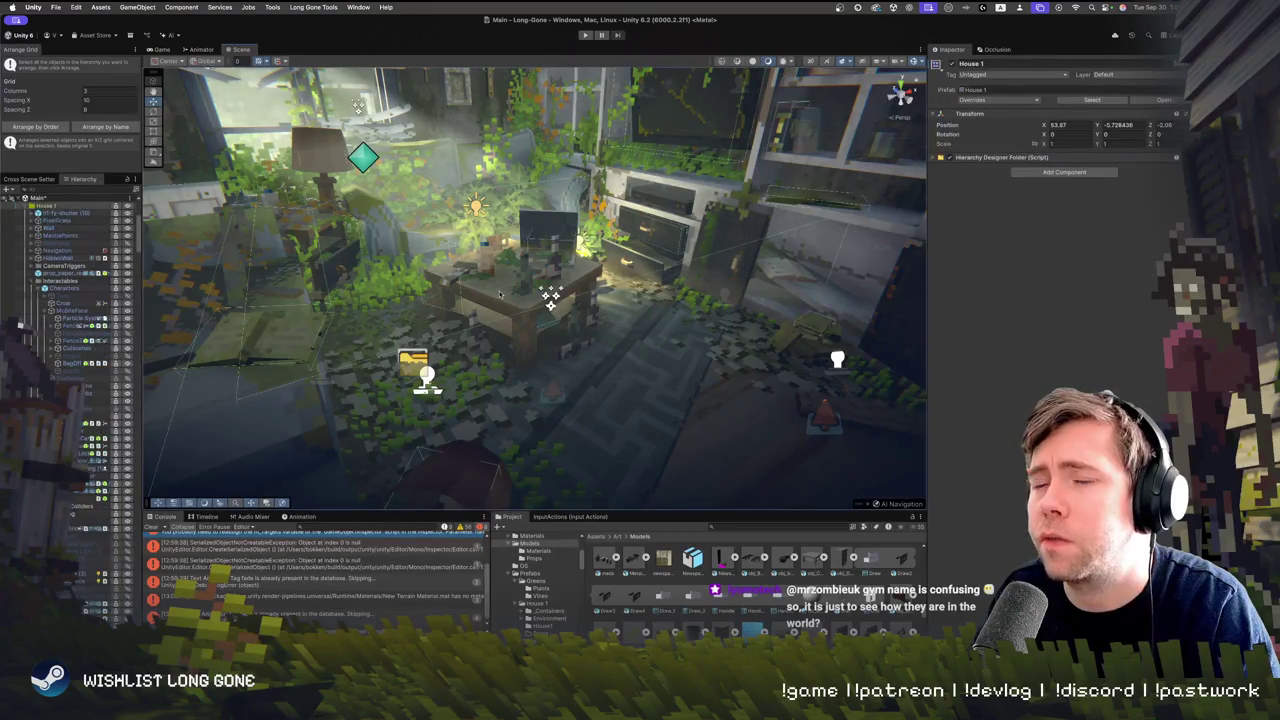
left_click(1086, 146)
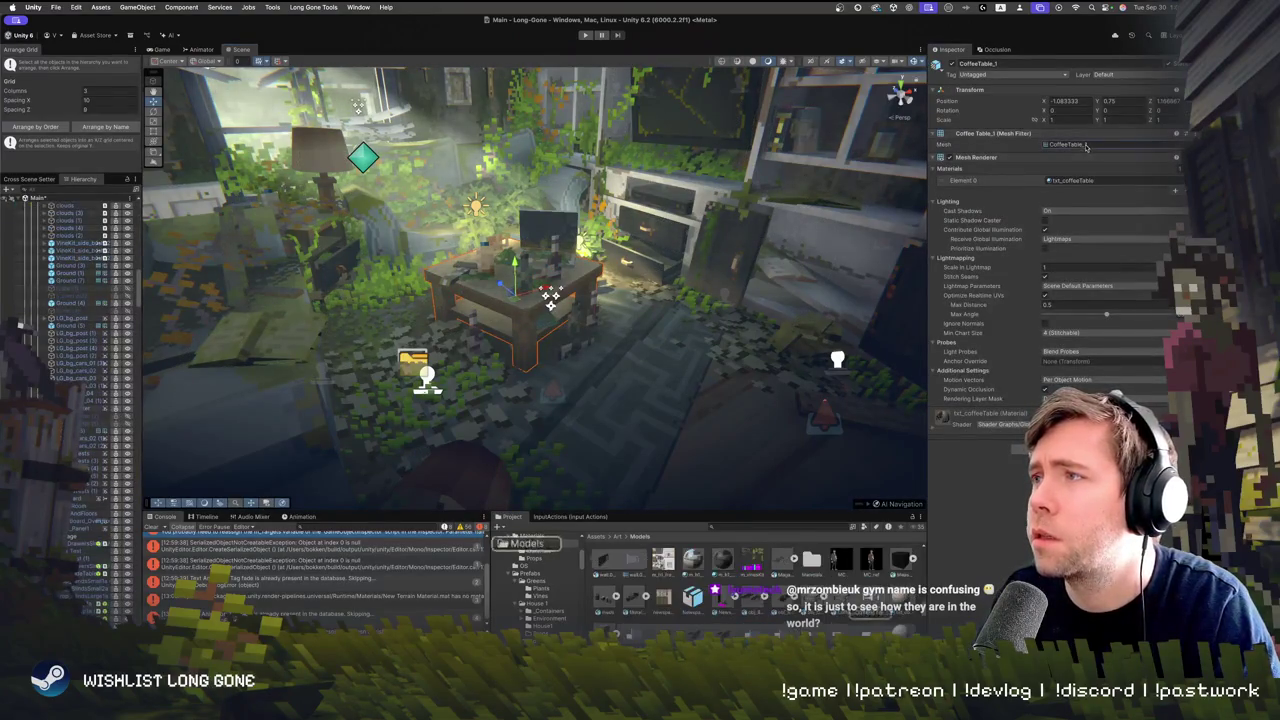
left_click_drag(636, 384, 636, 432)
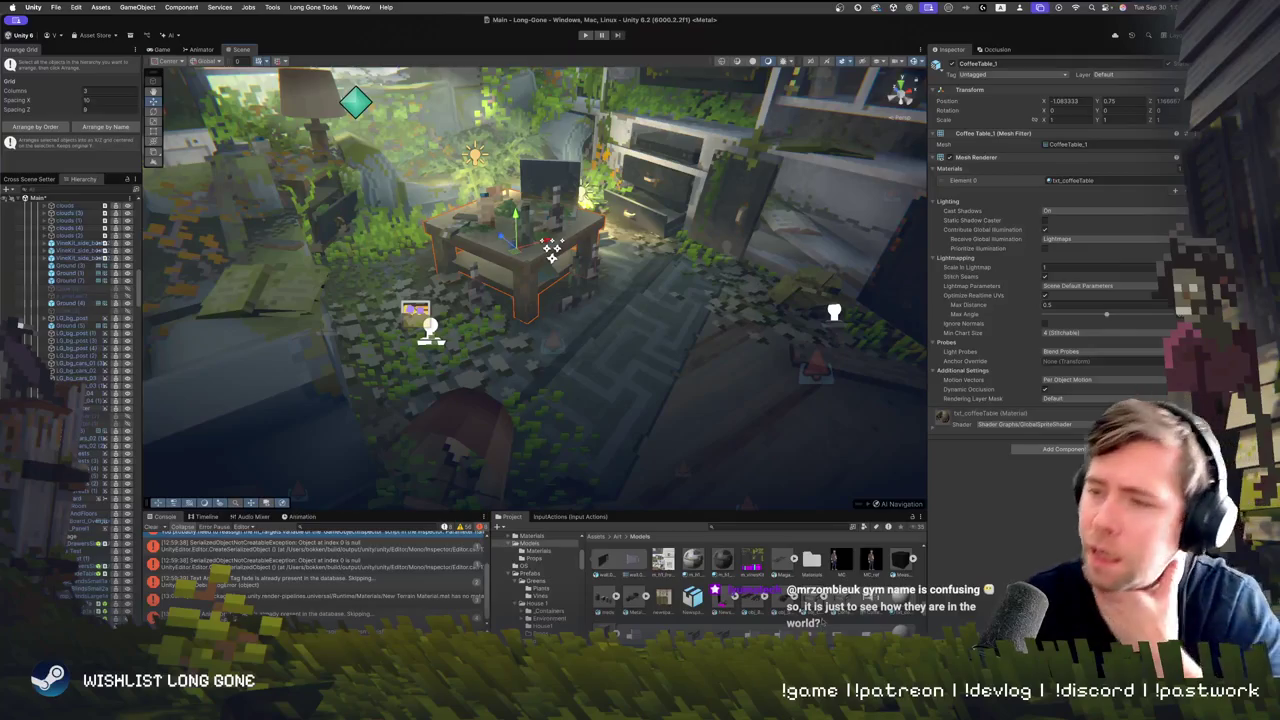
left_click(588, 400)
left_click(530, 272)
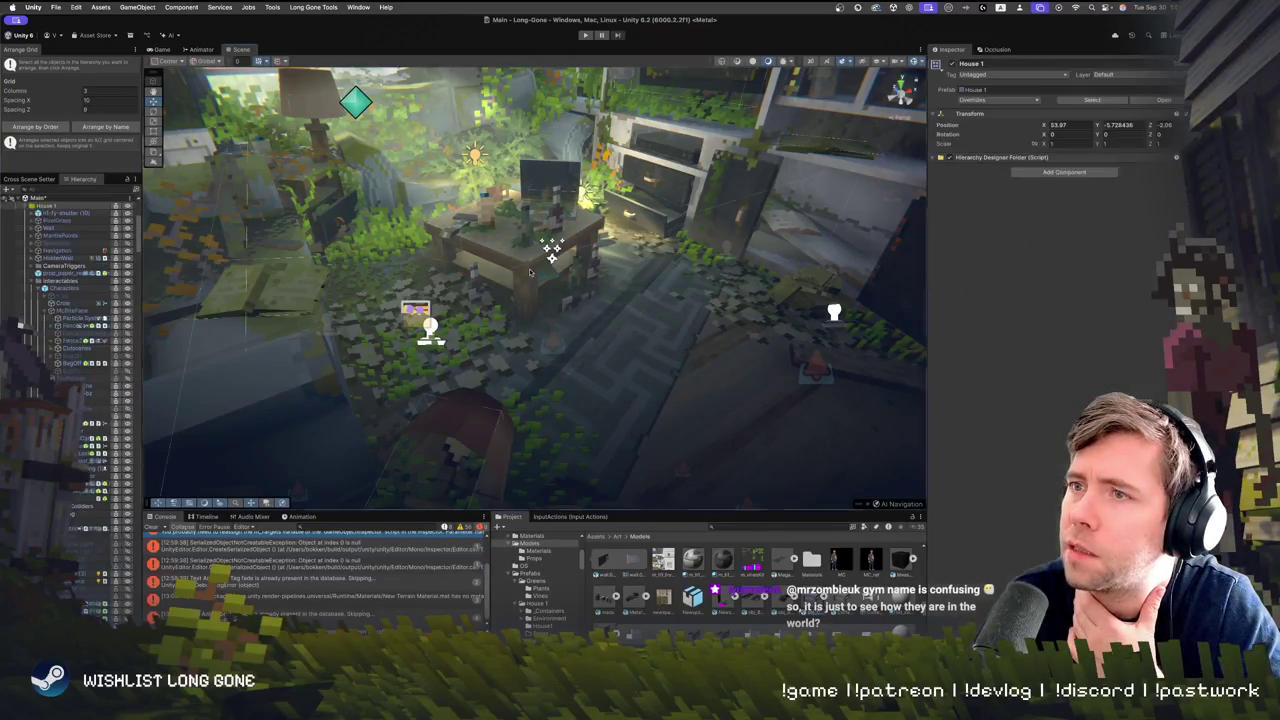
Select the whole obj_CoffeeTable1a prefab and duplicate it with Ctrl+D
mouse_move(600, 292)
left_mouse_down()
mouse_move(556, 182)
mouse_move(549, 193)
left_mouse_up()
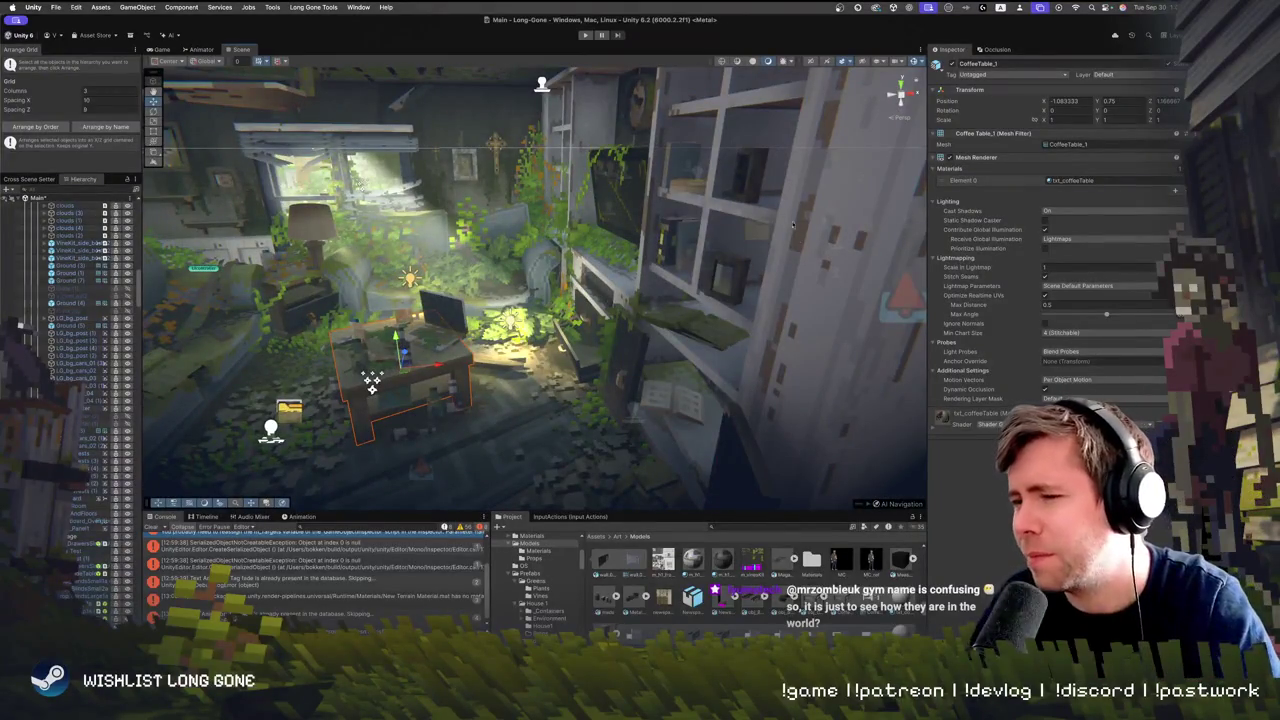
mouse_move(775, 205)
left_mouse_down()
mouse_move(759, 230)
mouse_move(627, 267)
left_mouse_up()
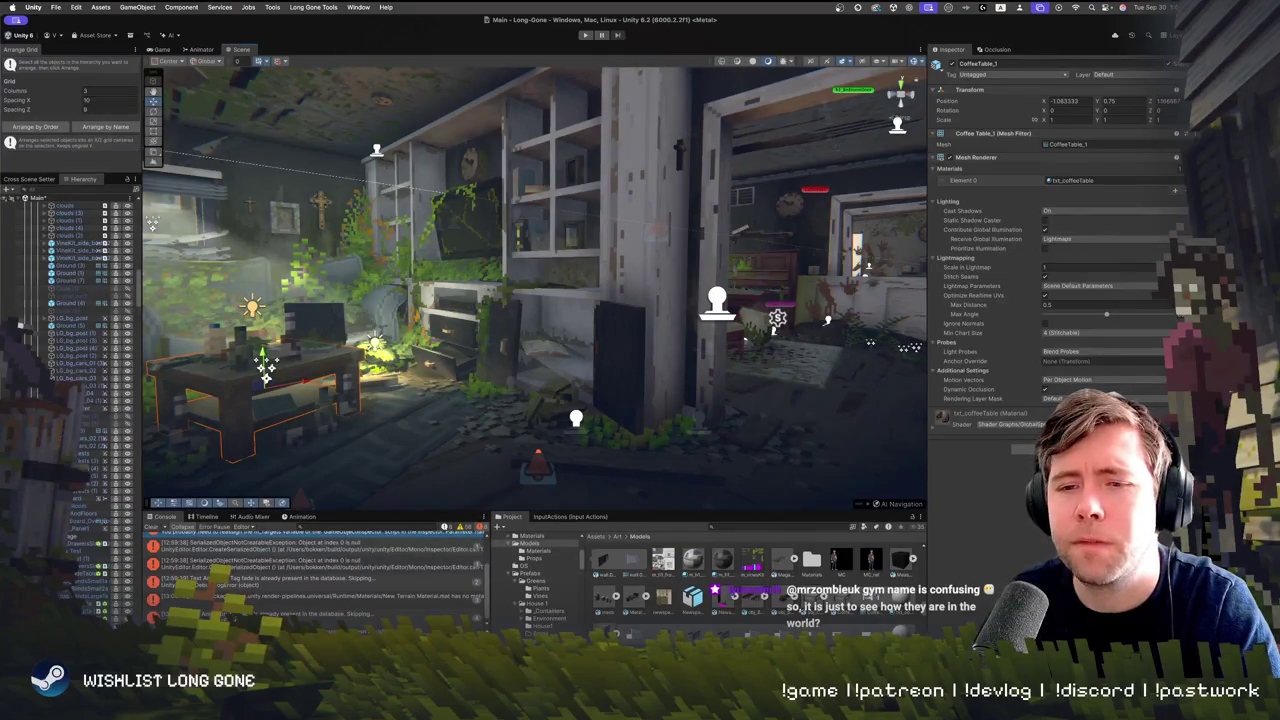
left_click(265, 368)
left_click_drag(391, 424, 608, 378)
key("ctrl+d")
mouse_move(524, 293)
left_mouse_down()
mouse_move(571, 456)
mouse_move(686, 429)
mouse_move(723, 363)
mouse_move(729, 314)
mouse_move(424, 422)
mouse_move(536, 367)
left_mouse_up()
right_click(592, 340)
Move the coffee table copy to the view, lower it to the floor, and slide it among the furniture
left_click(635, 399)
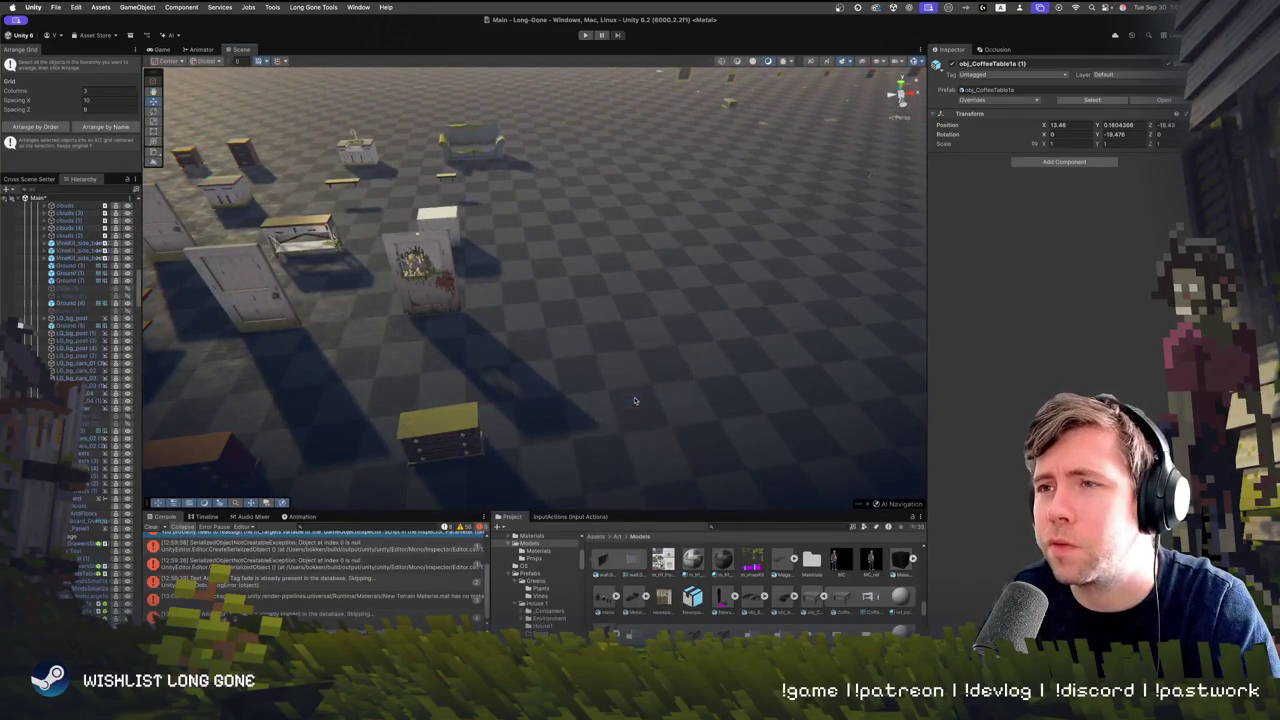
left_click_drag(535, 374, 548, 479)
key("f")
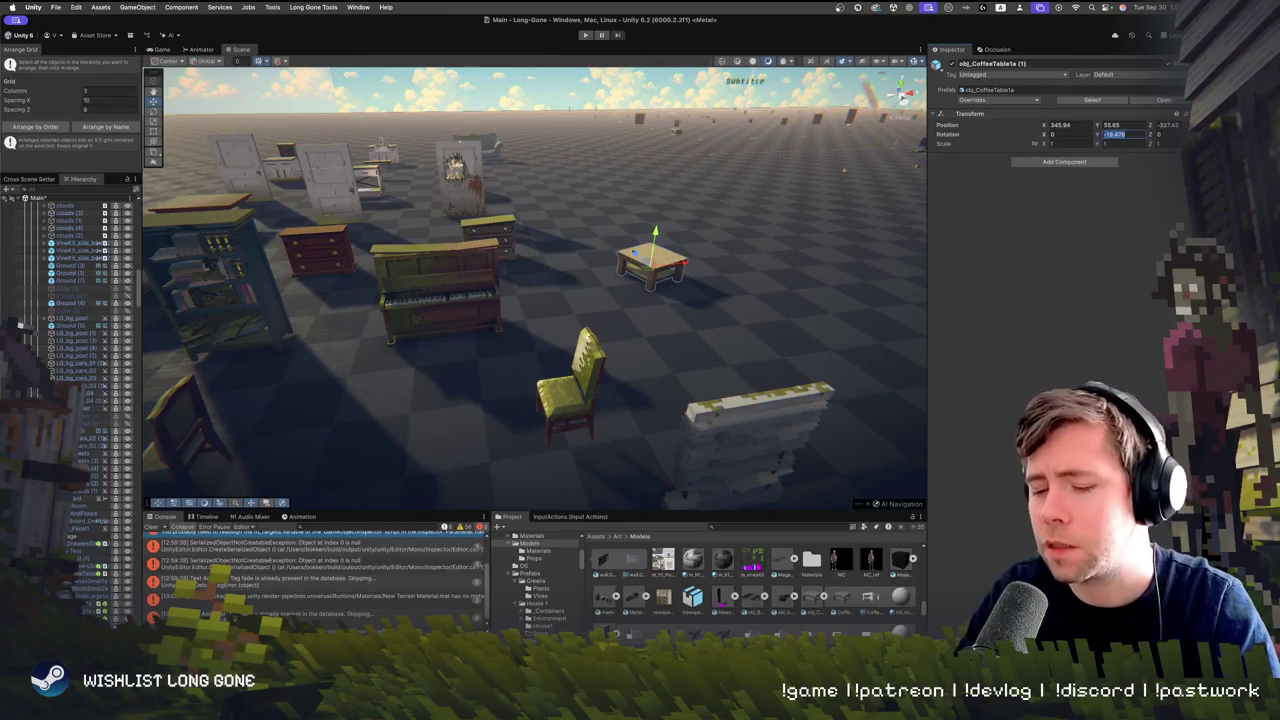
left_click_drag(628, 278, 566, 305)
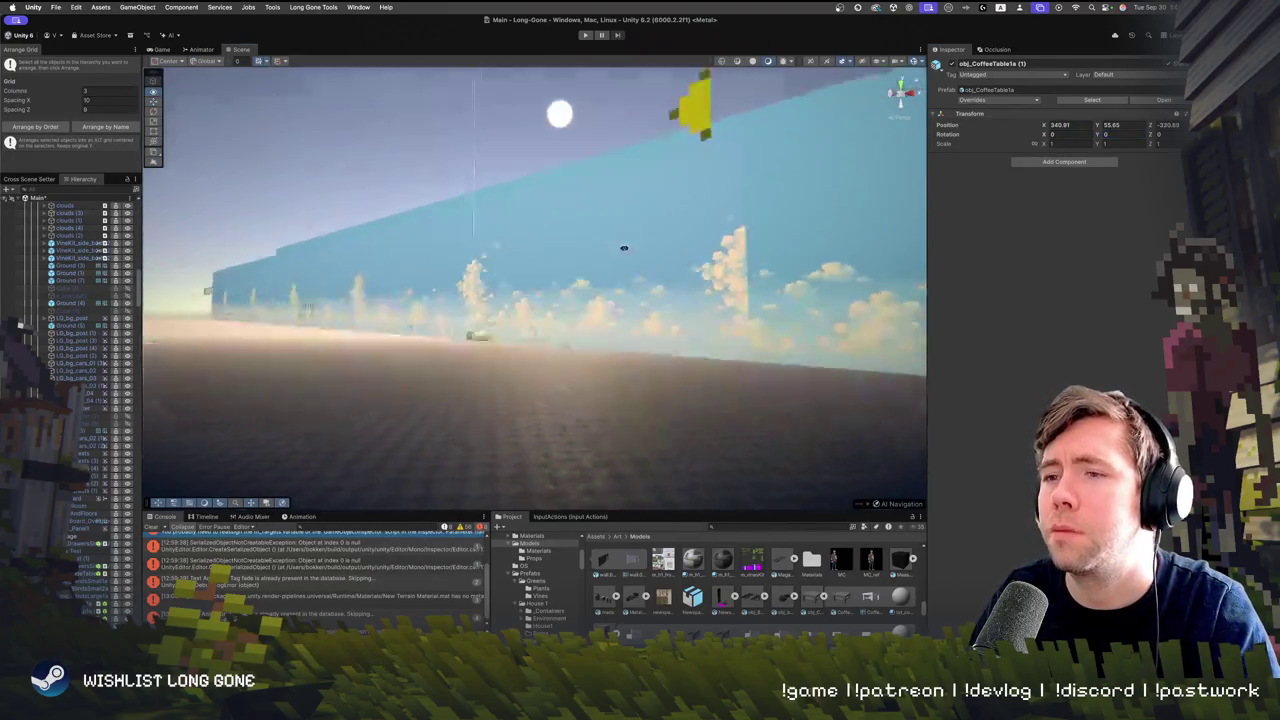
mouse_move(624, 248)
left_mouse_down()
mouse_move(741, 500)
mouse_move(830, 288)
left_mouse_up()
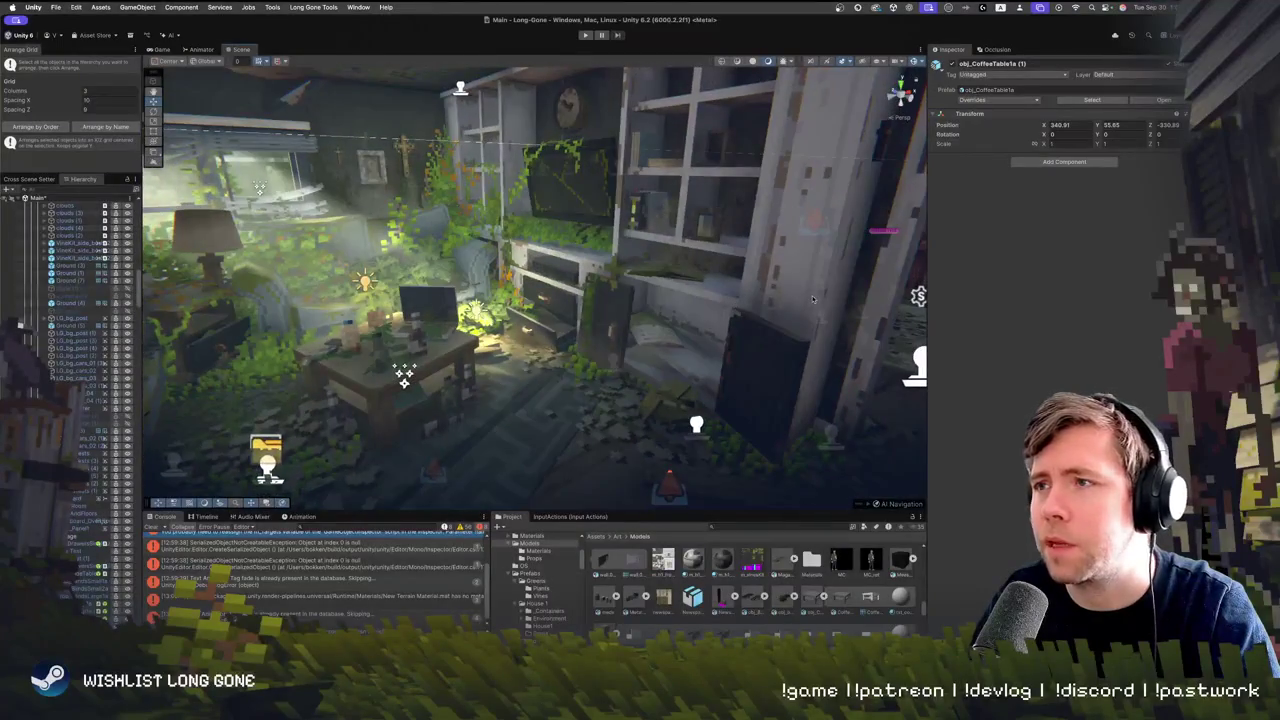
Select and frame the EntertainmentCentre shelving, undoing an accidental drag of it
left_click(826, 294)
left_click(545, 280)
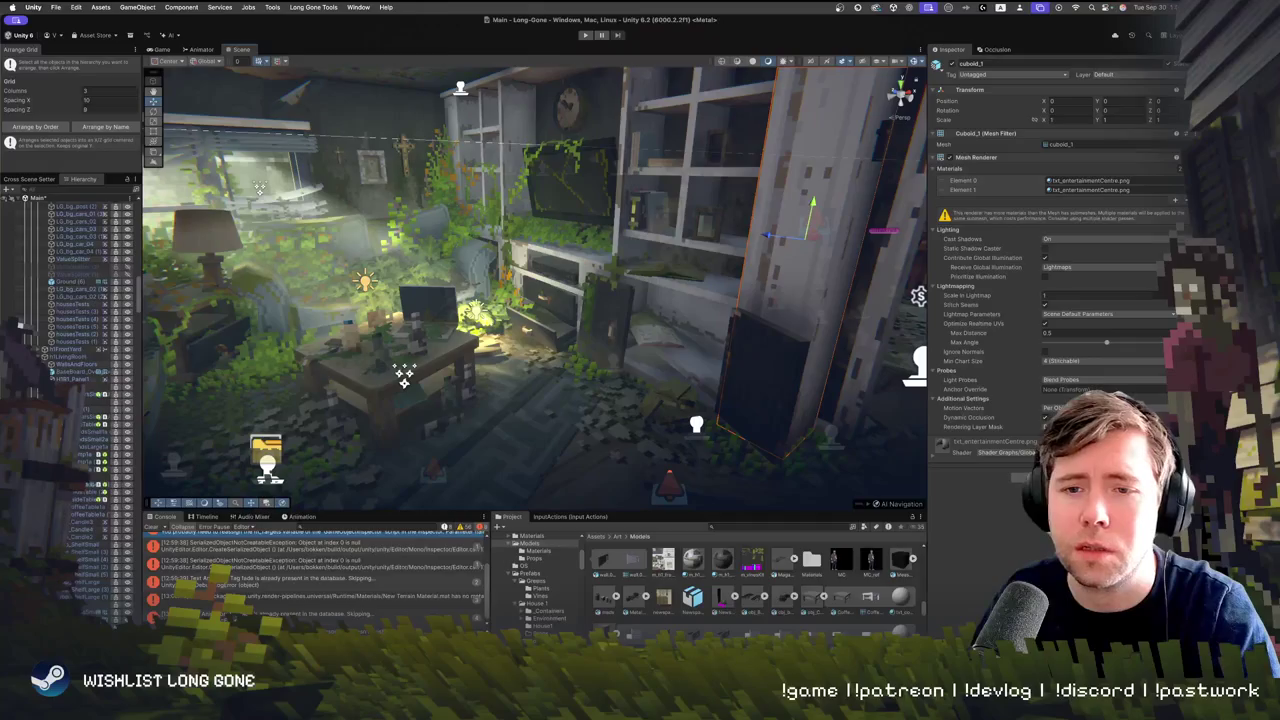
left_click_drag(880, 308, 611, 325)
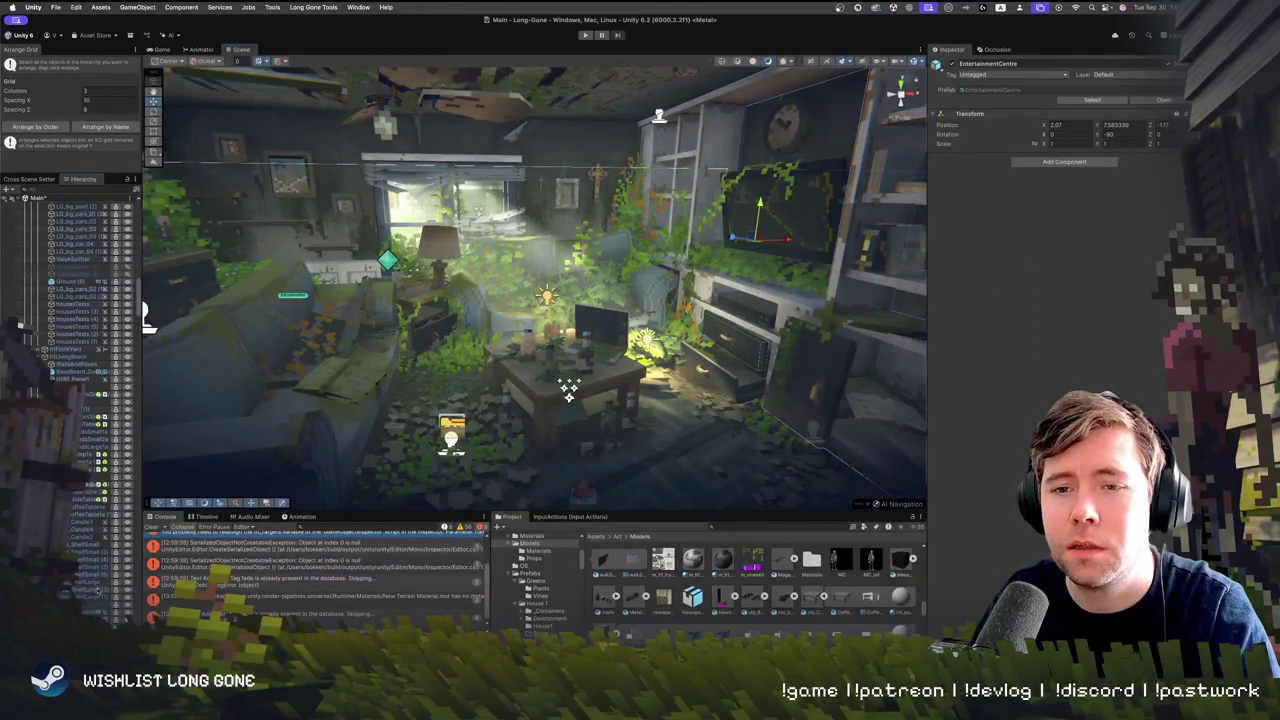
key("f")
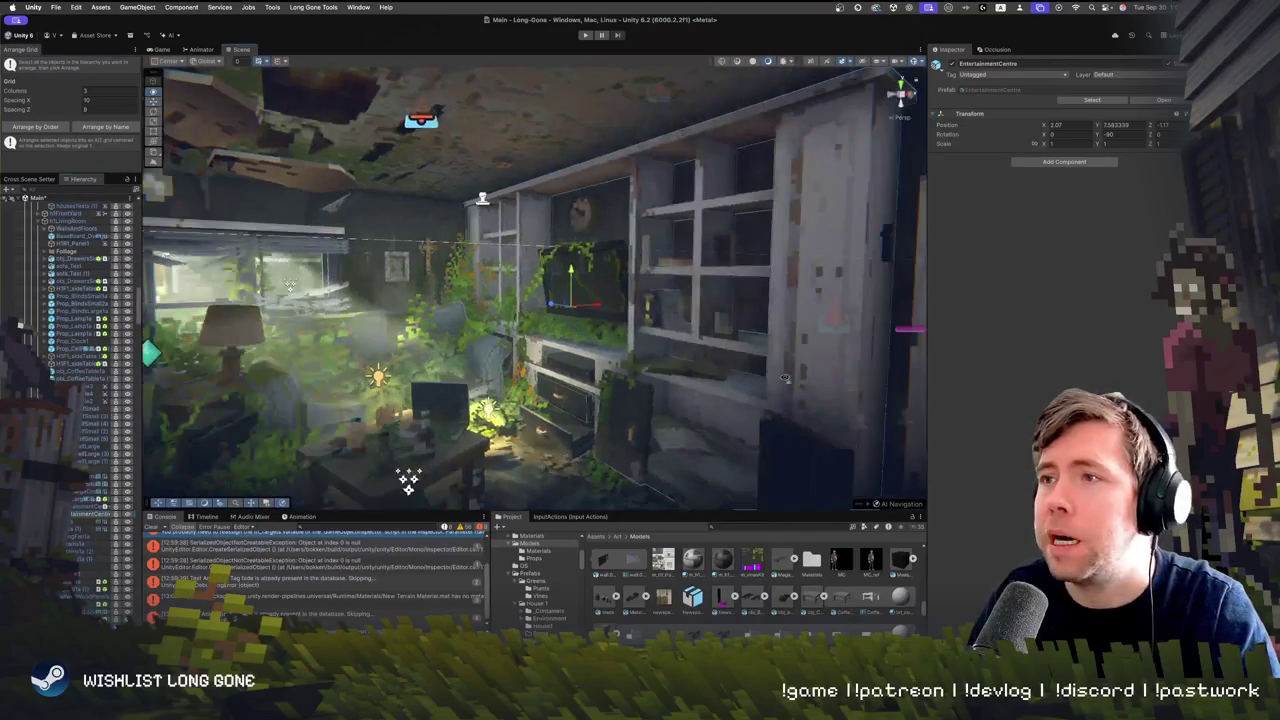
mouse_move(567, 302)
left_mouse_down()
mouse_move(371, 286)
mouse_move(150, 355)
left_mouse_up()
key("ctrl+z")
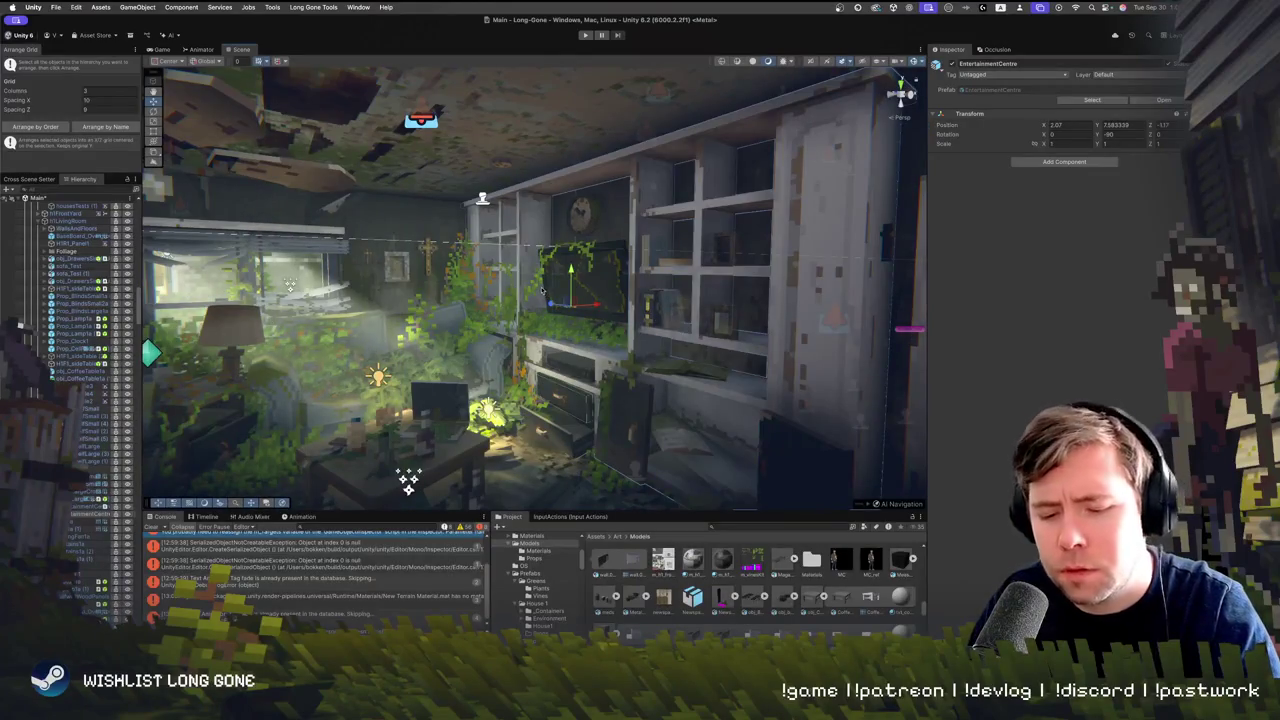
mouse_move(222, 454)
left_mouse_down()
mouse_move(689, 303)
mouse_move(466, 349)
mouse_move(511, 380)
mouse_move(321, 415)
mouse_move(555, 386)
left_mouse_up()
right_click(555, 386)
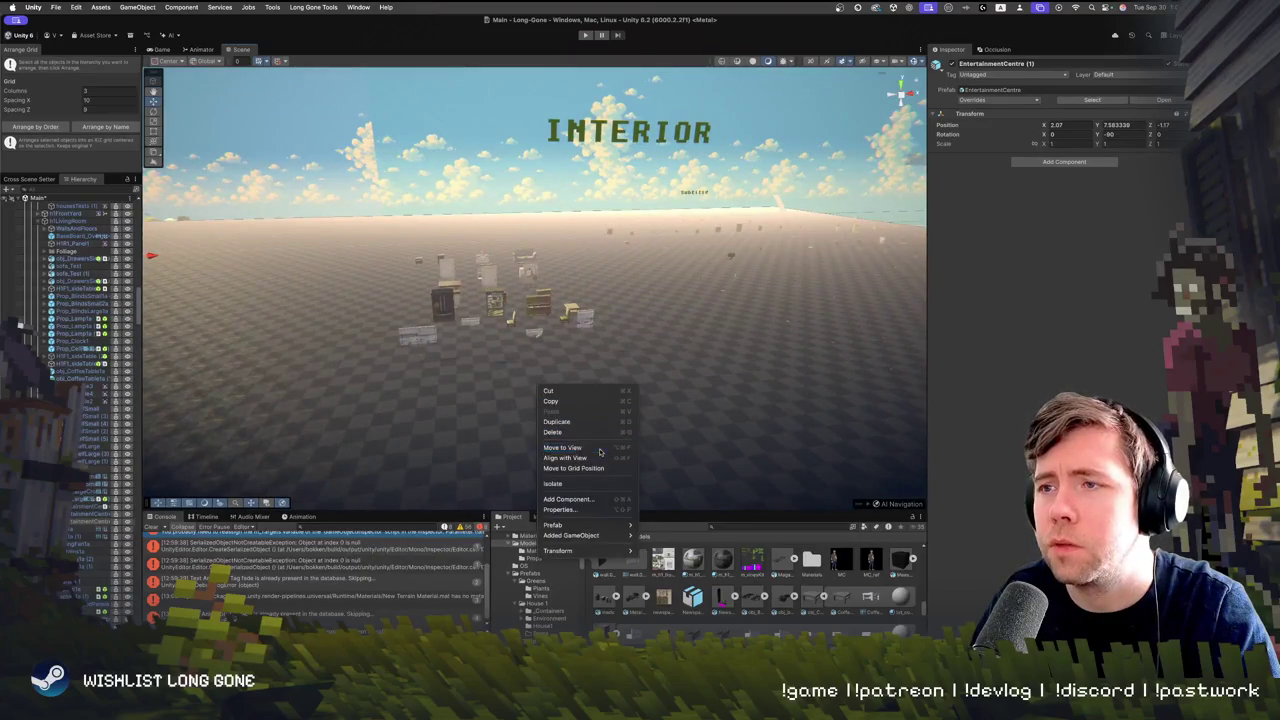
Move the EntertainmentCentre (1) copy out to the test area, behind the other props
left_click(600, 452)
key("f")
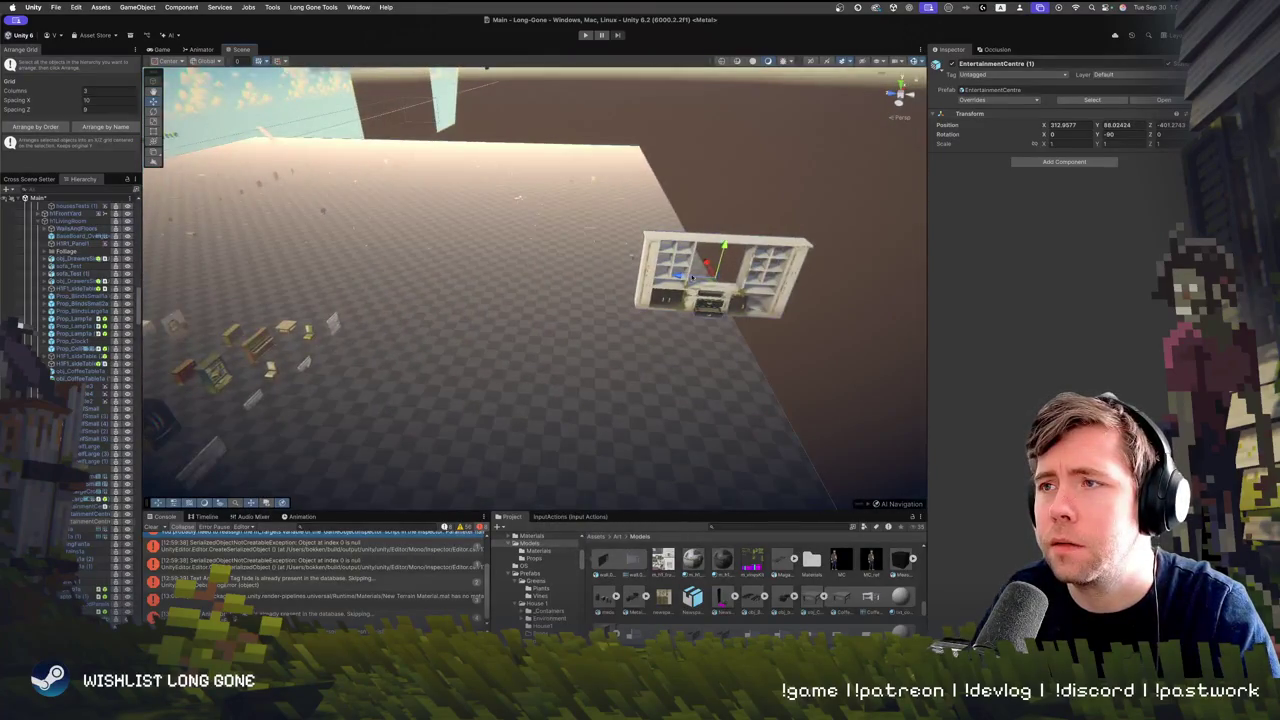
mouse_move(693, 278)
left_mouse_down()
mouse_move(271, 400)
mouse_move(314, 378)
mouse_move(300, 392)
left_mouse_up()
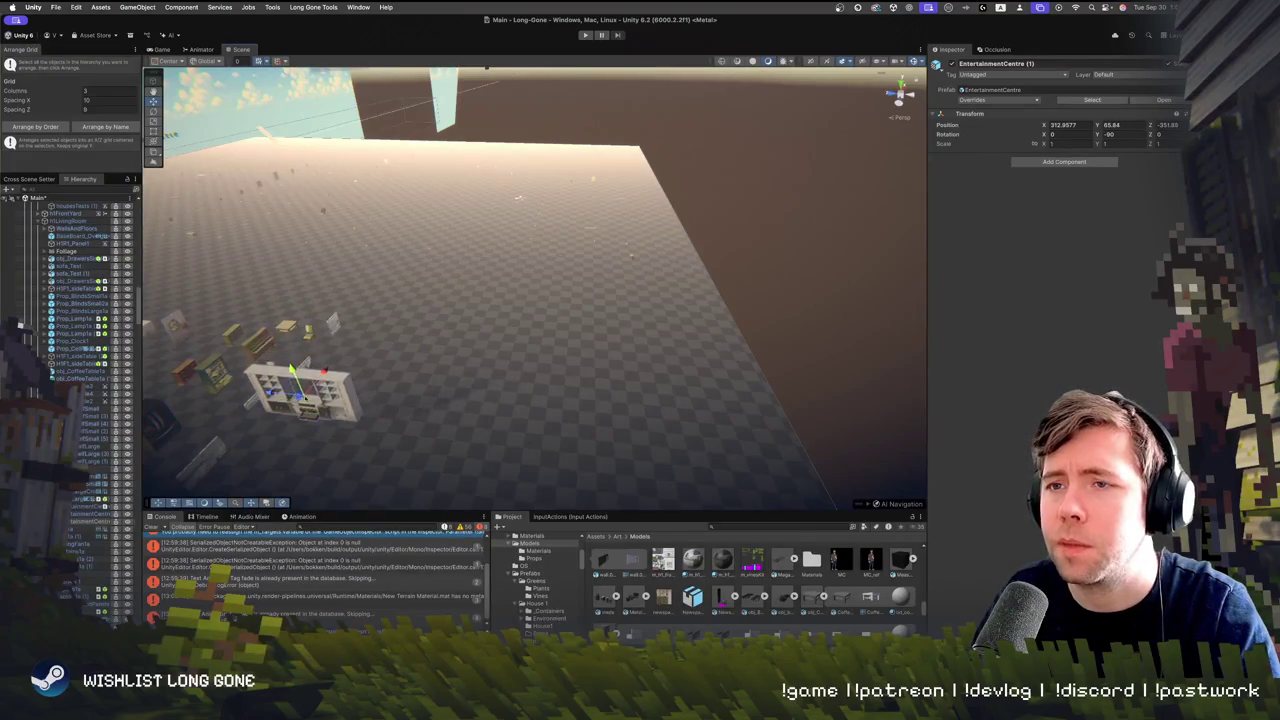
key("f")
mouse_move(575, 338)
left_mouse_down()
mouse_move(569, 205)
mouse_move(679, 200)
left_mouse_up()
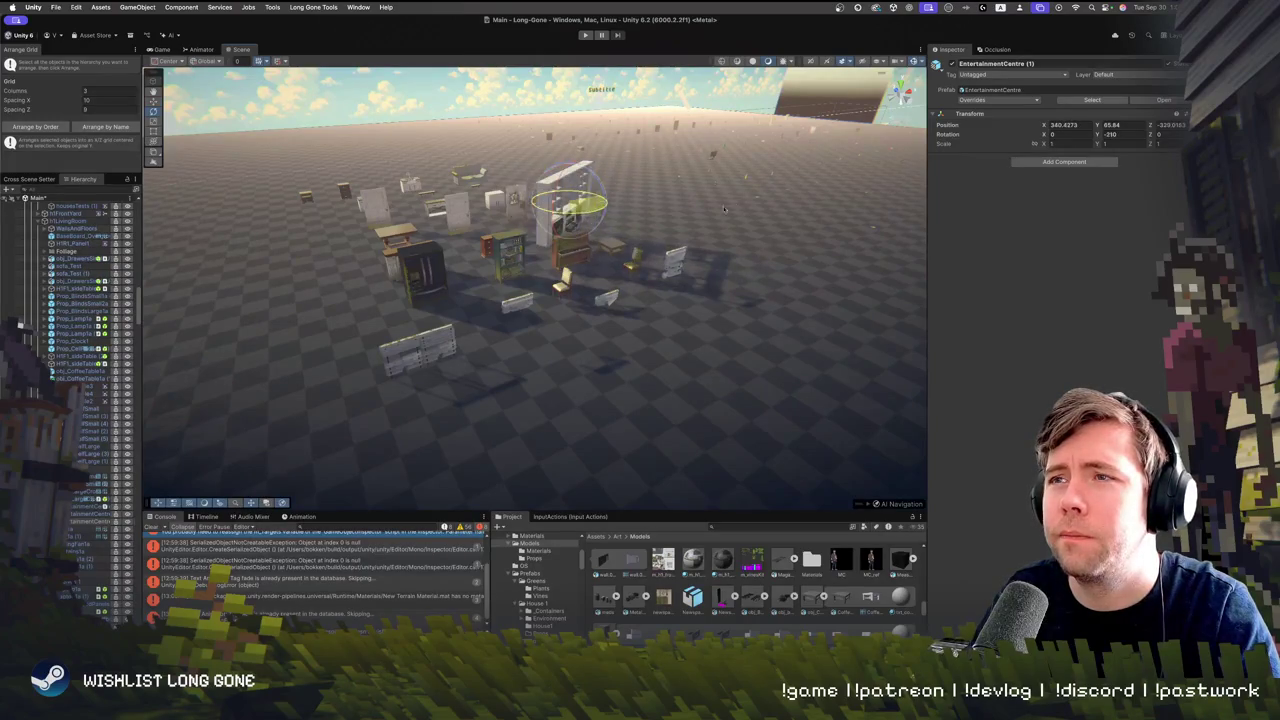
key("f")
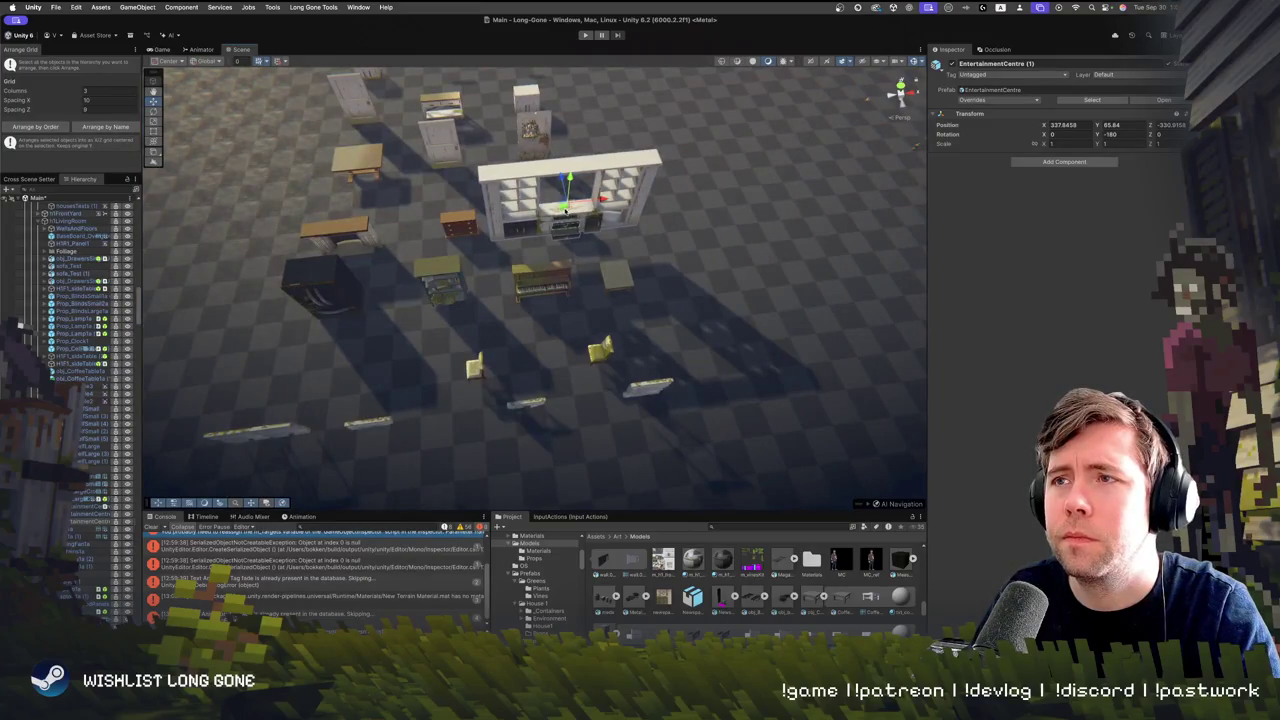
Fly through the prop area toward INTERIOR and give the Scene view more height
scroll(565, 210, "down", 5)
left_click_drag(565, 210, 452, 268)
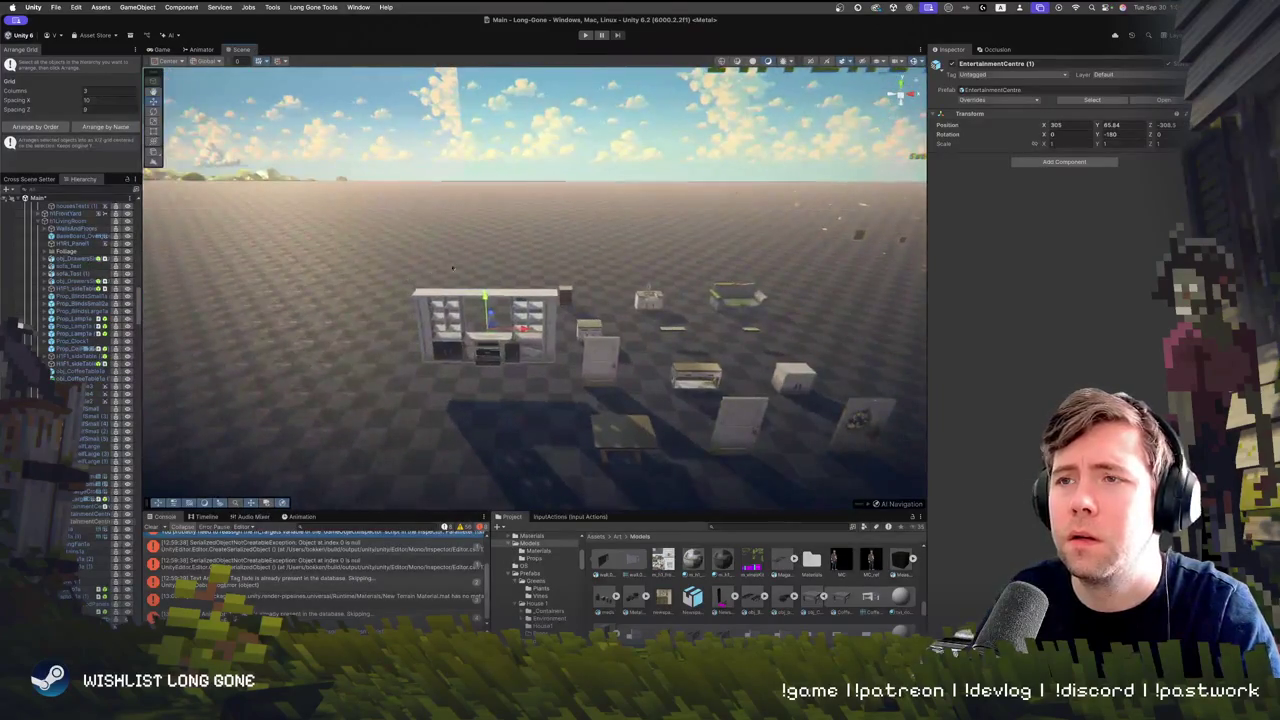
left_click(487, 345)
left_click(487, 345)
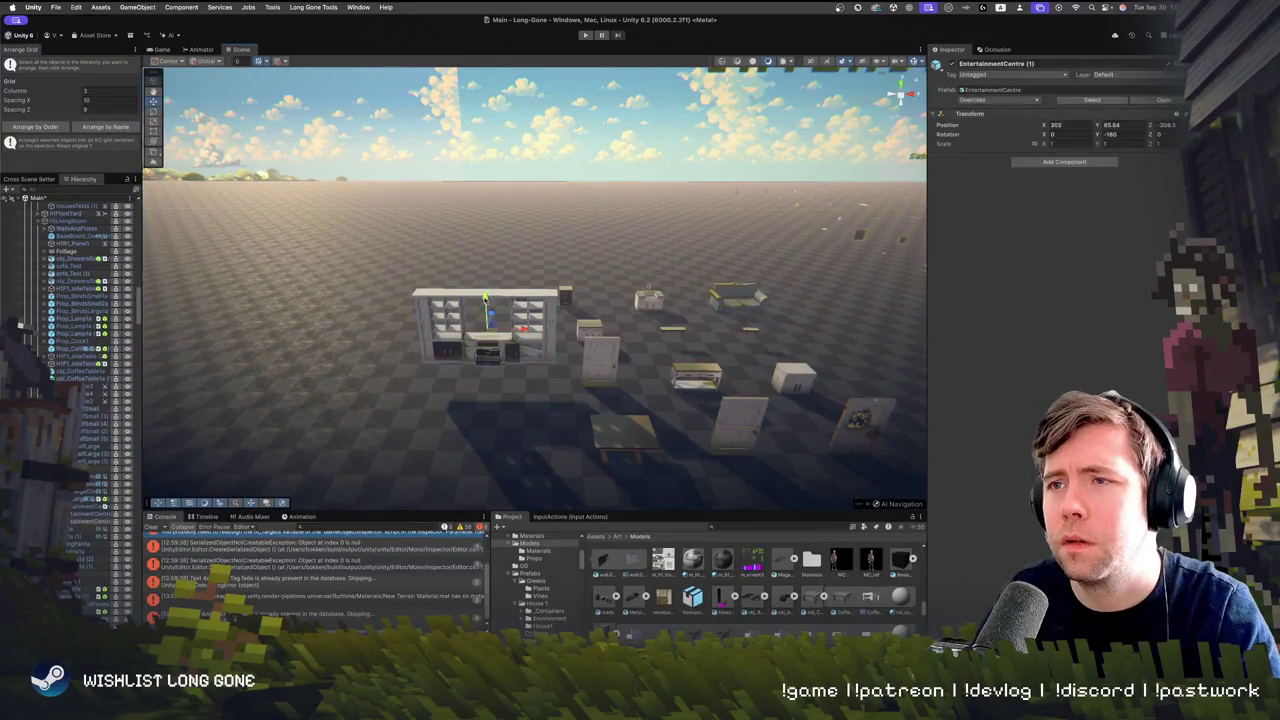
mouse_move(487, 322)
left_mouse_down()
mouse_move(734, 255)
mouse_move(182, 256)
mouse_move(460, 266)
mouse_move(478, 252)
mouse_move(449, 246)
mouse_move(450, 270)
mouse_move(494, 251)
mouse_move(504, 268)
left_mouse_up()
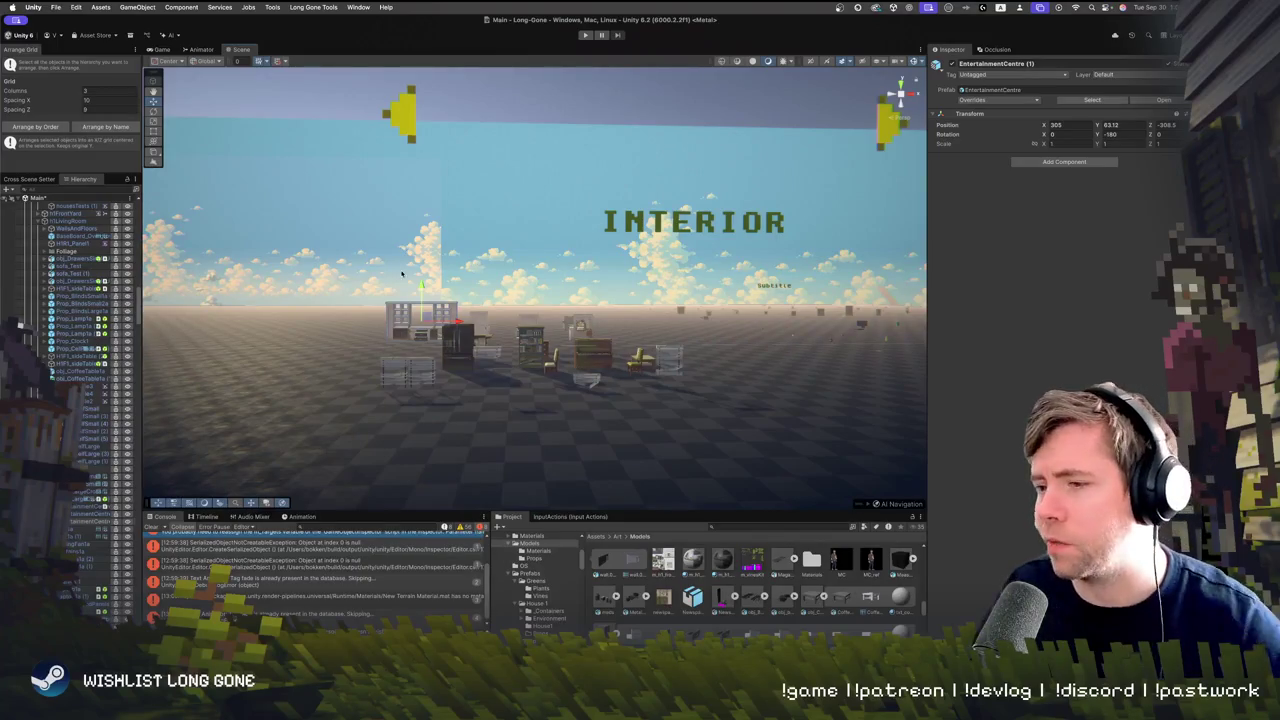
left_click_drag(449, 238, 329, 525)
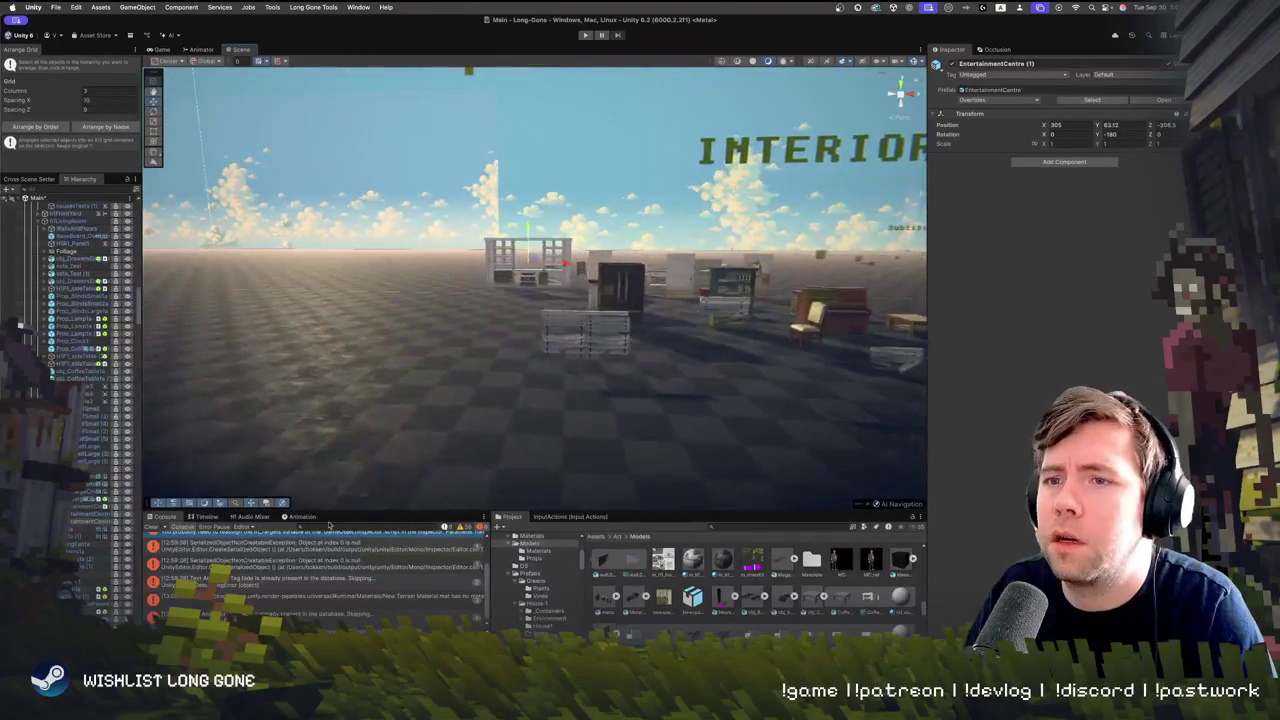
left_click_drag(404, 512, 404, 577)
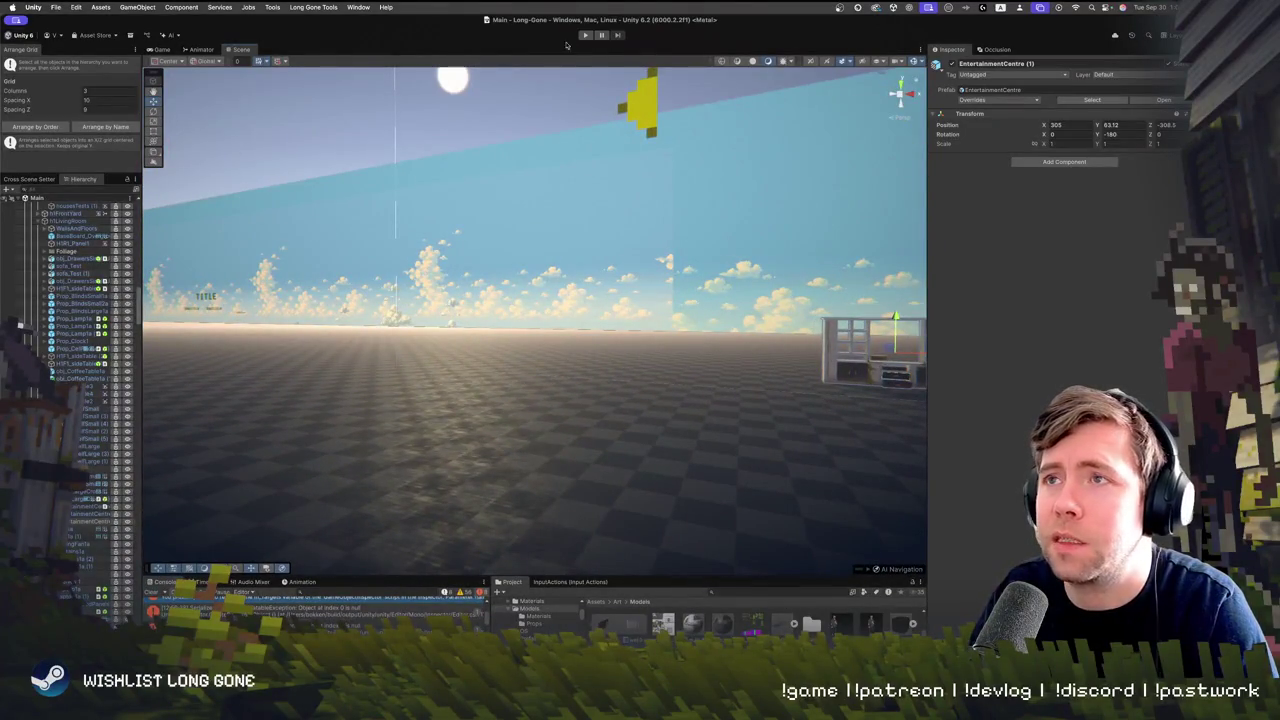
Start play mode, then switch to the Scene view and orbit around the INTERIOR set
left_click(585, 35)
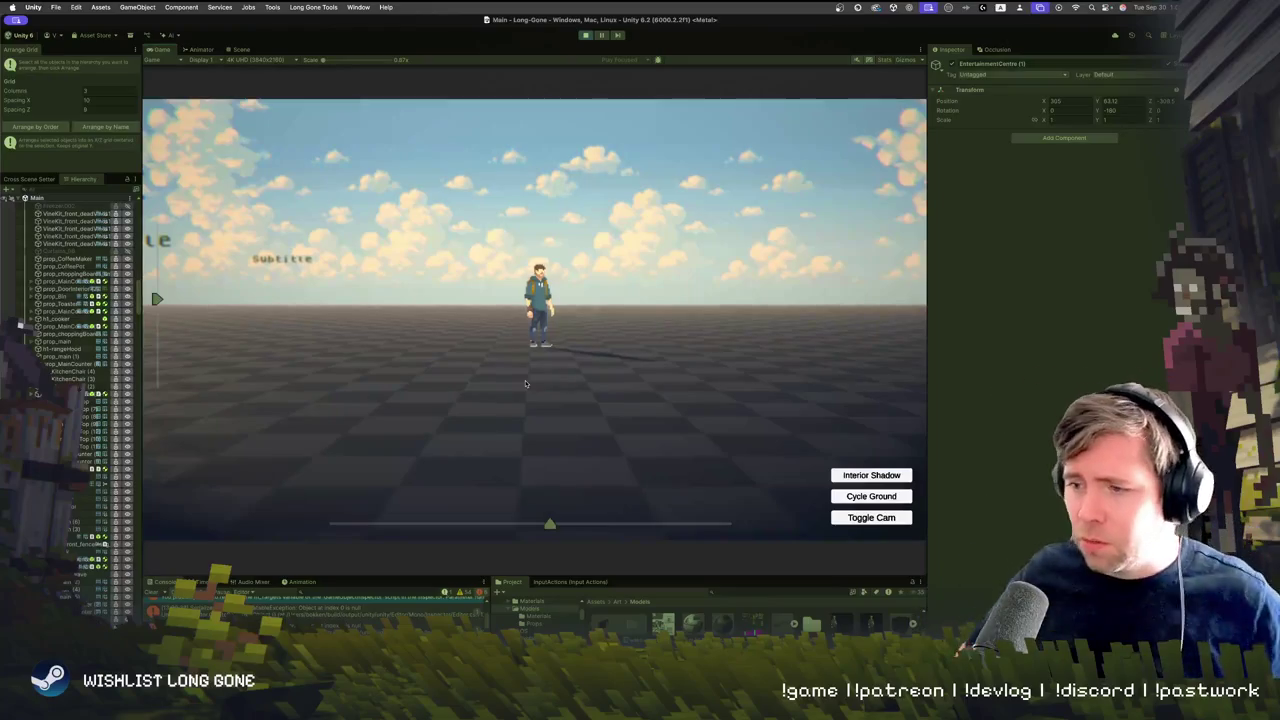
left_click(242, 50)
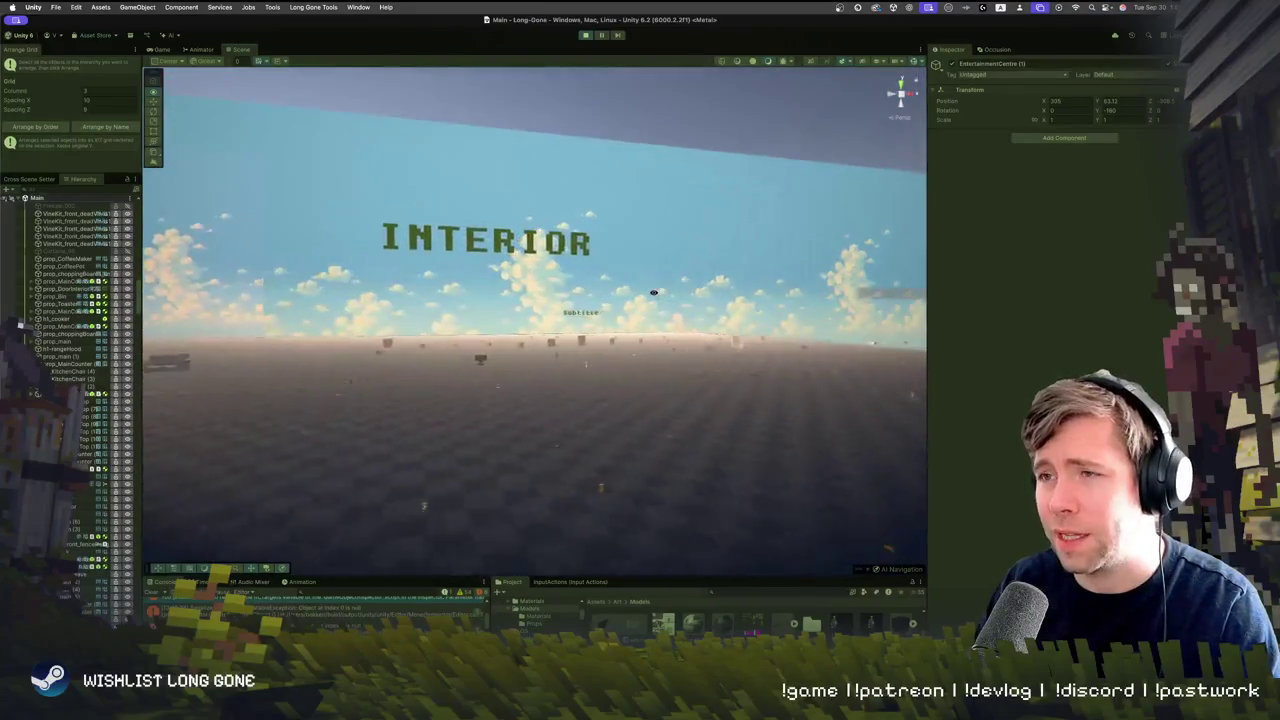
mouse_move(653, 292)
left_mouse_down()
mouse_move(323, 280)
mouse_move(697, 342)
left_mouse_up()
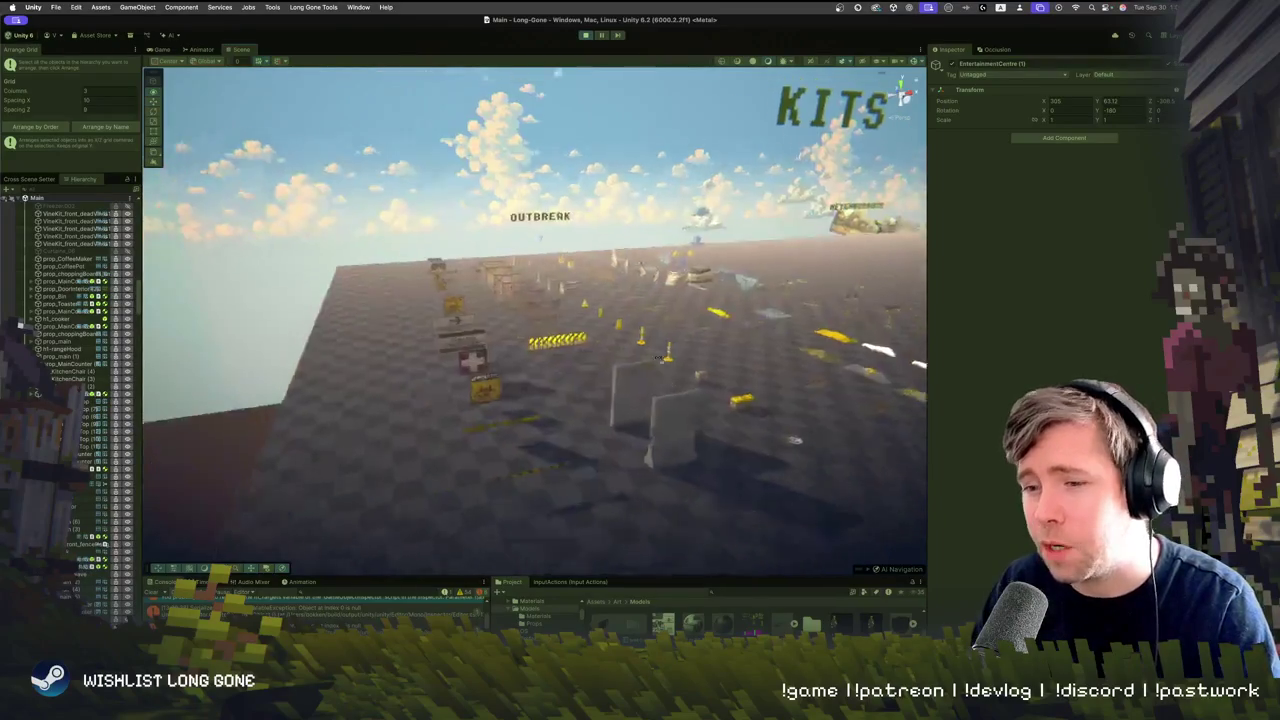
left_click_drag(600, 379, 603, 400)
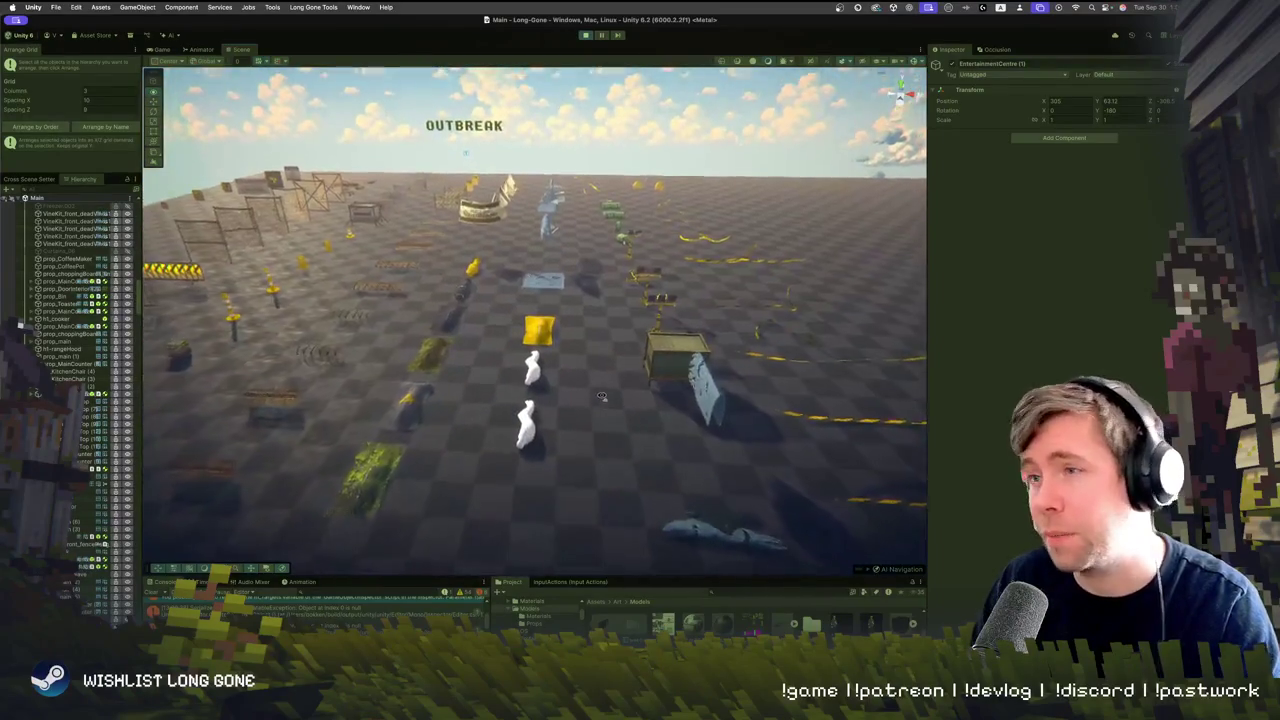
left_click(585, 425)
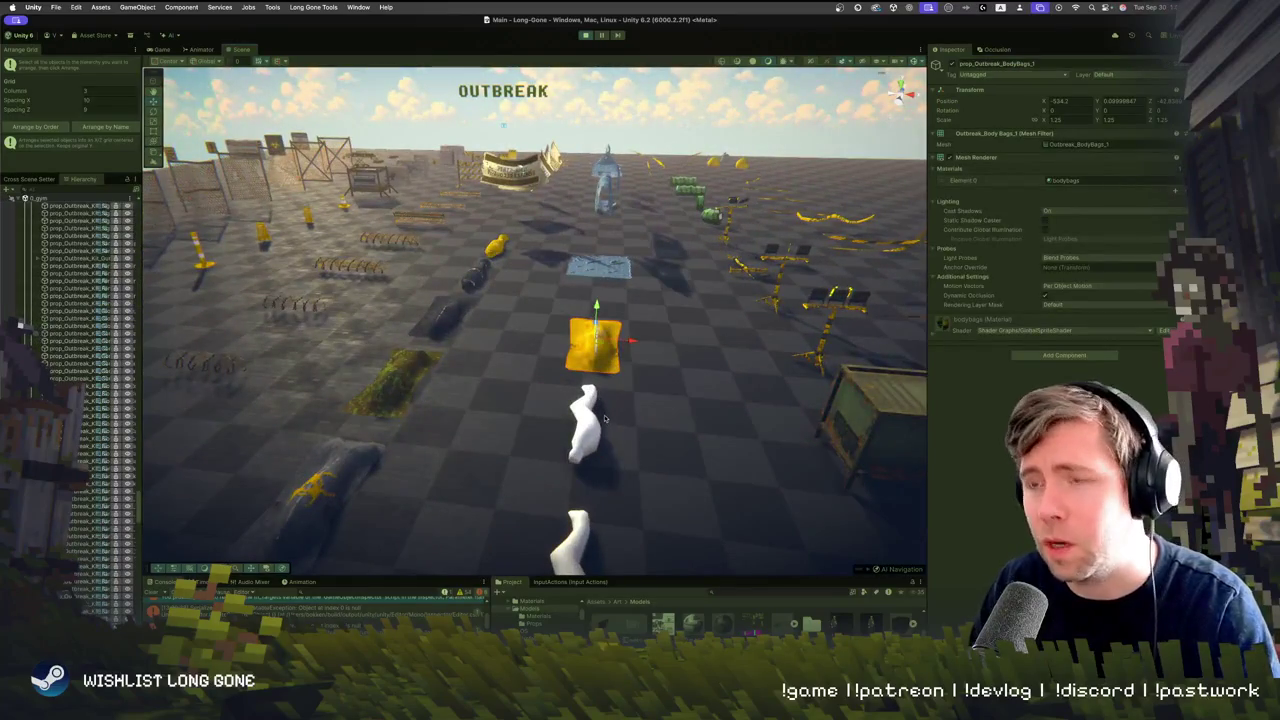
left_click_drag(604, 418, 695, 333)
key("f")
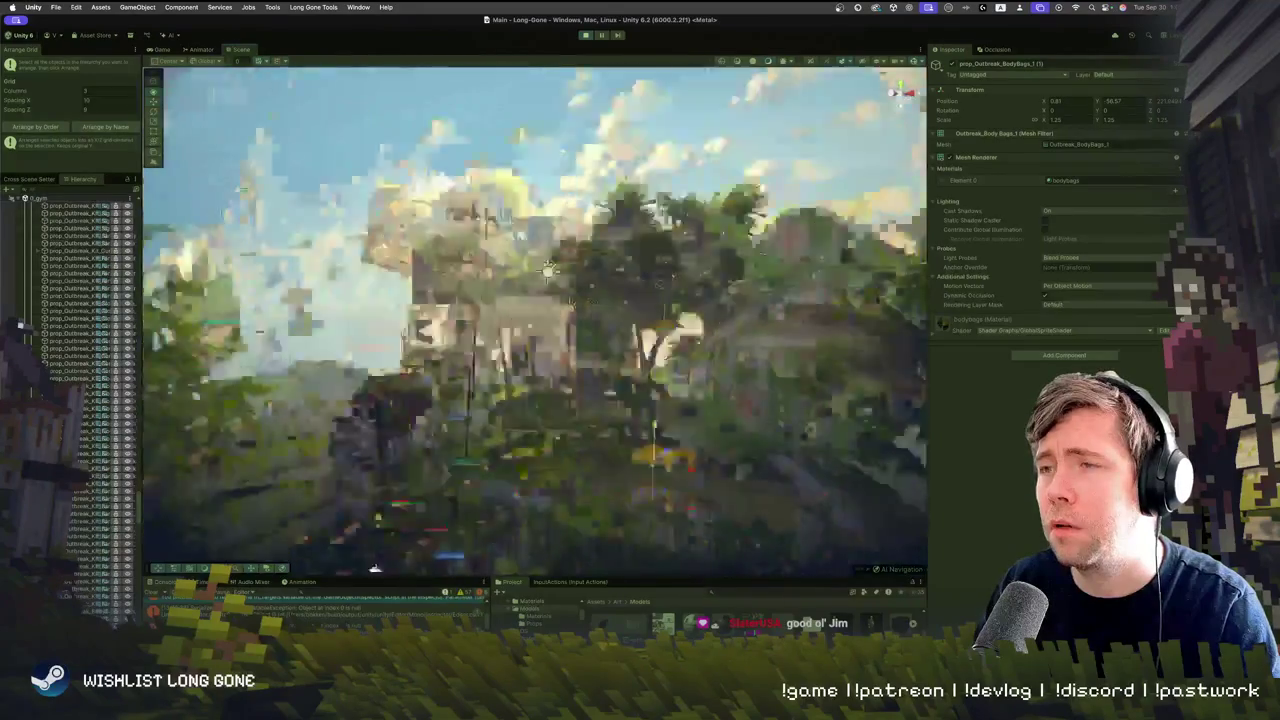
key("f")
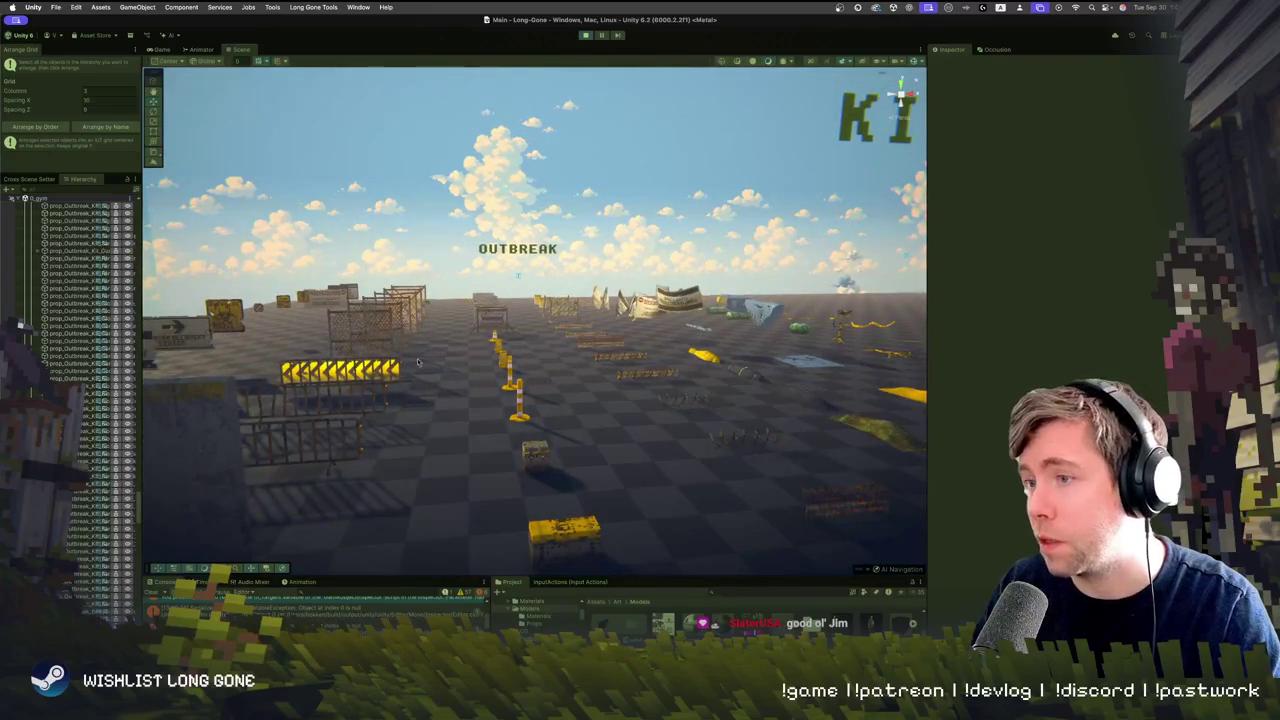
mouse_move(548, 383)
left_mouse_down()
mouse_move(704, 411)
mouse_move(649, 433)
mouse_move(535, 425)
mouse_move(618, 418)
left_mouse_up()
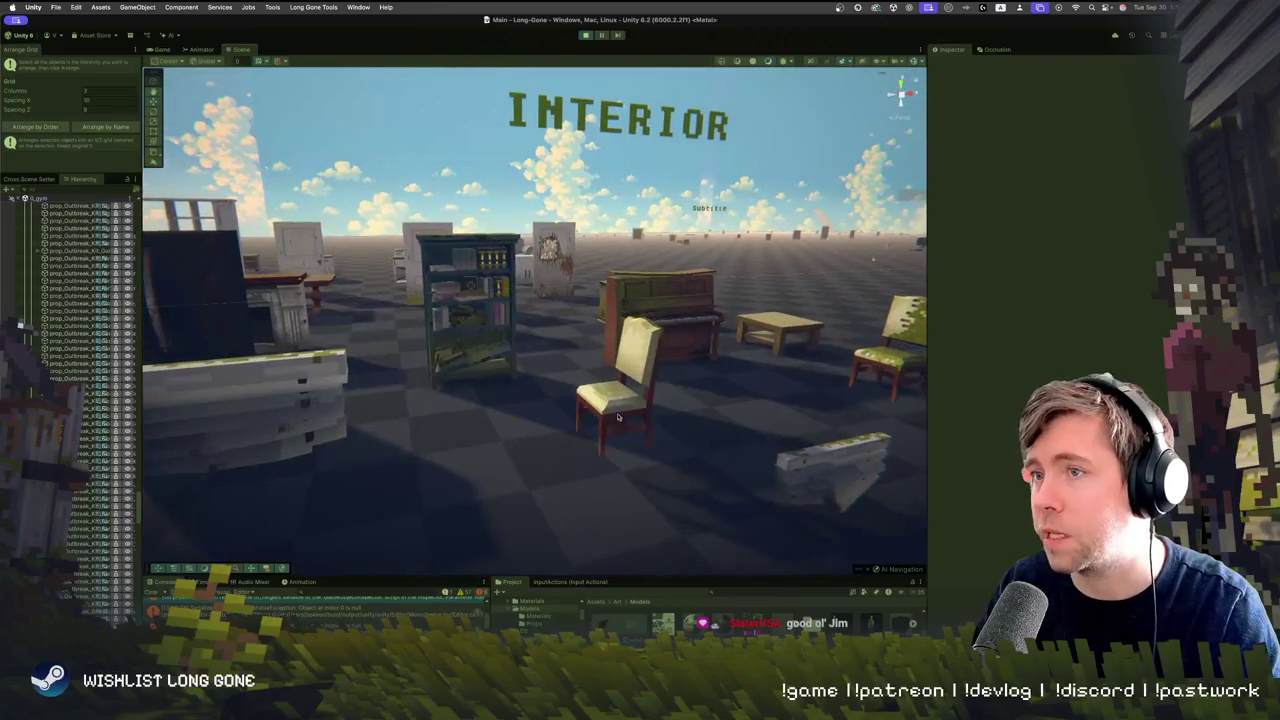
Set the floating dining chair on the floor, turned -90° on Y, then return to the Game view
left_click(618, 418)
key("f")
left_click_drag(573, 256, 583, 311)
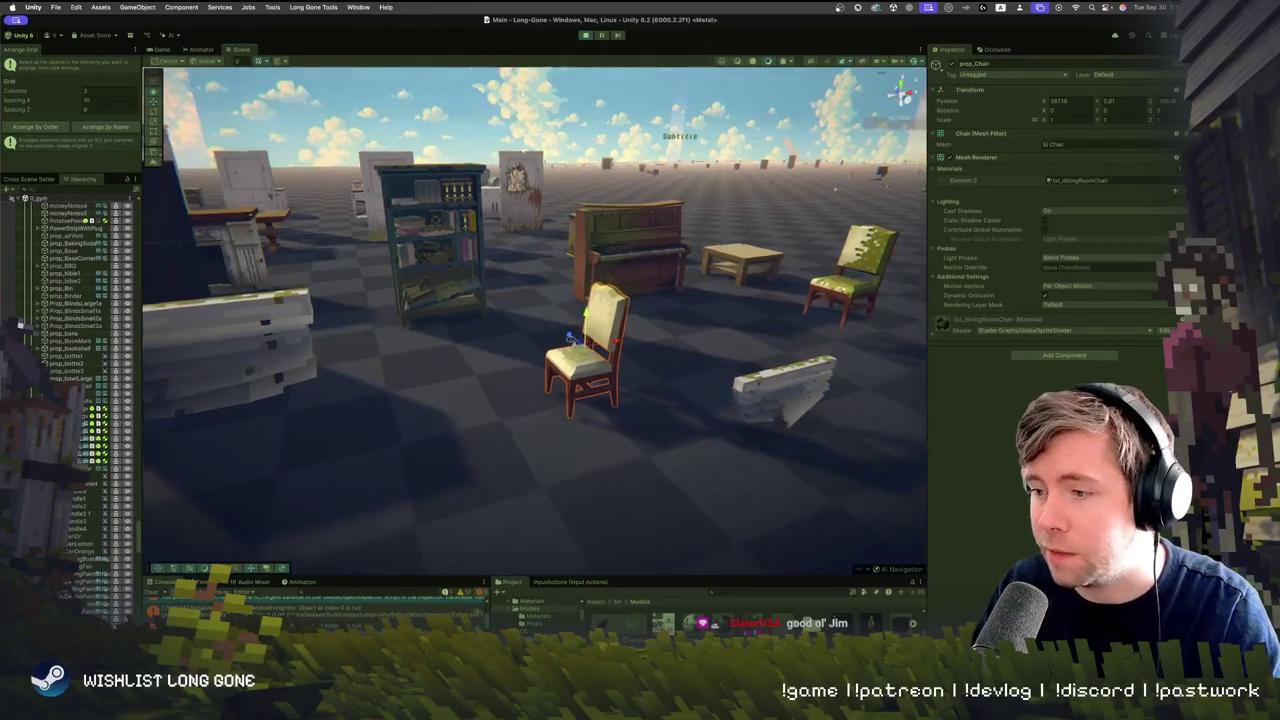
key("f")
scroll(382, 369, "down", 5)
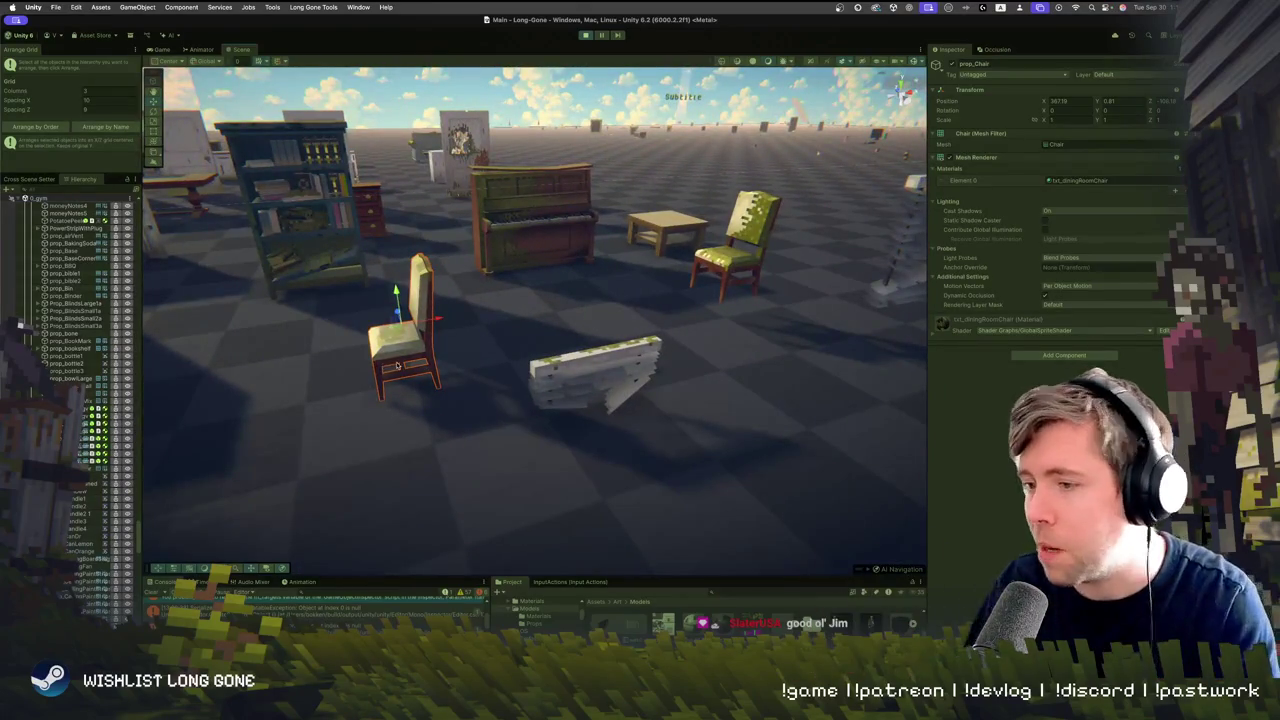
key("f")
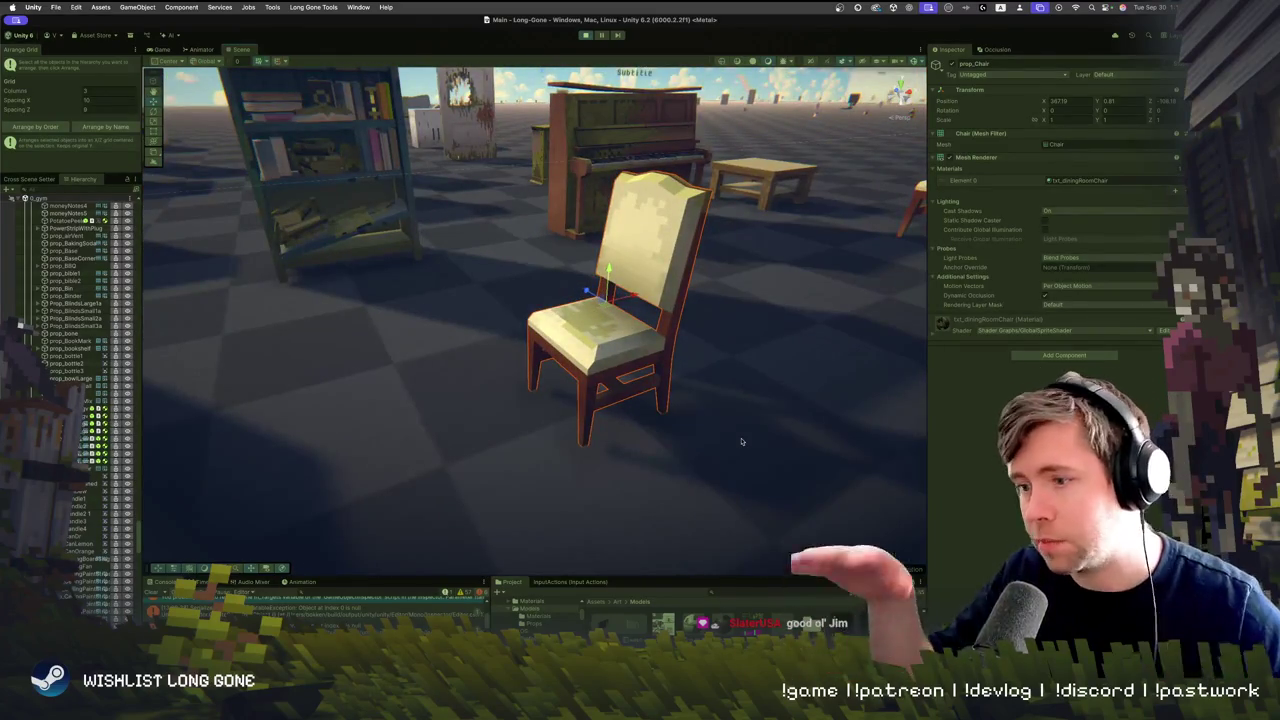
scroll(774, 354, "down", 10)
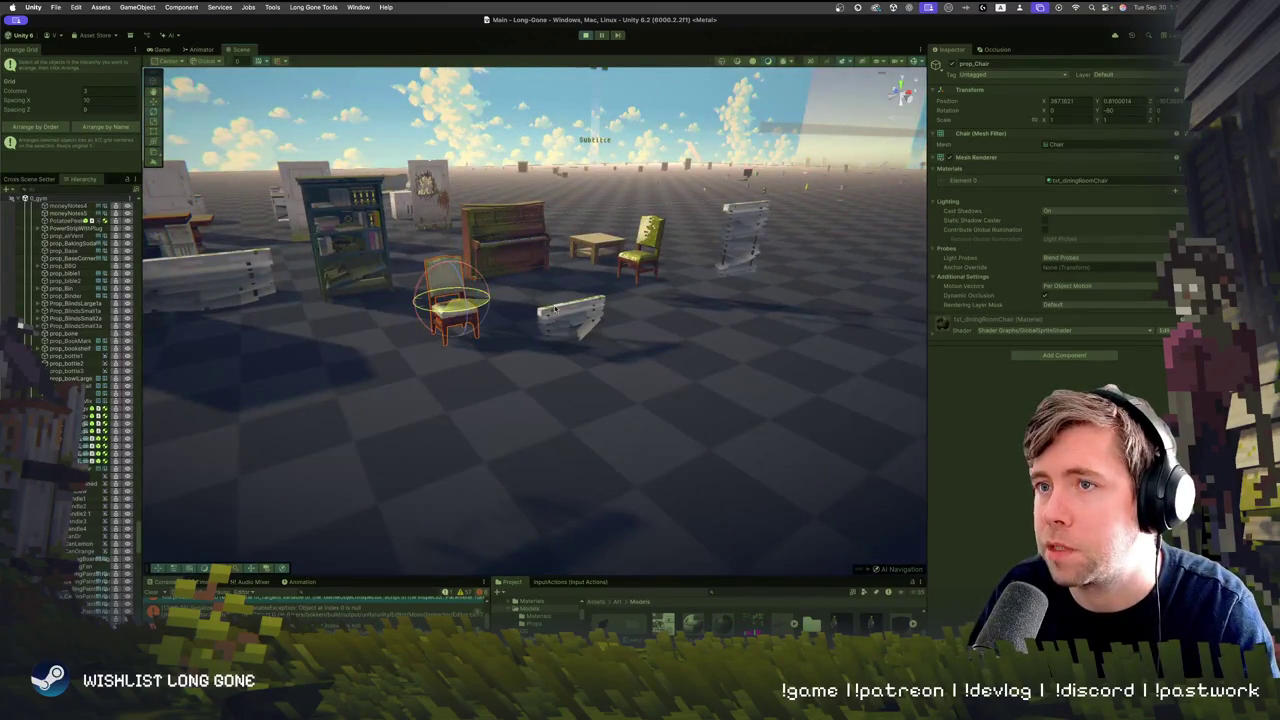
left_click_drag(519, 318, 435, 305)
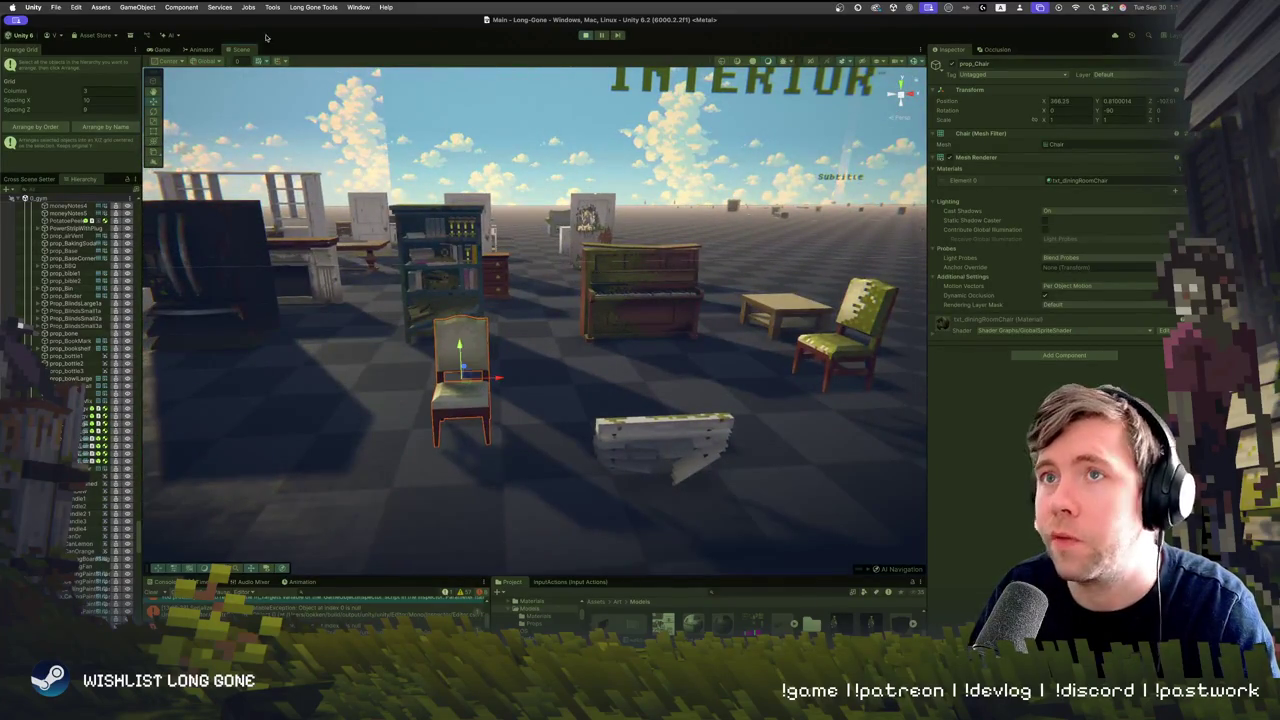
left_click(162, 50)
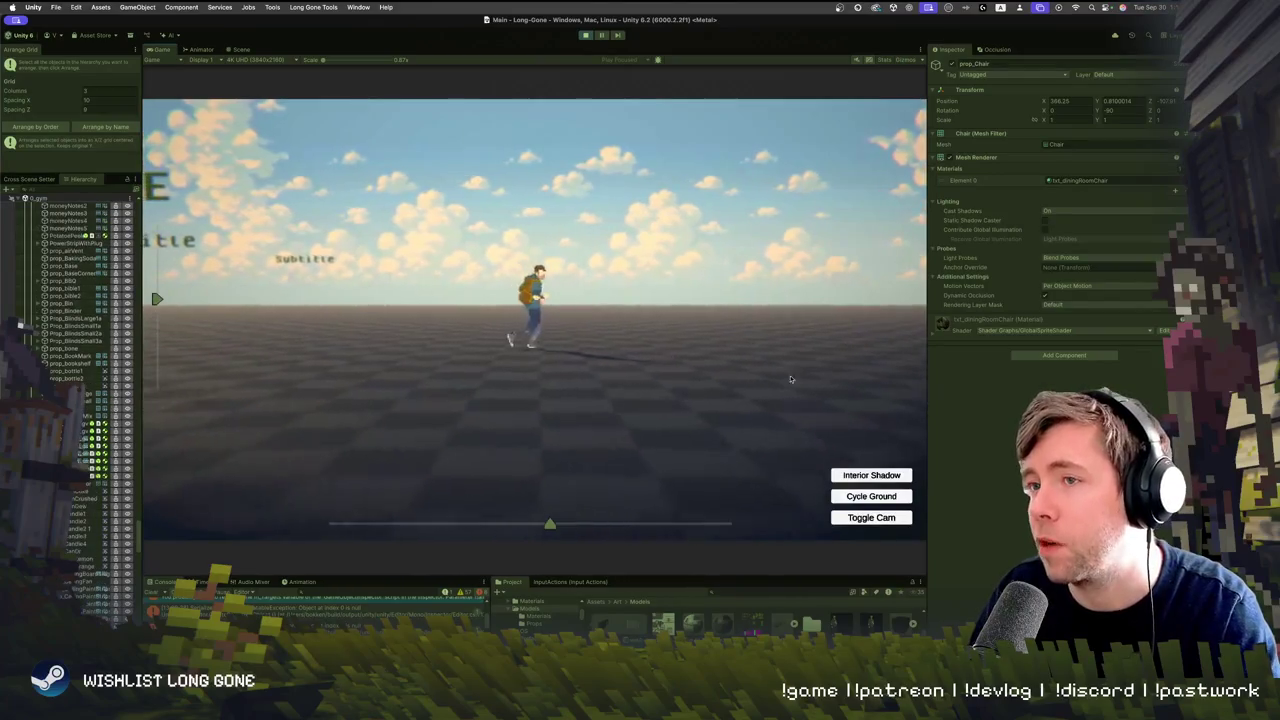
Slide the game camera along to the OUTBREAK props, then back to the open checkered area
mouse_move(548, 527)
left_mouse_down()
mouse_move(696, 530)
mouse_move(641, 527)
left_mouse_up()
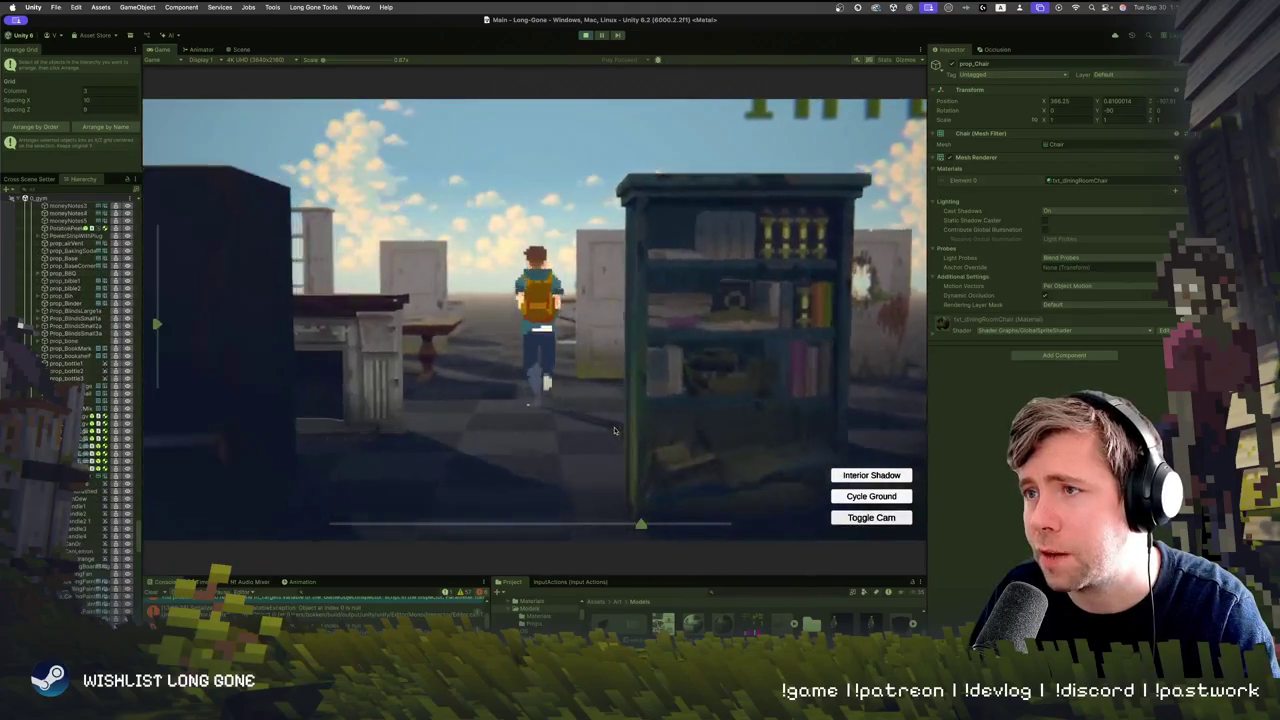
left_click_drag(641, 523, 341, 523)
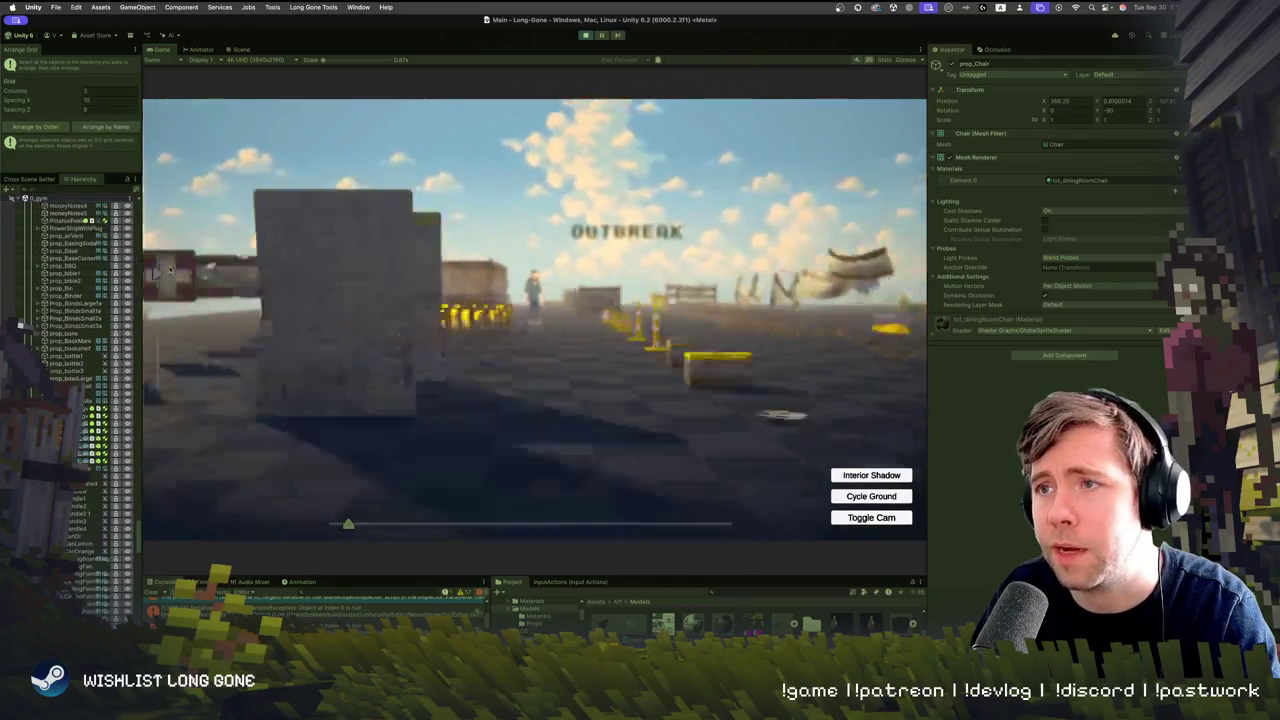
Cycle the ground from grass through the next type and back to asphalt
left_click(889, 499)
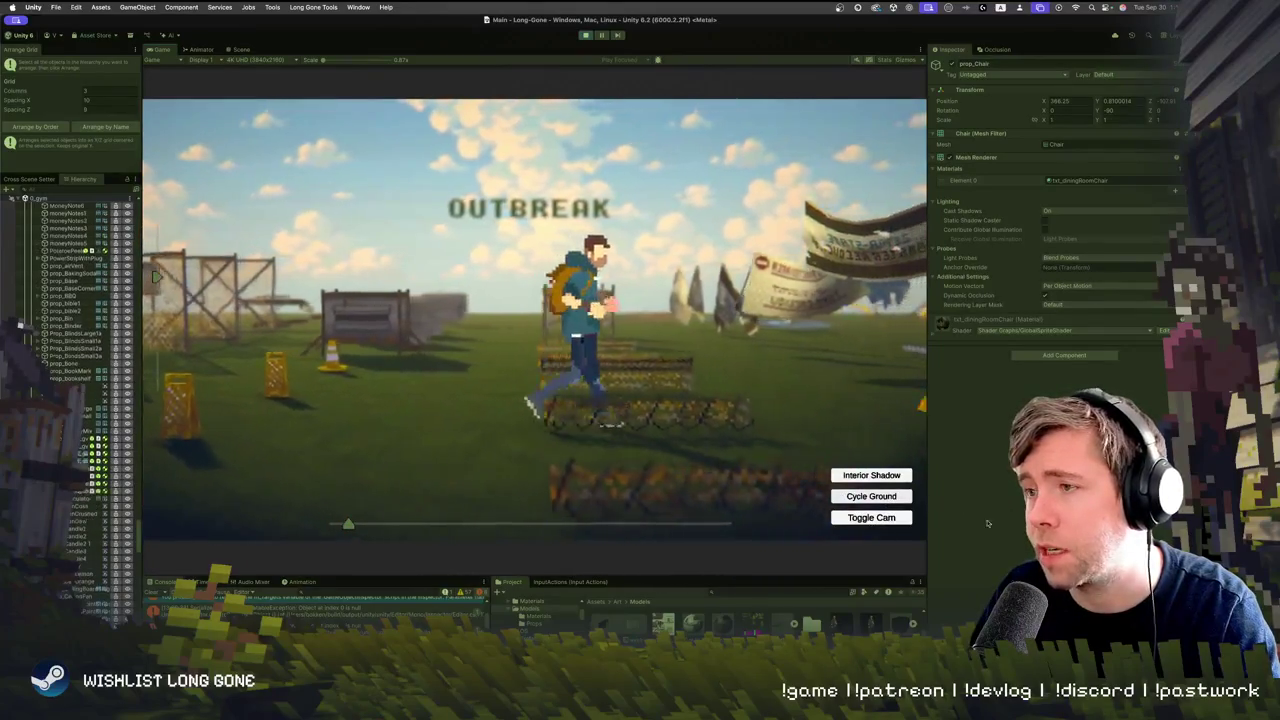
left_click(871, 497)
left_click(871, 497)
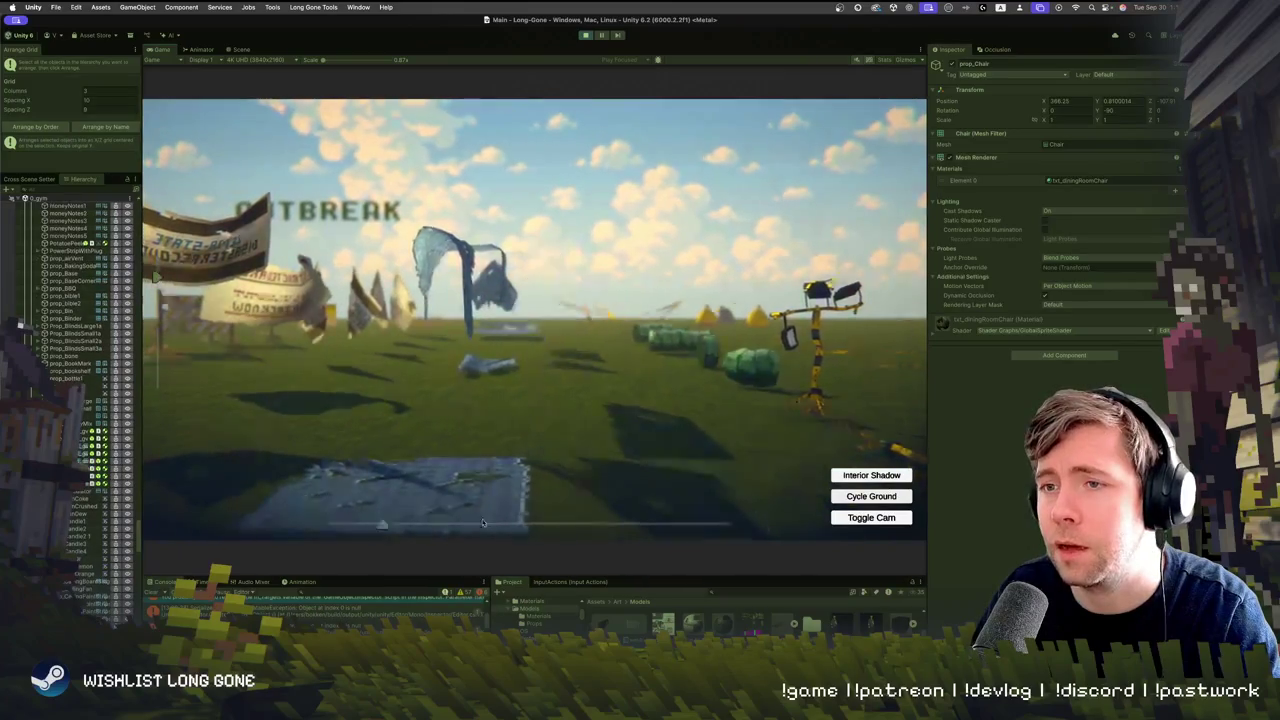
Move the camera to the Subtitle shot and toggle the interior shadow over the floor
left_click_drag(482, 522, 715, 524)
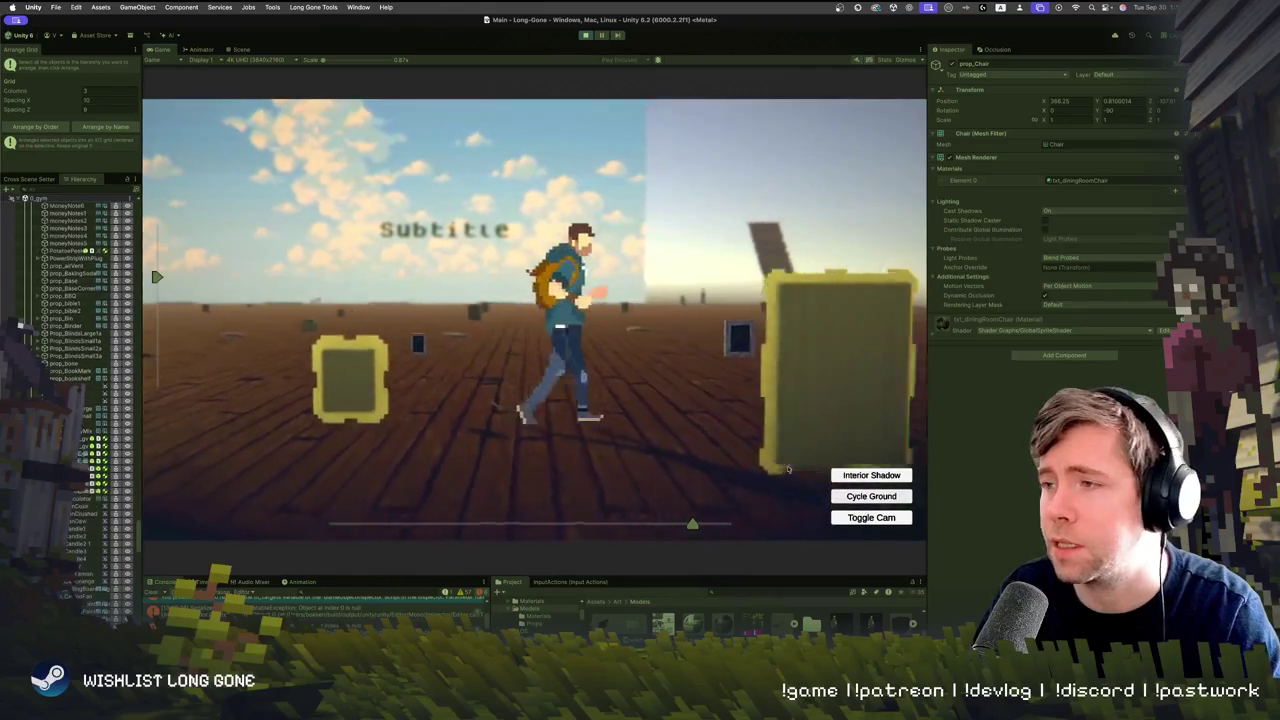
left_click(868, 475)
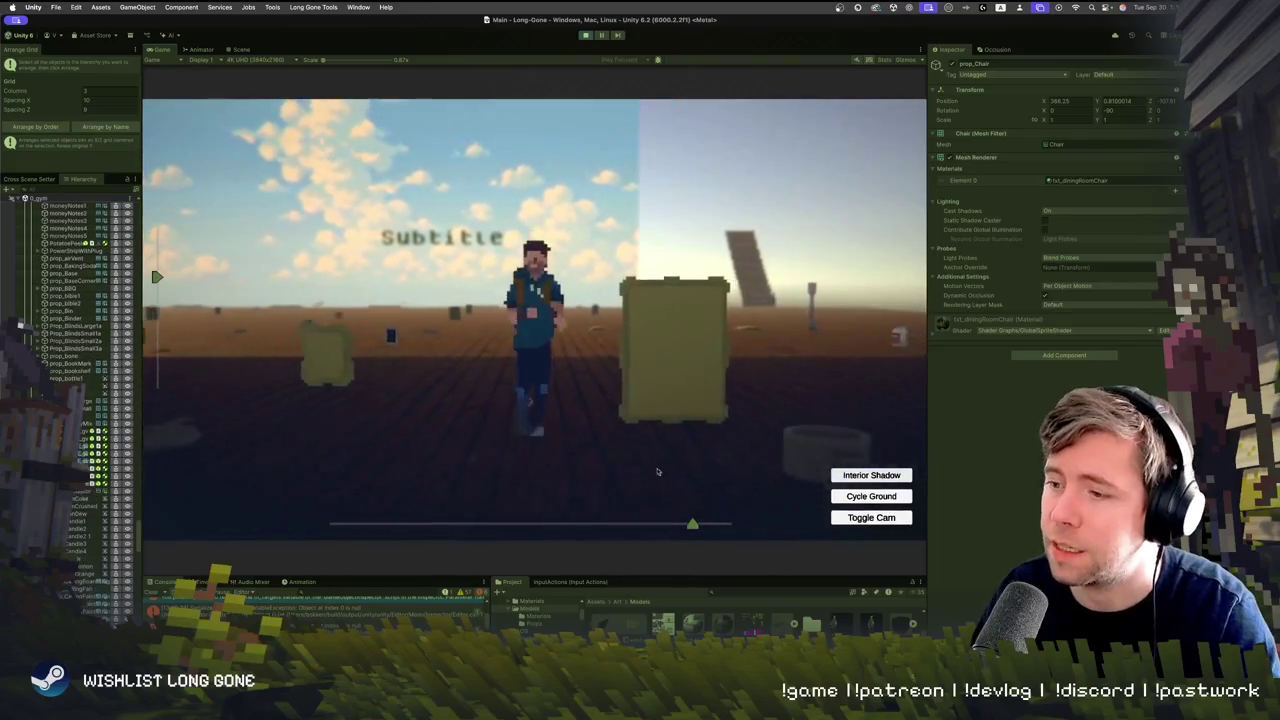
left_click_drag(683, 529, 631, 530)
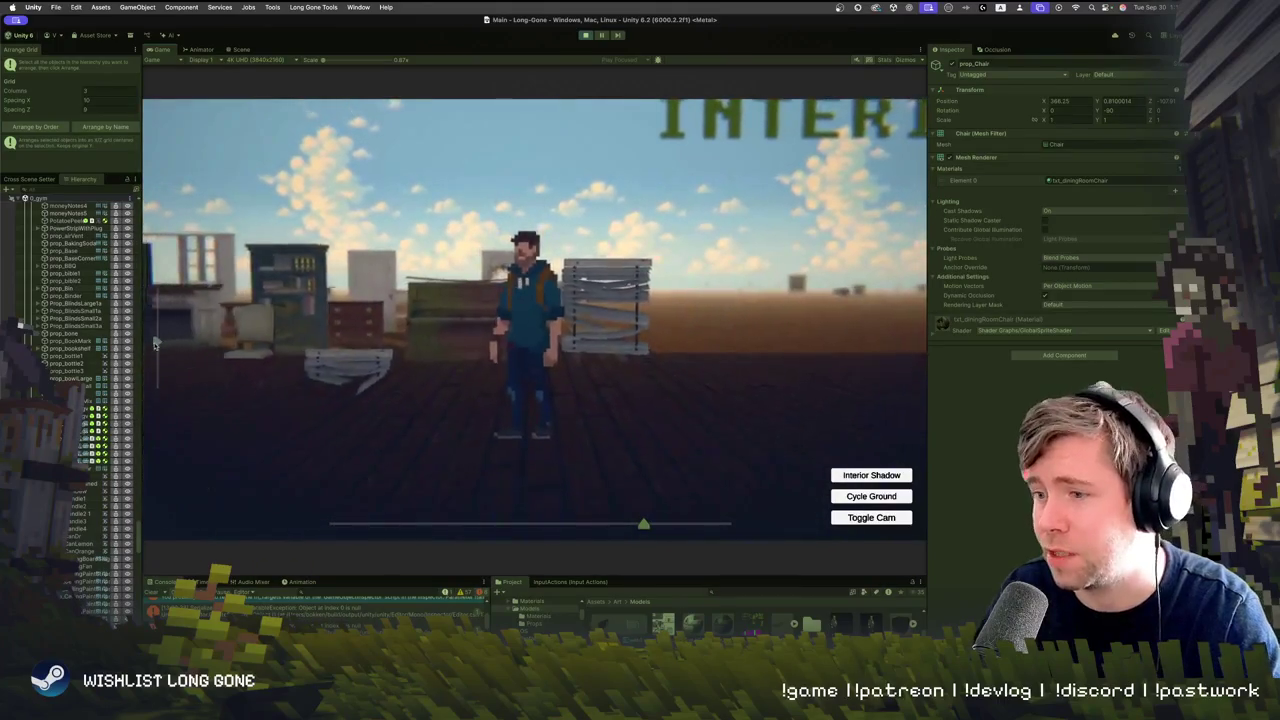
Switch the ground to the grey checkerboard and return the camera to the TITLE start
left_click(884, 497)
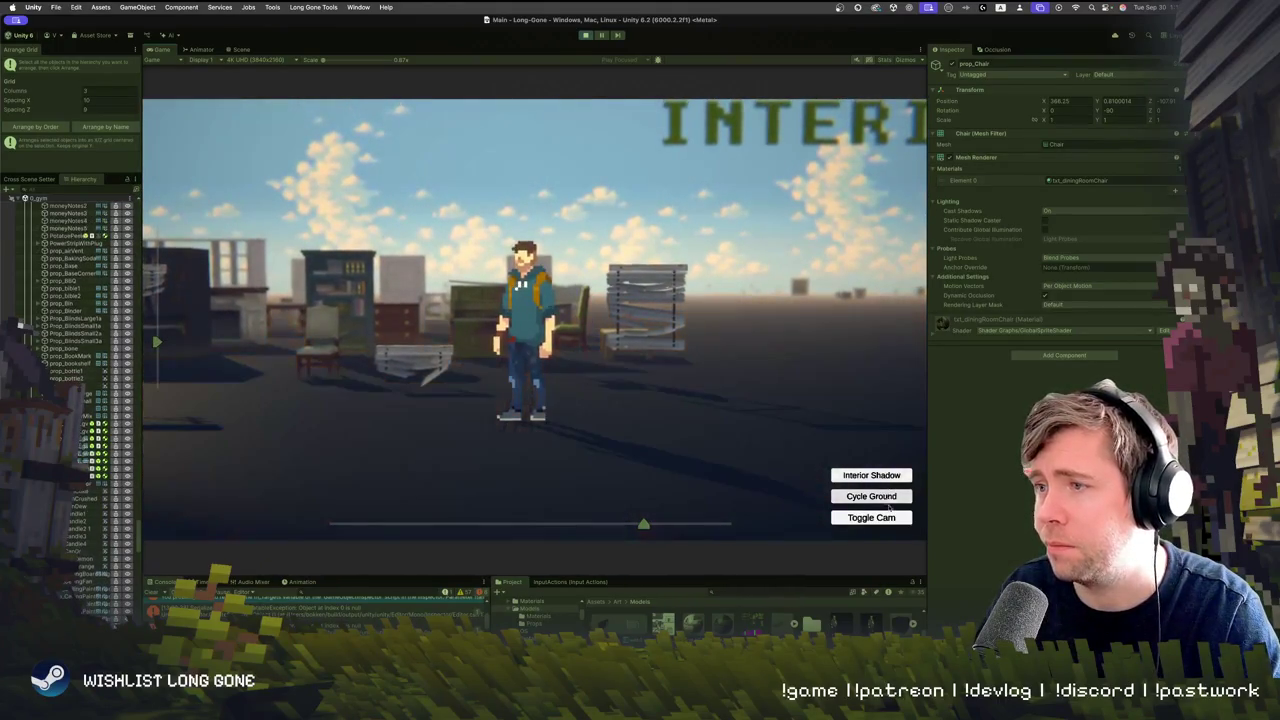
left_click(884, 499)
left_click_drag(640, 527, 498, 523)
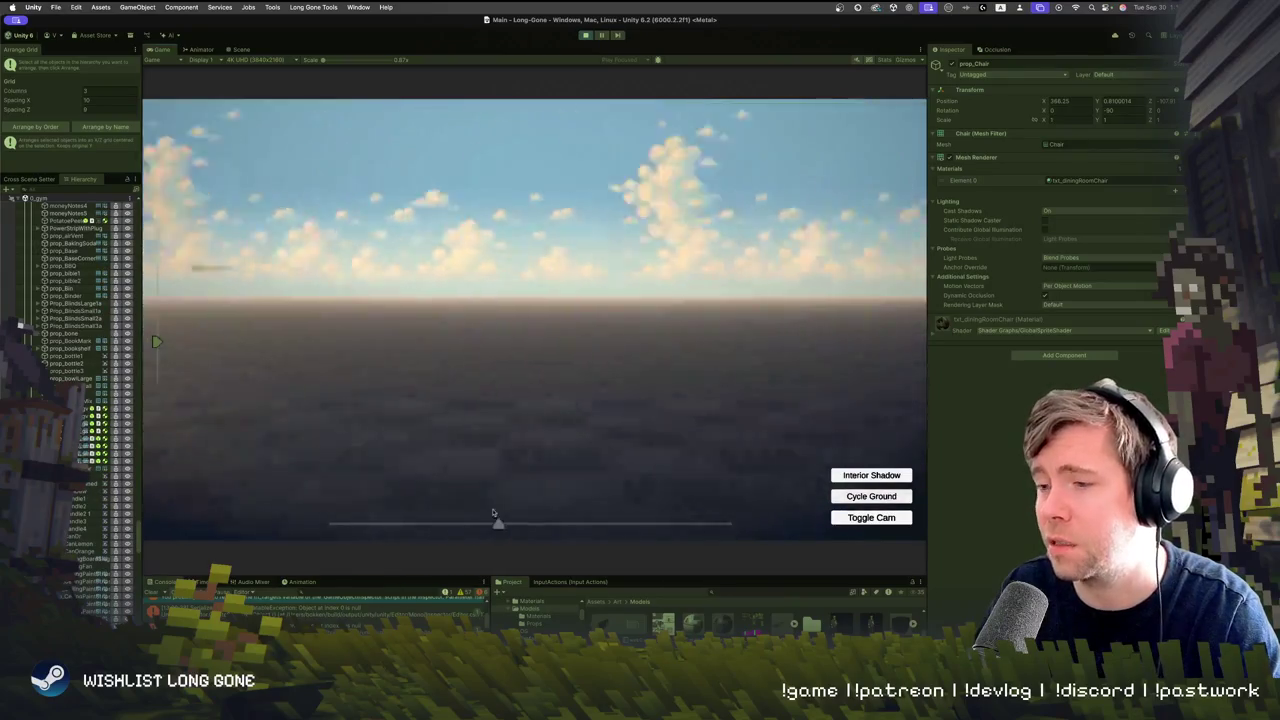
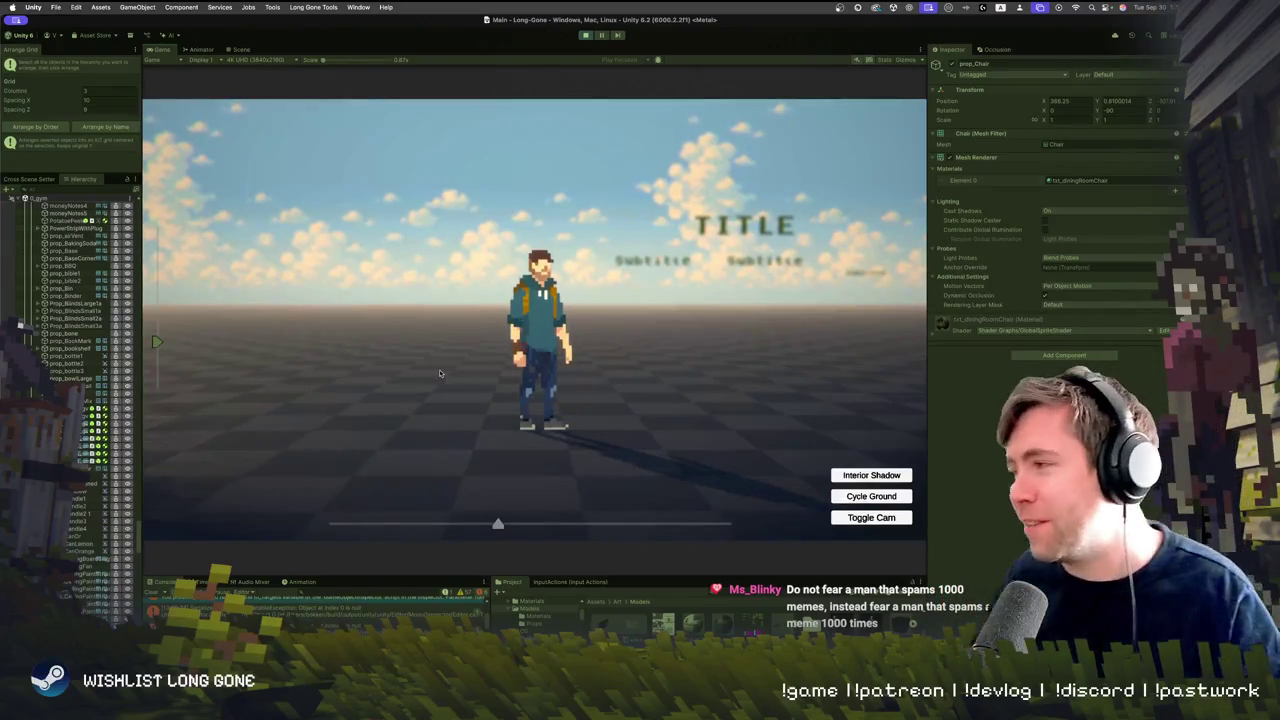
Walk the character right, cycle ground types back to the checkerboard, and switch to the wider camera
key("d")
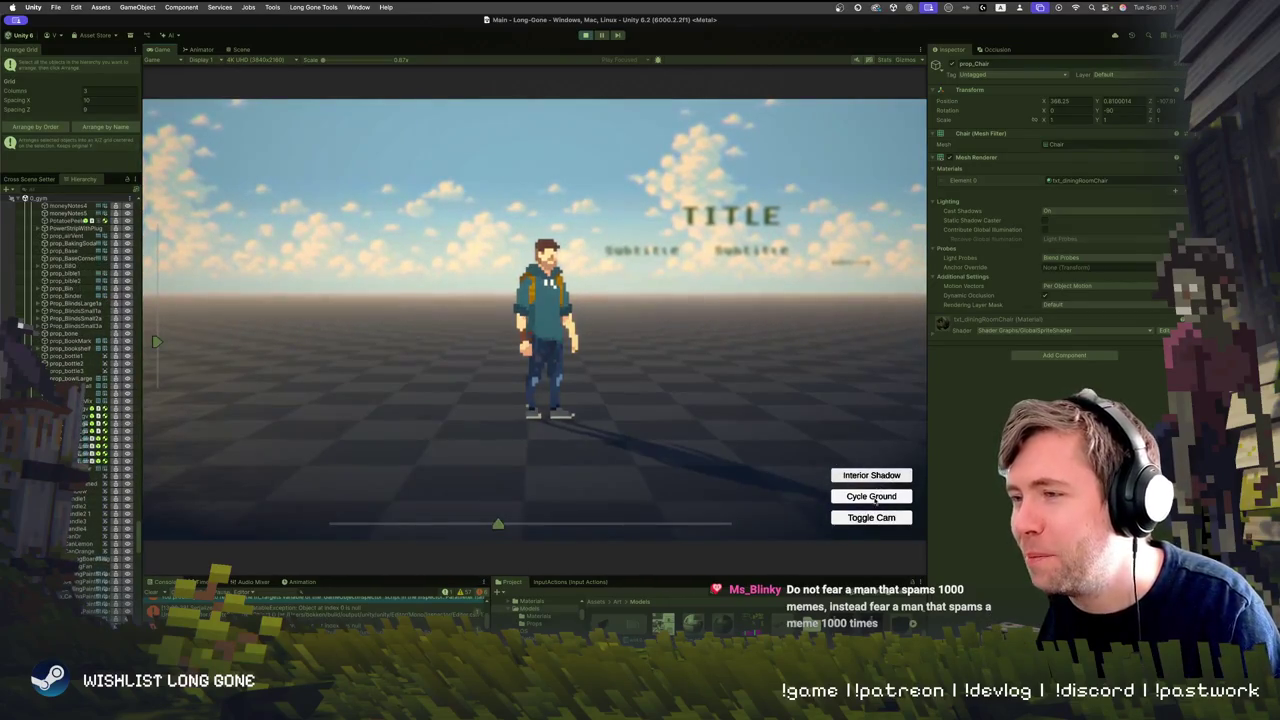
left_click(874, 497)
left_click(874, 497)
left_click(874, 497)
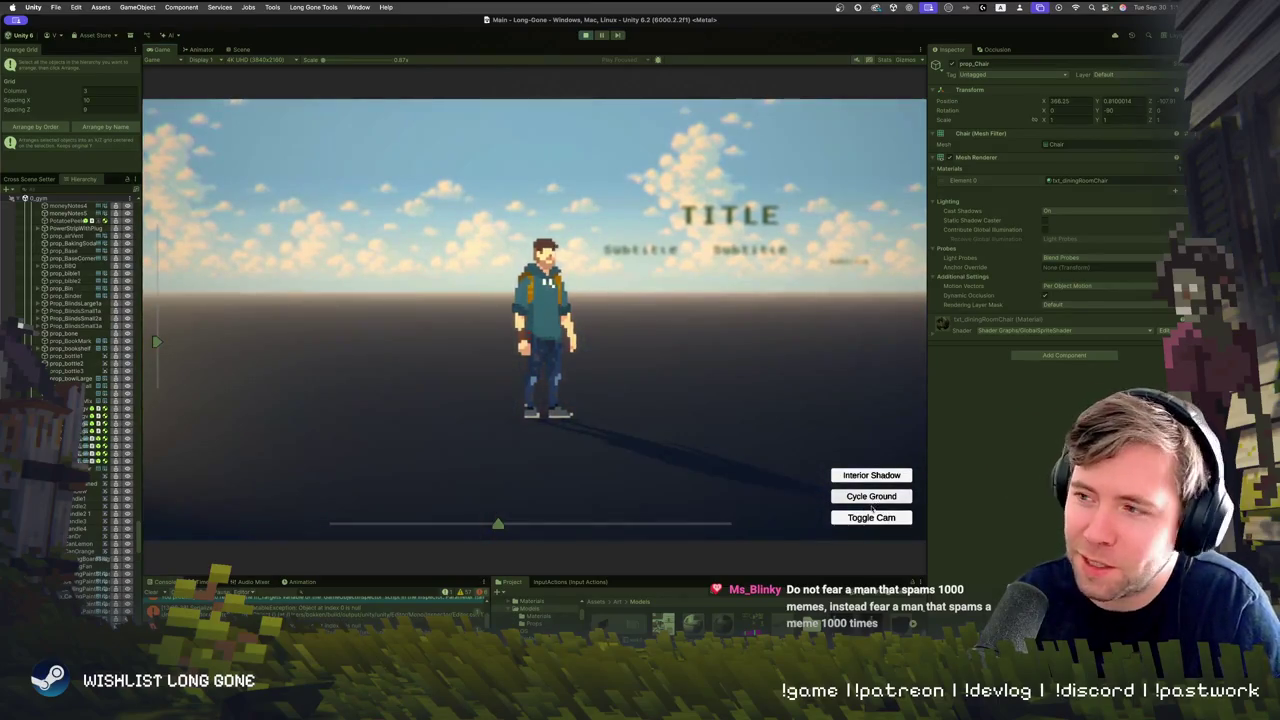
left_click(873, 500)
left_click(872, 516)
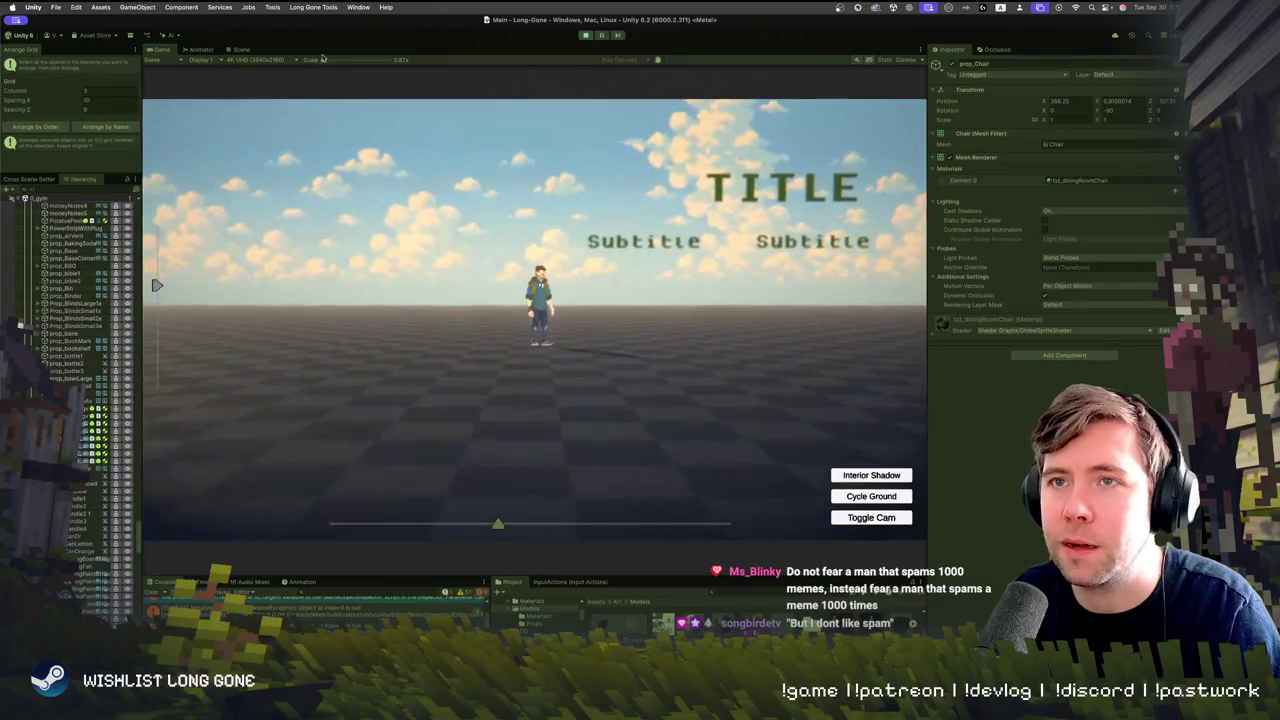
left_click(236, 50)
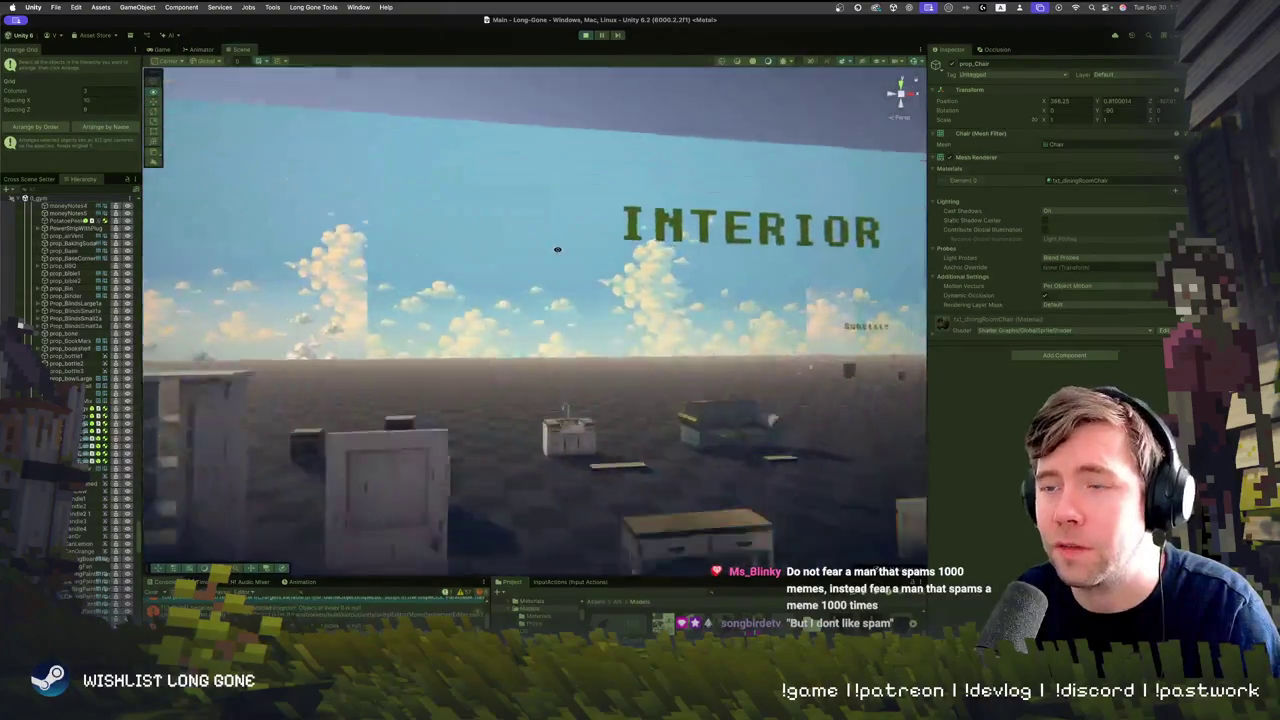
Fly the scene camera through the house interior, over the garden to the yard, and up to the TITLE sign
mouse_move(593, 256)
left_mouse_down()
mouse_move(508, 306)
mouse_move(731, 429)
mouse_move(308, 245)
mouse_move(527, 282)
mouse_move(490, 493)
left_mouse_up()
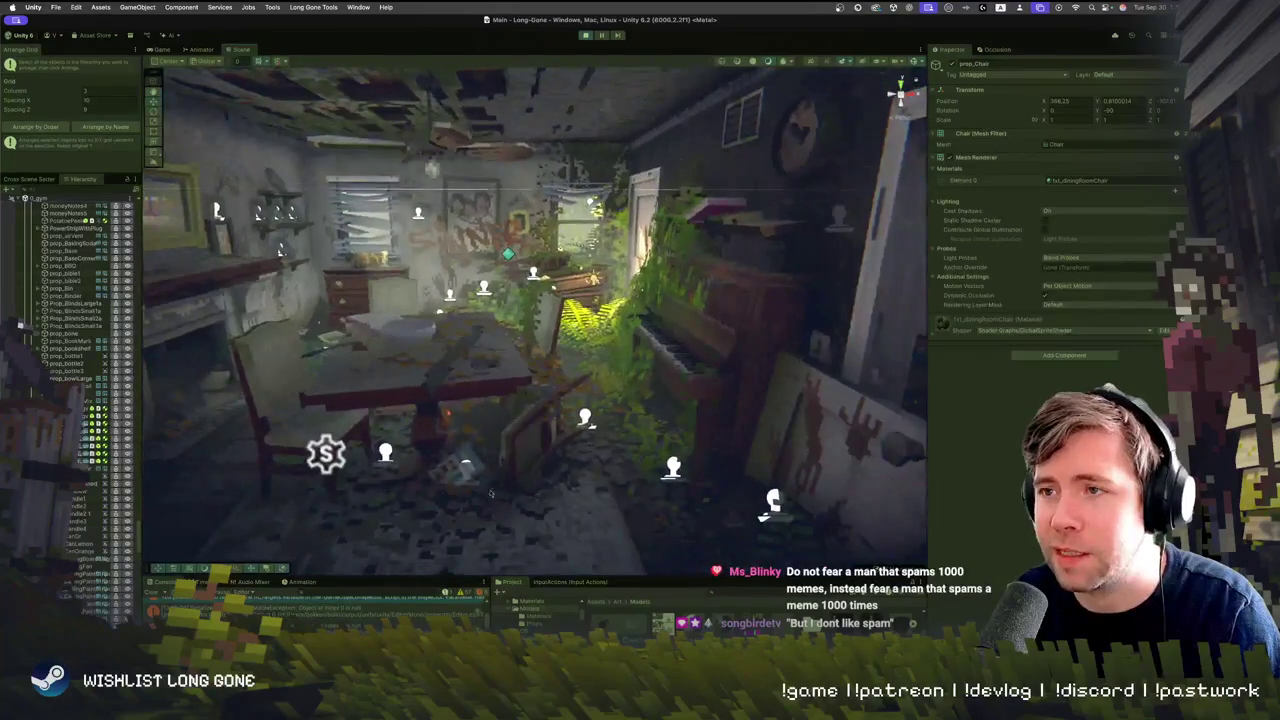
left_click_drag(355, 450, 281, 325)
left_click_drag(313, 376, 271, 390)
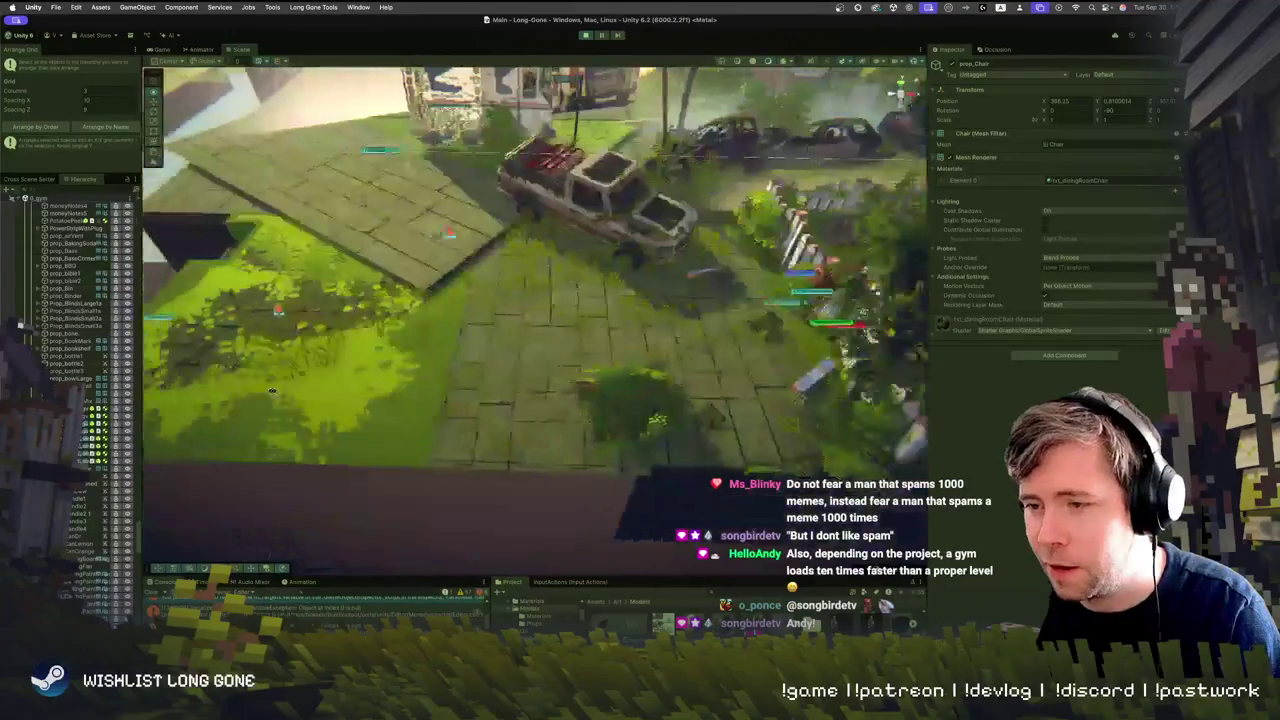
left_click_drag(320, 351, 323, 348)
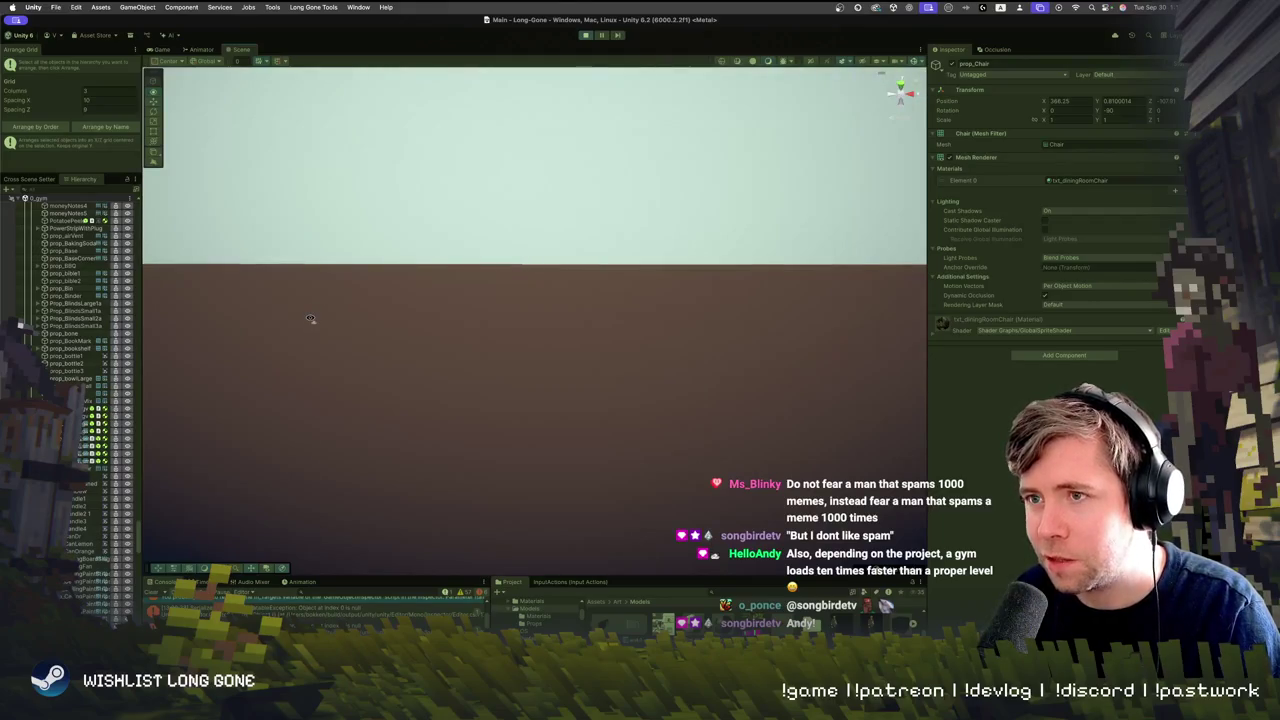
mouse_move(310, 318)
left_mouse_down()
mouse_move(335, 293)
mouse_move(491, 283)
left_mouse_up()
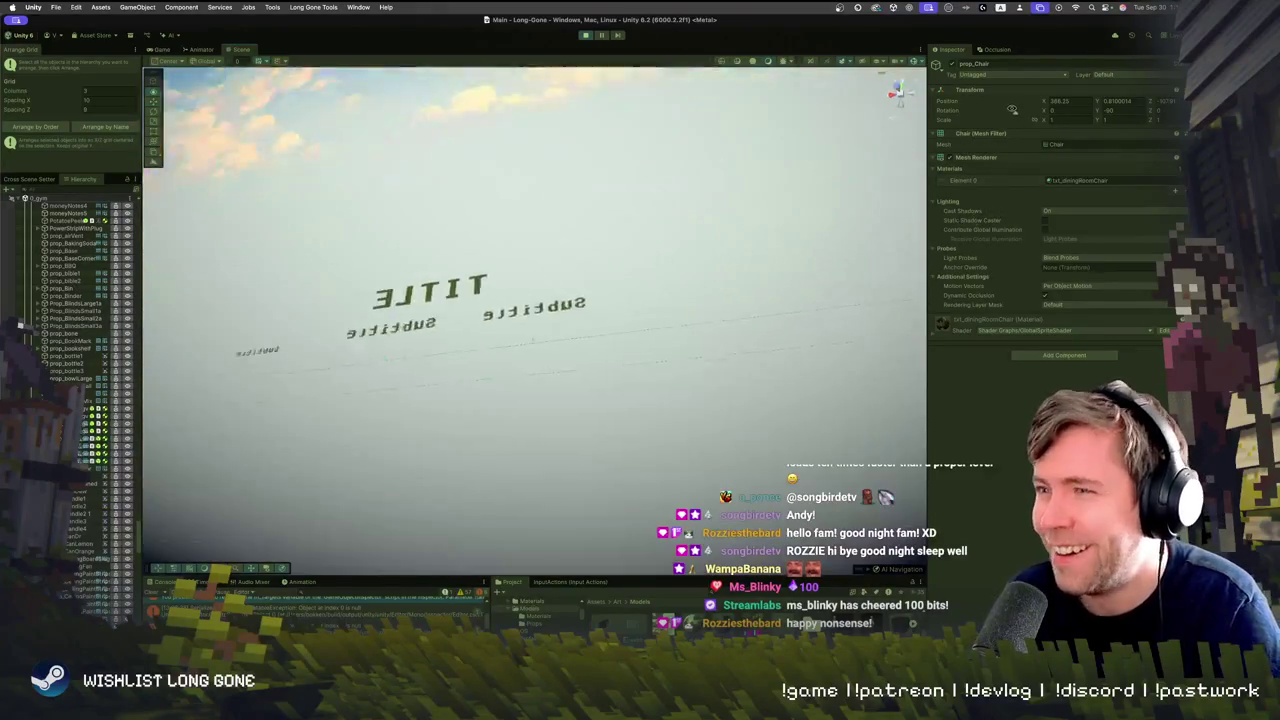
mouse_move(560, 300)
left_mouse_down()
mouse_move(614, 251)
mouse_move(475, 265)
mouse_move(460, 240)
left_mouse_up()
left_click(163, 49)
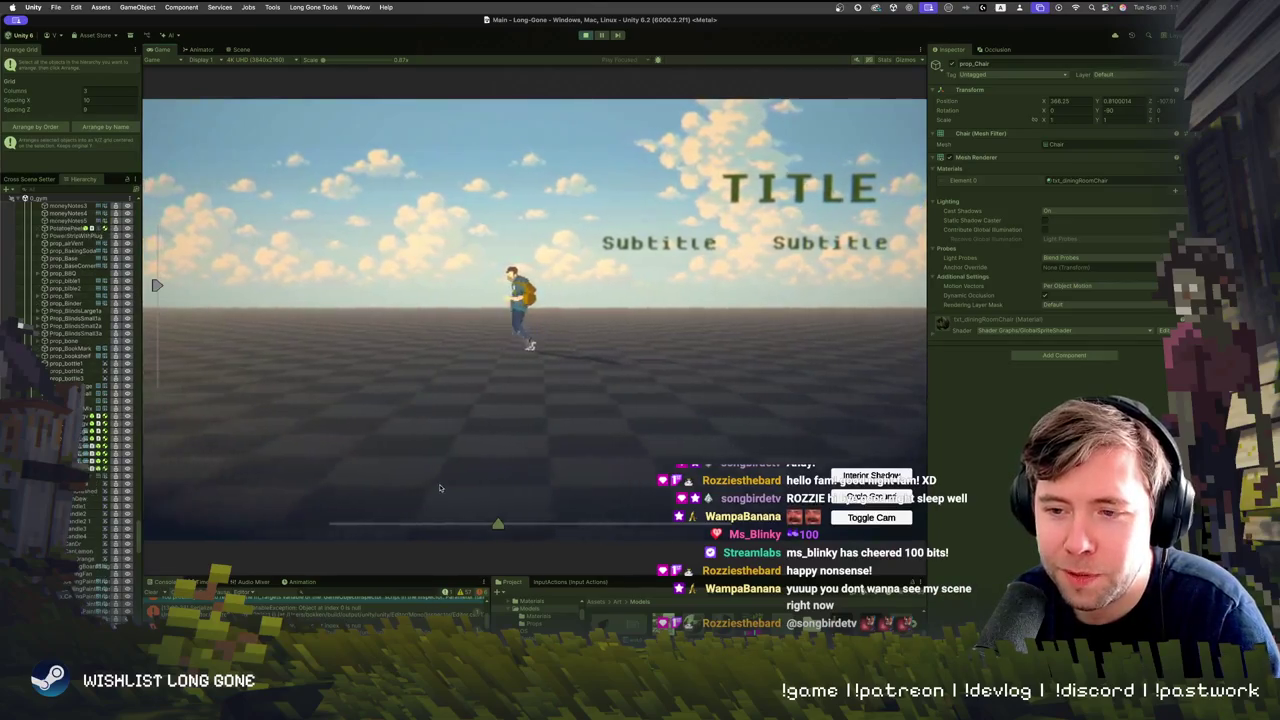
Slide the game camera from the Greens section along to the INTERIOR area
mouse_move(487, 534)
left_mouse_down()
mouse_move(366, 525)
mouse_move(680, 522)
left_mouse_up()
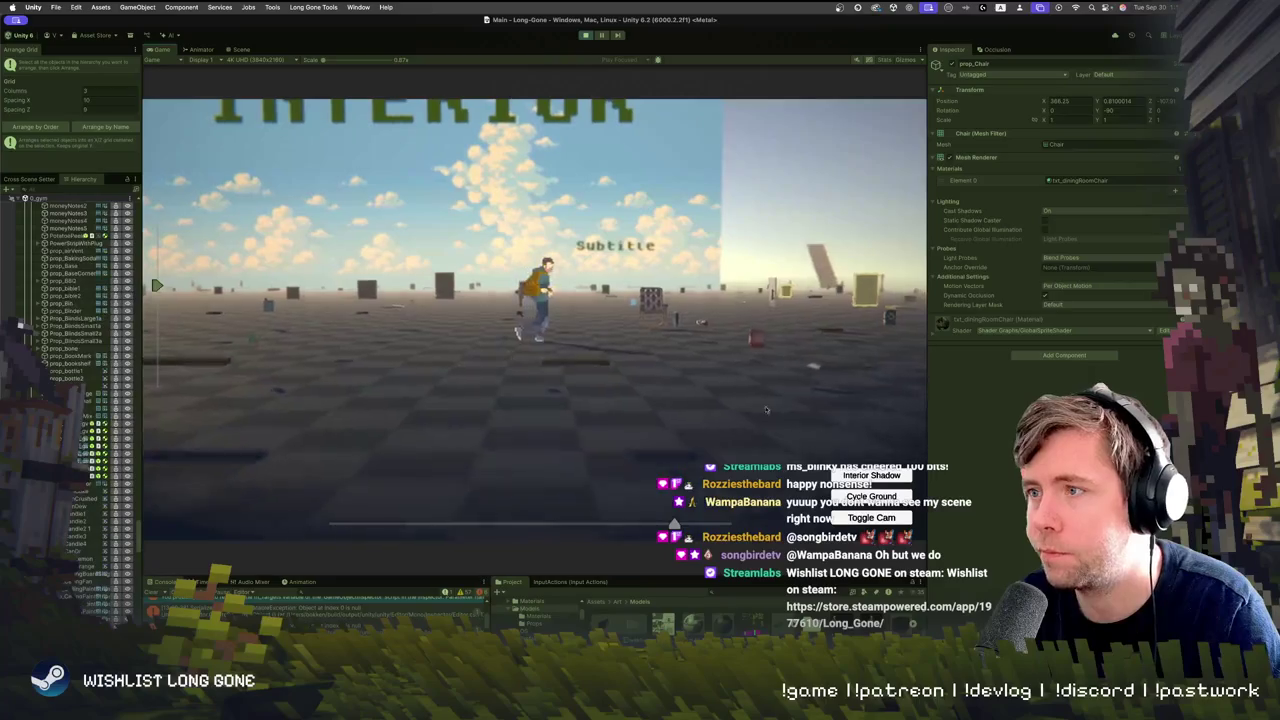
Switch to the close camera behind the character and walk it to the left
left_click(868, 519)
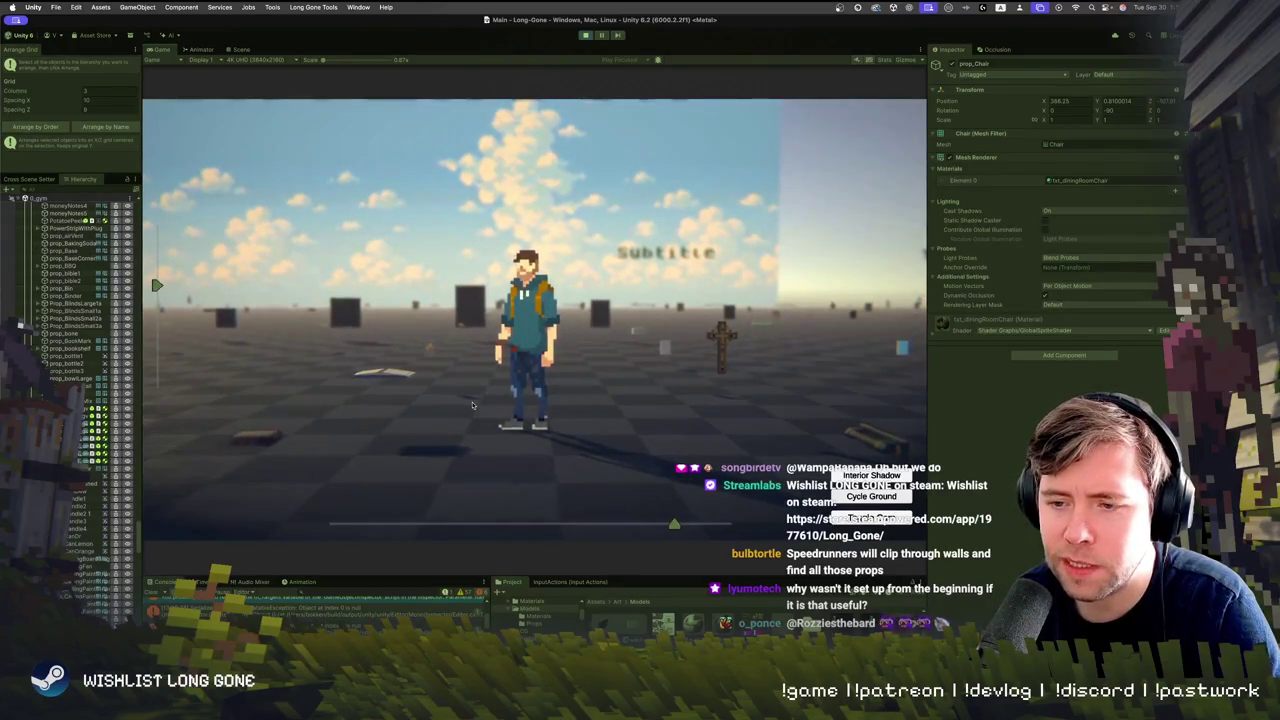
key("a")
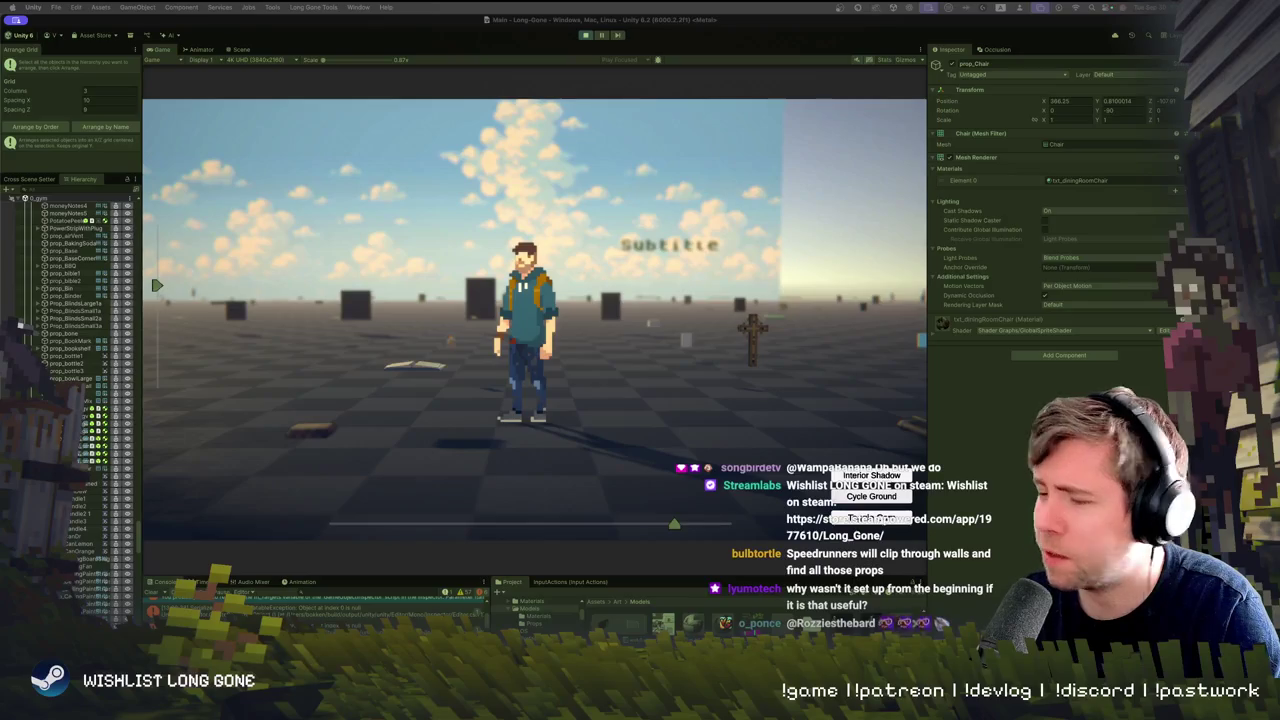
left_click(587, 294)
key("a")
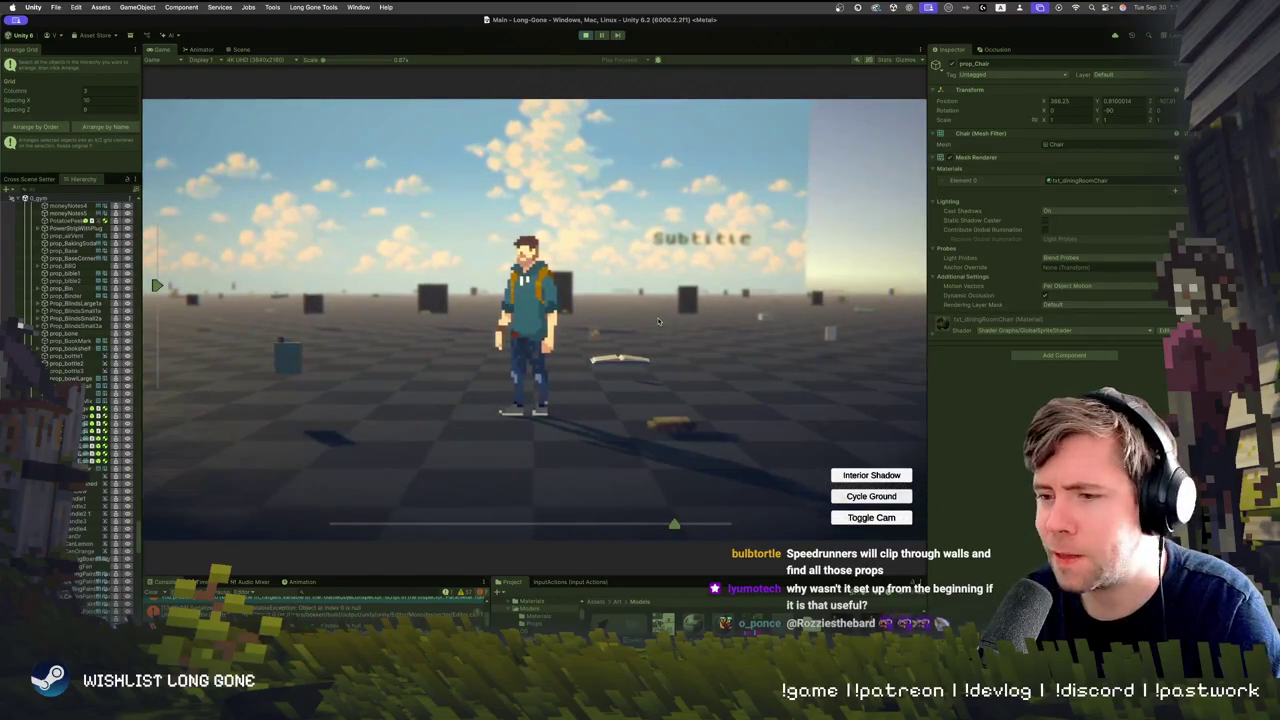
Steer the character around the props with WASD, then exit Play mode with Cmd+P
key("d")
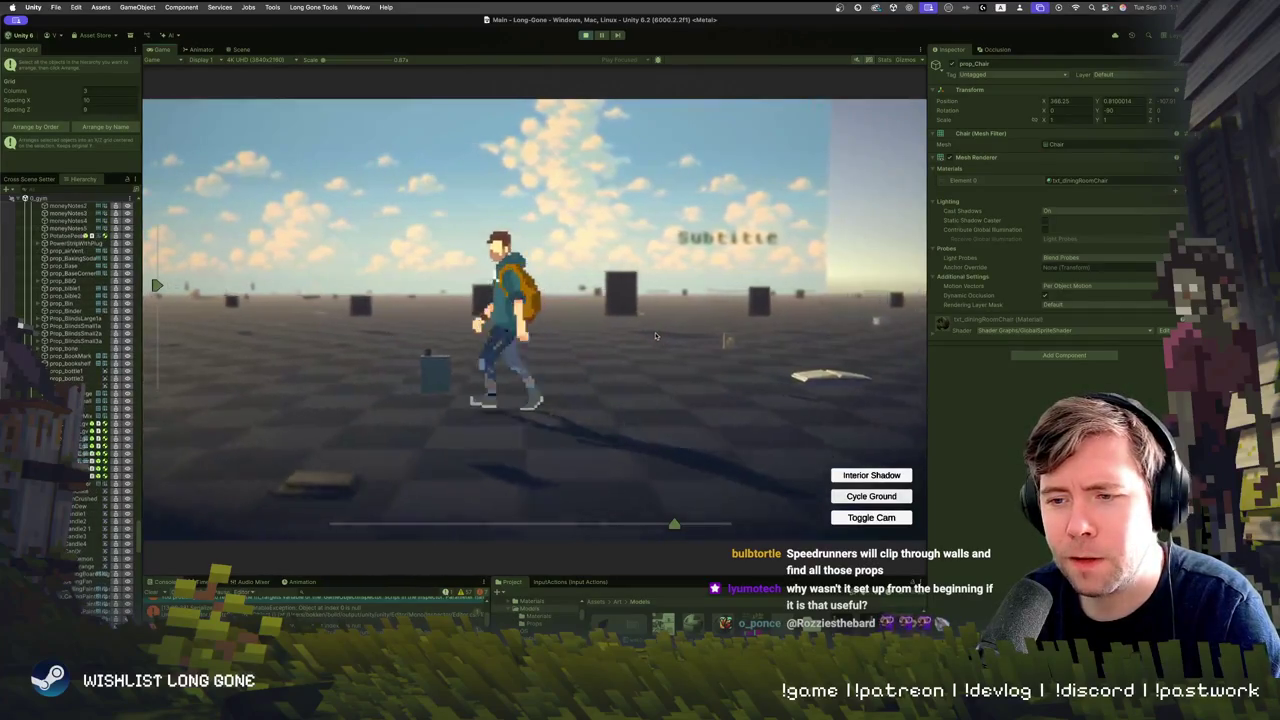
key("d")
key("s")
key("w")
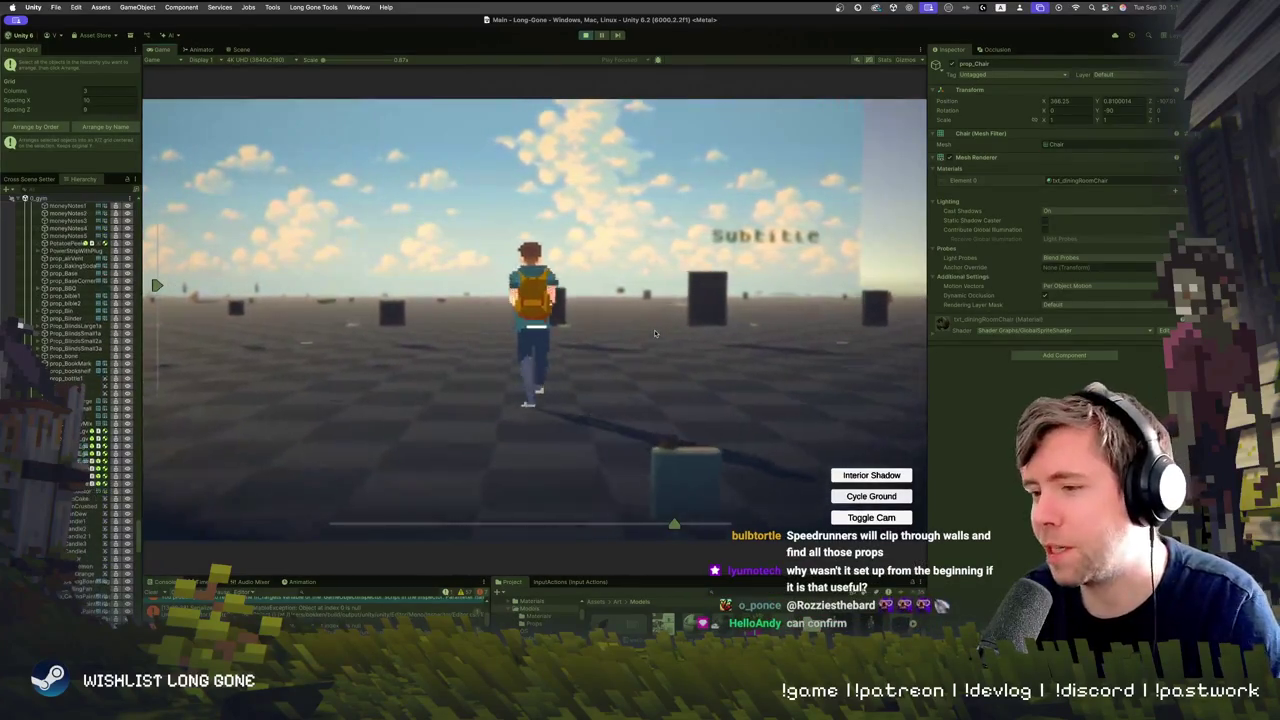
key("a")
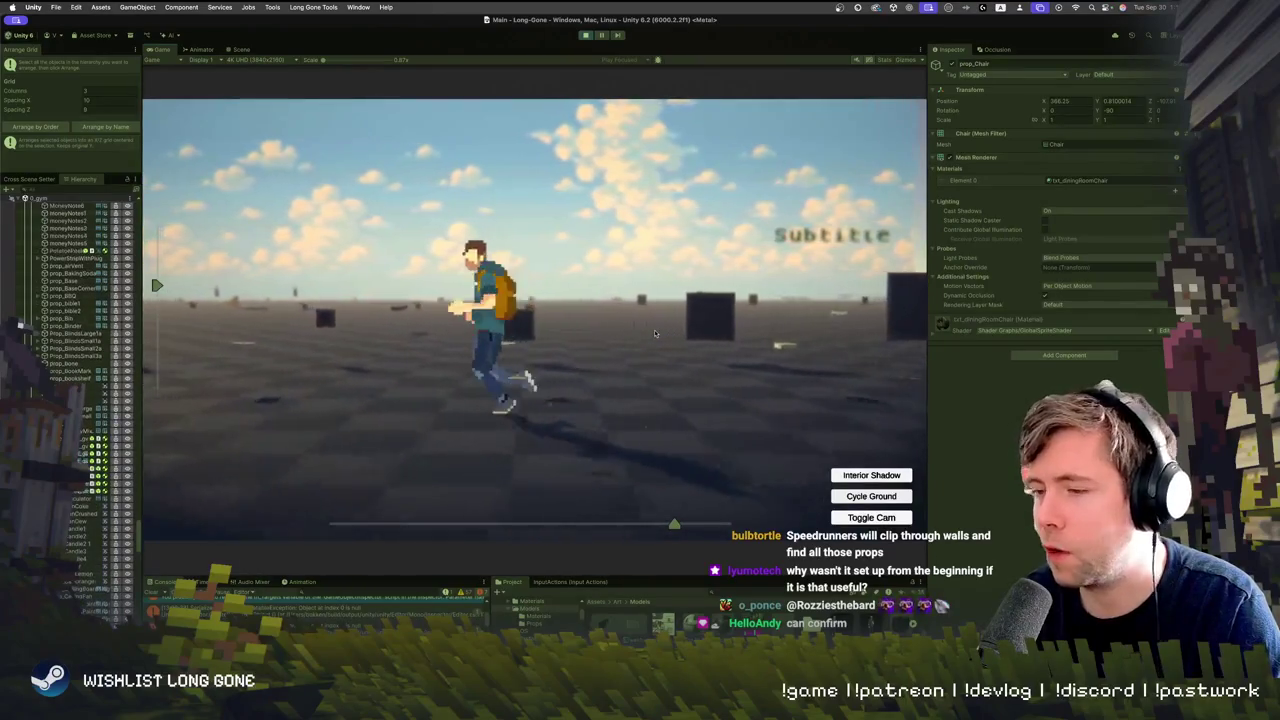
key("w")
key("d")
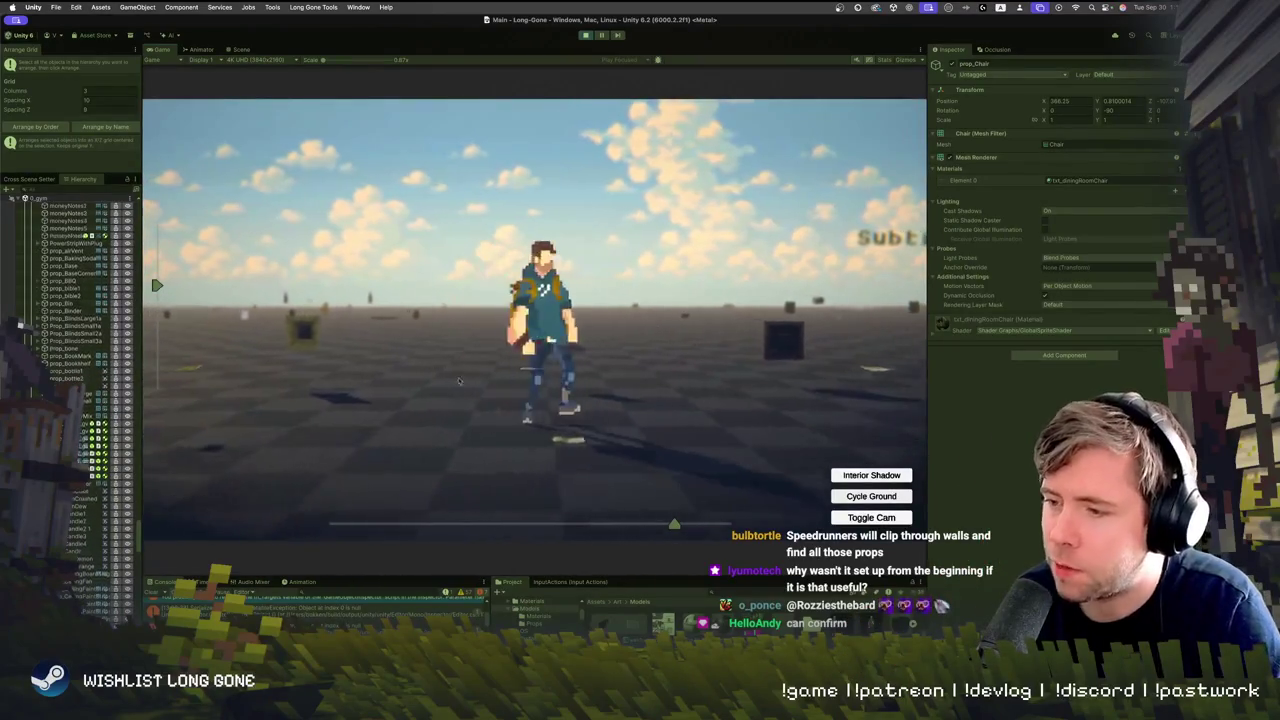
left_click(479, 370)
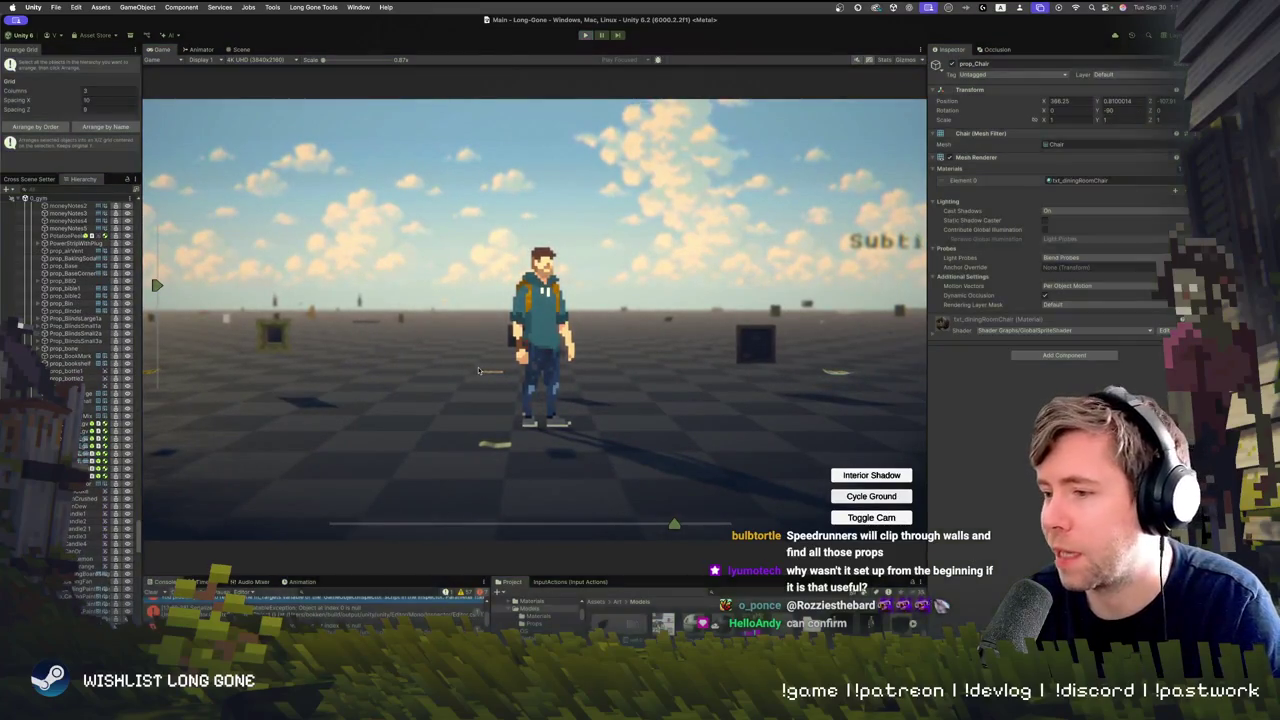
key("super+p")
mouse_move(565, 390)
left_mouse_down()
mouse_move(502, 374)
mouse_move(624, 381)
left_mouse_up()
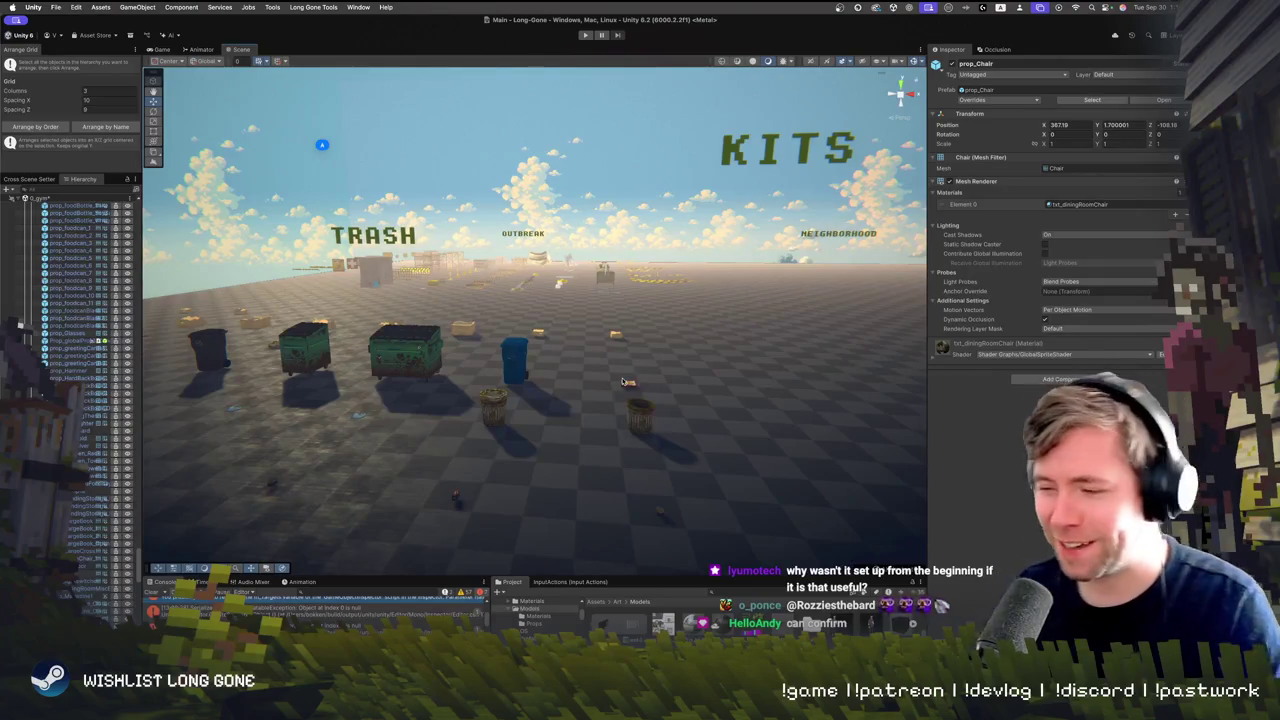
Fly the scene camera over to the furniture props and box-select the whole cluster
mouse_move(776, 284)
left_mouse_down()
mouse_move(890, 358)
mouse_move(631, 403)
mouse_move(660, 483)
mouse_move(658, 442)
left_mouse_up()
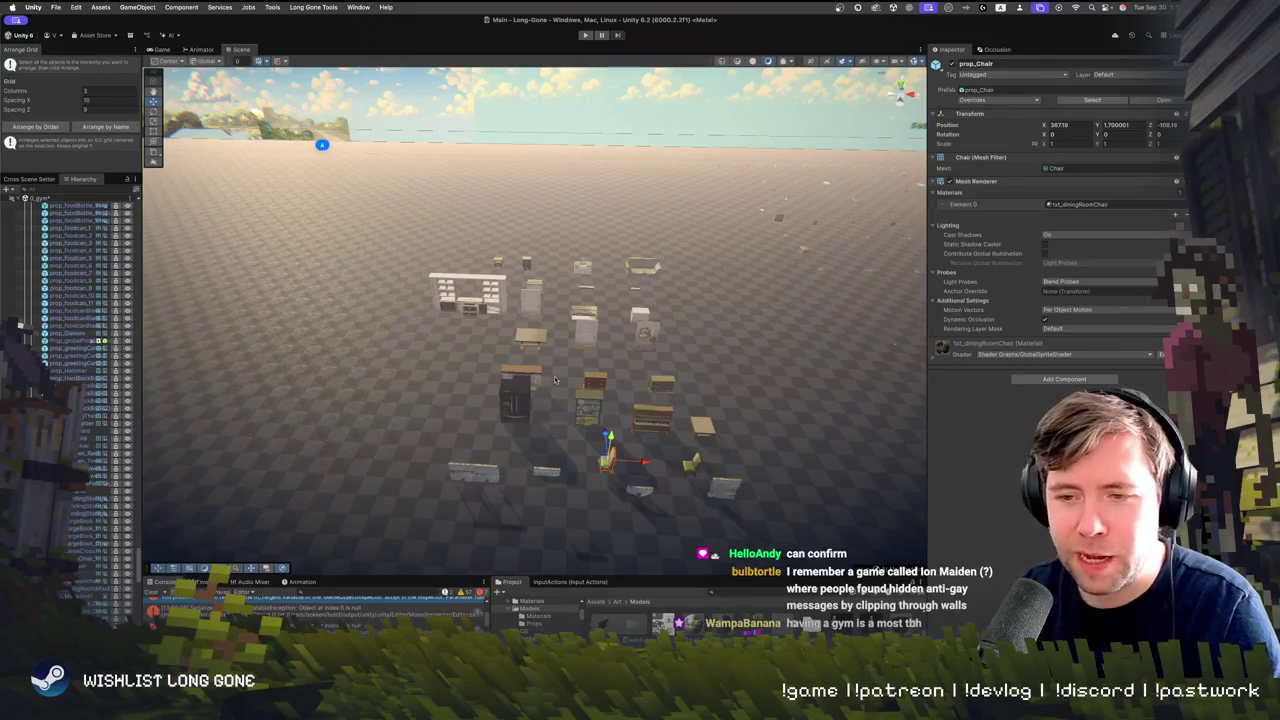
mouse_move(551, 378)
left_mouse_down()
mouse_move(538, 408)
mouse_move(420, 260)
left_mouse_up()
left_click_drag(377, 200, 679, 525)
mouse_move(640, 460)
left_mouse_down()
mouse_move(561, 343)
mouse_move(770, 480)
mouse_move(770, 495)
mouse_move(743, 408)
mouse_move(493, 352)
mouse_move(765, 325)
mouse_move(741, 396)
left_mouse_up()
Lower the view to floor level facing INTERIOR and select the small blinds prop
scroll(741, 396, "down", 5)
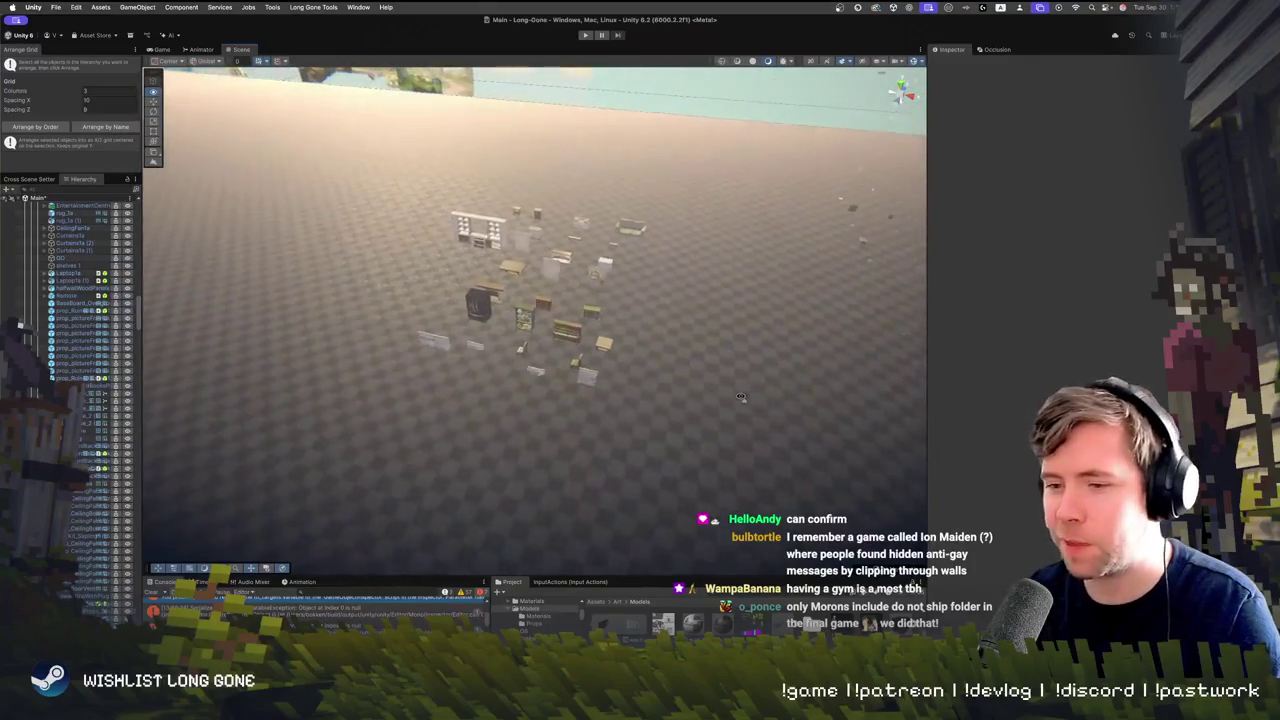
scroll(741, 396, "up", 2)
left_click_drag(739, 397, 737, 300)
scroll(737, 300, "up", 3)
left_click(577, 378)
mouse_move(577, 378)
left_mouse_down()
mouse_move(459, 454)
mouse_move(466, 441)
left_mouse_up()
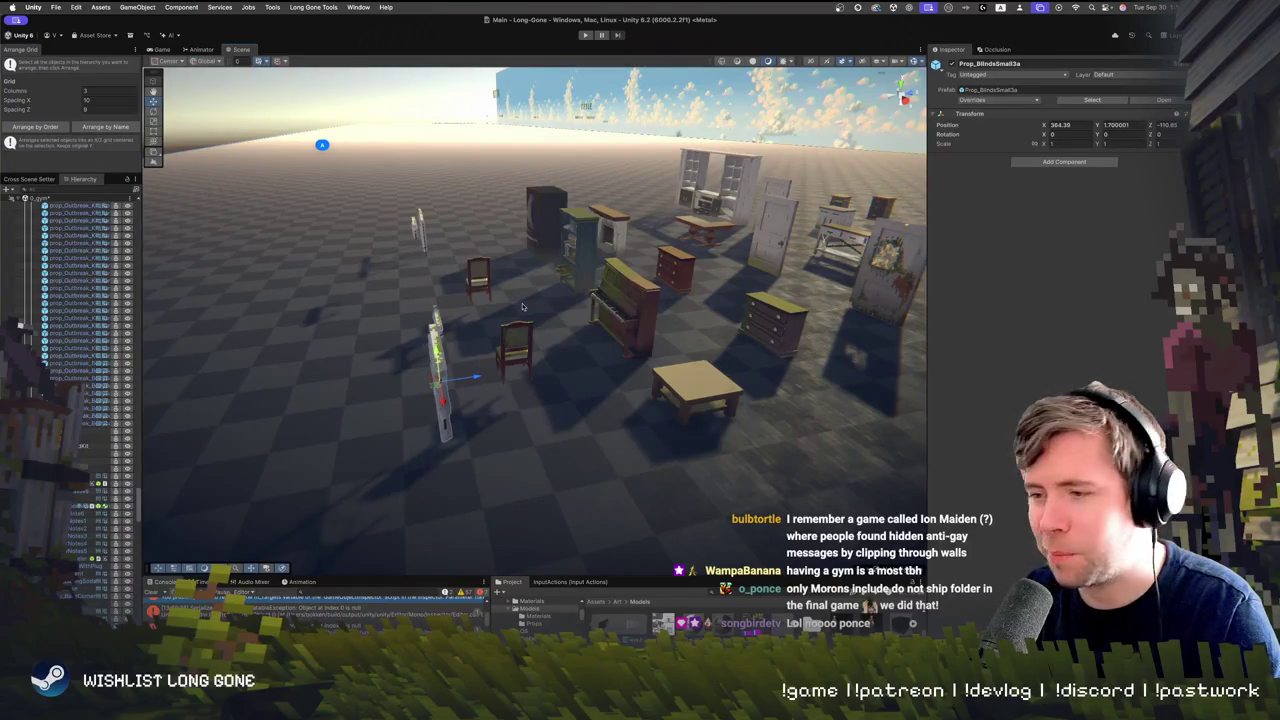
scroll(525, 306, "down", 3)
left_click_drag(525, 306, 594, 295)
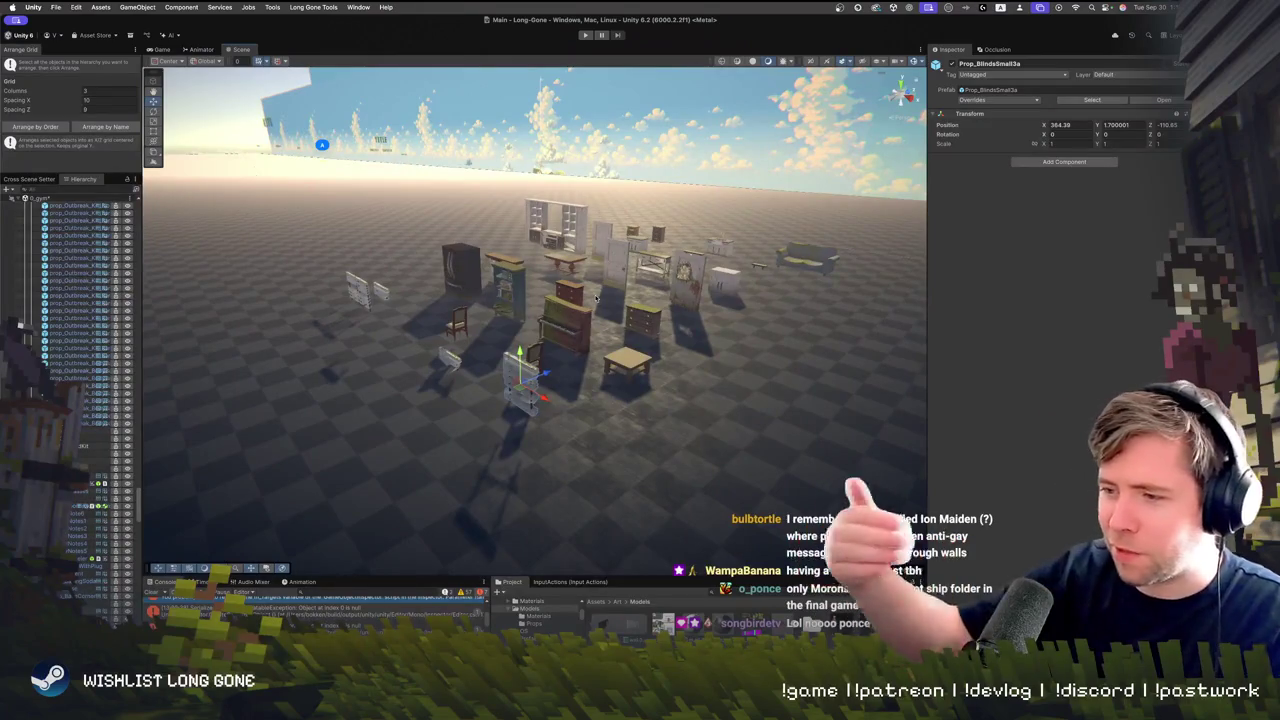
mouse_move(567, 344)
left_mouse_down()
mouse_move(744, 352)
mouse_move(628, 295)
mouse_move(672, 352)
mouse_move(676, 395)
left_mouse_up()
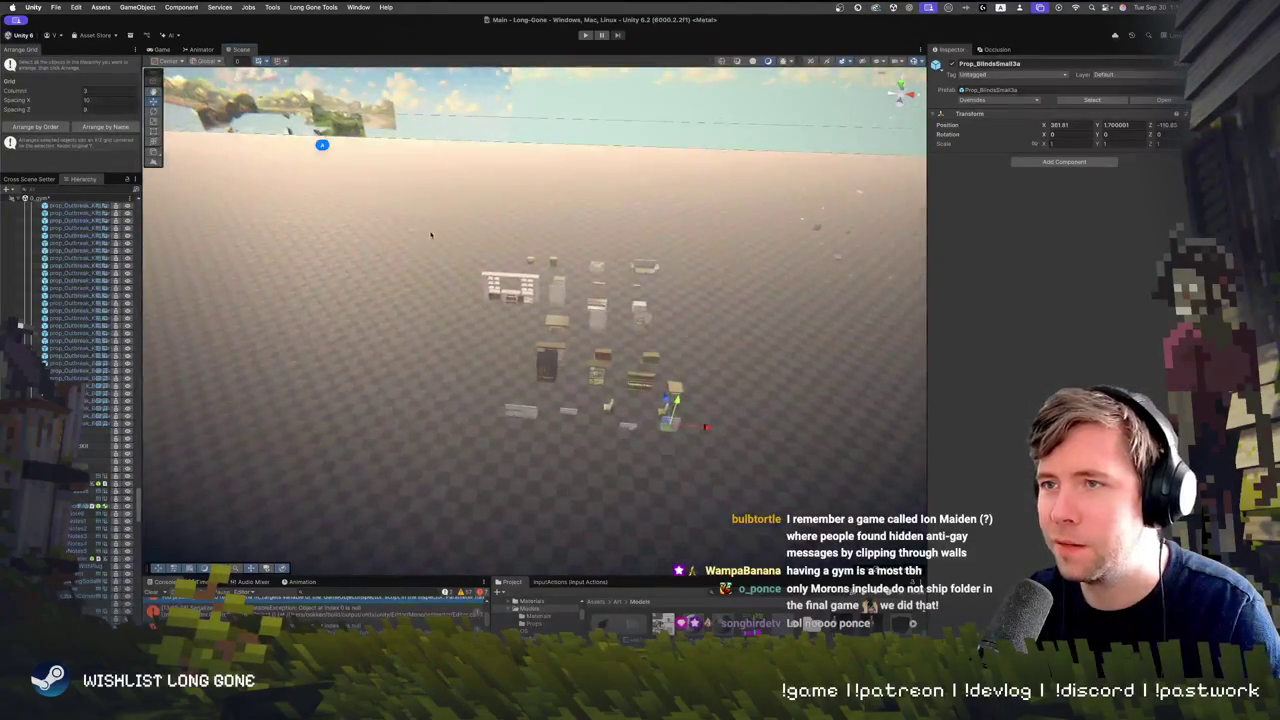
Box-select all the furniture props and frame them, facing the INTERIOR sign
mouse_move(737, 502)
left_mouse_down()
mouse_move(619, 303)
mouse_move(506, 275)
left_mouse_up()
key("f")
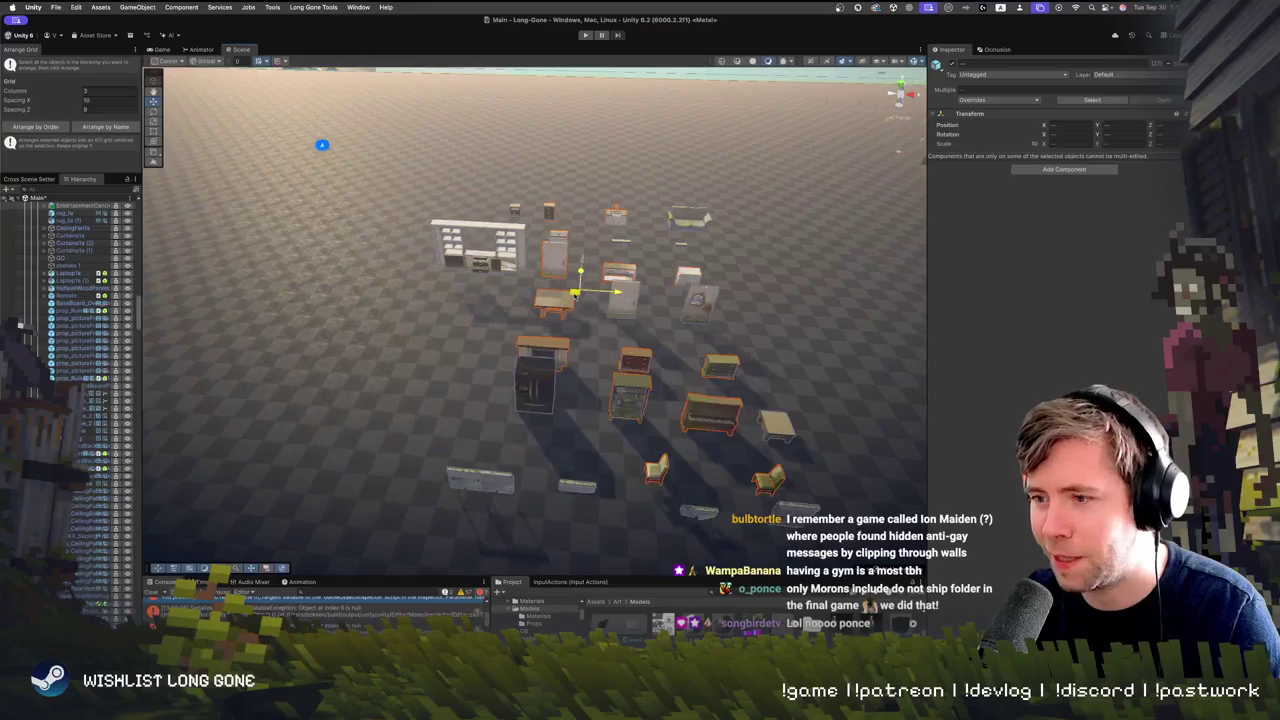
scroll(575, 298, "down", 3)
mouse_move(575, 298)
left_mouse_down()
mouse_move(735, 221)
mouse_move(716, 259)
mouse_move(560, 222)
mouse_move(629, 216)
left_mouse_up()
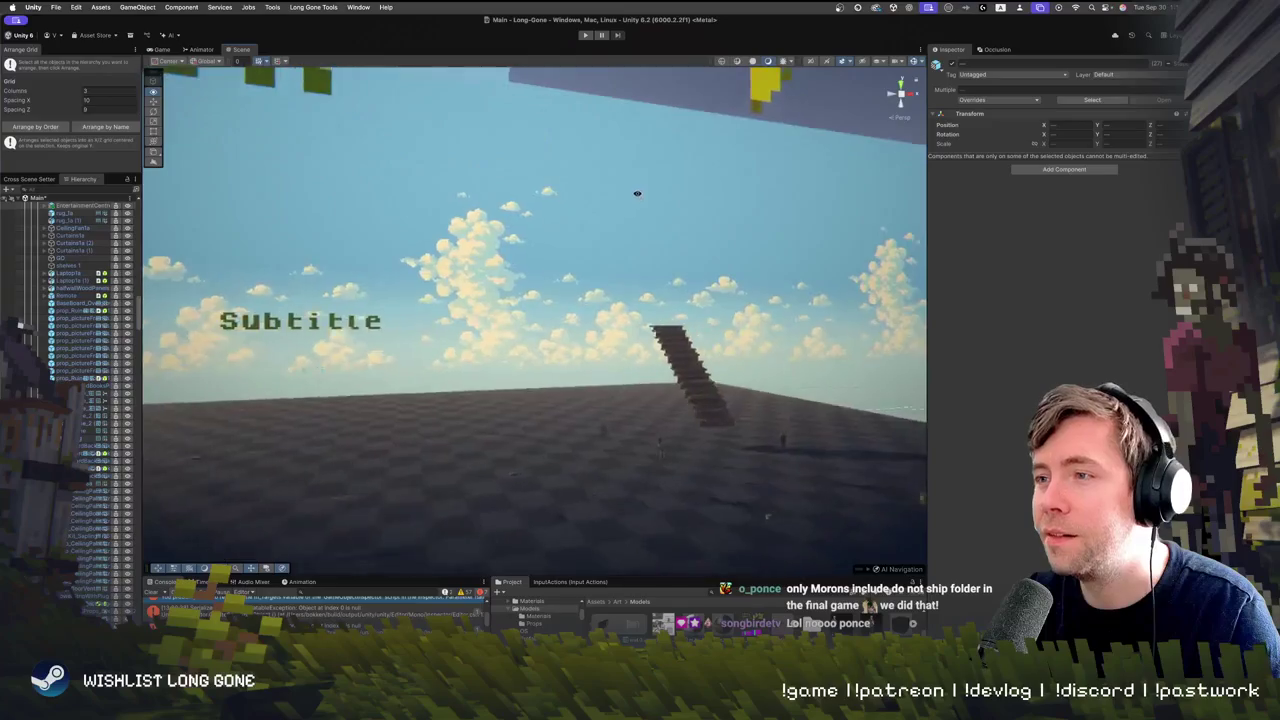
left_click_drag(537, 278, 442, 329)
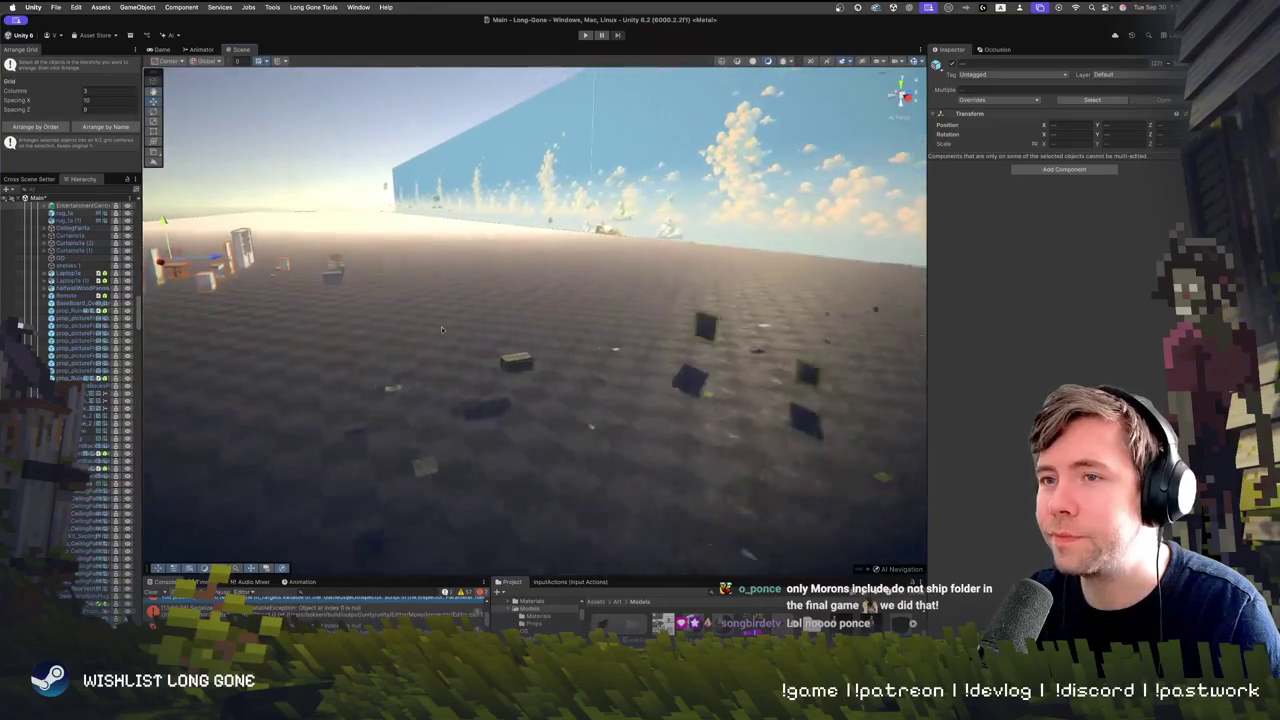
Select the microwave, undo the spread-out placement, then box-select the cluster and deselect
left_click(536, 368)
mouse_move(648, 345)
left_mouse_down()
mouse_move(757, 403)
mouse_move(206, 330)
left_mouse_up()
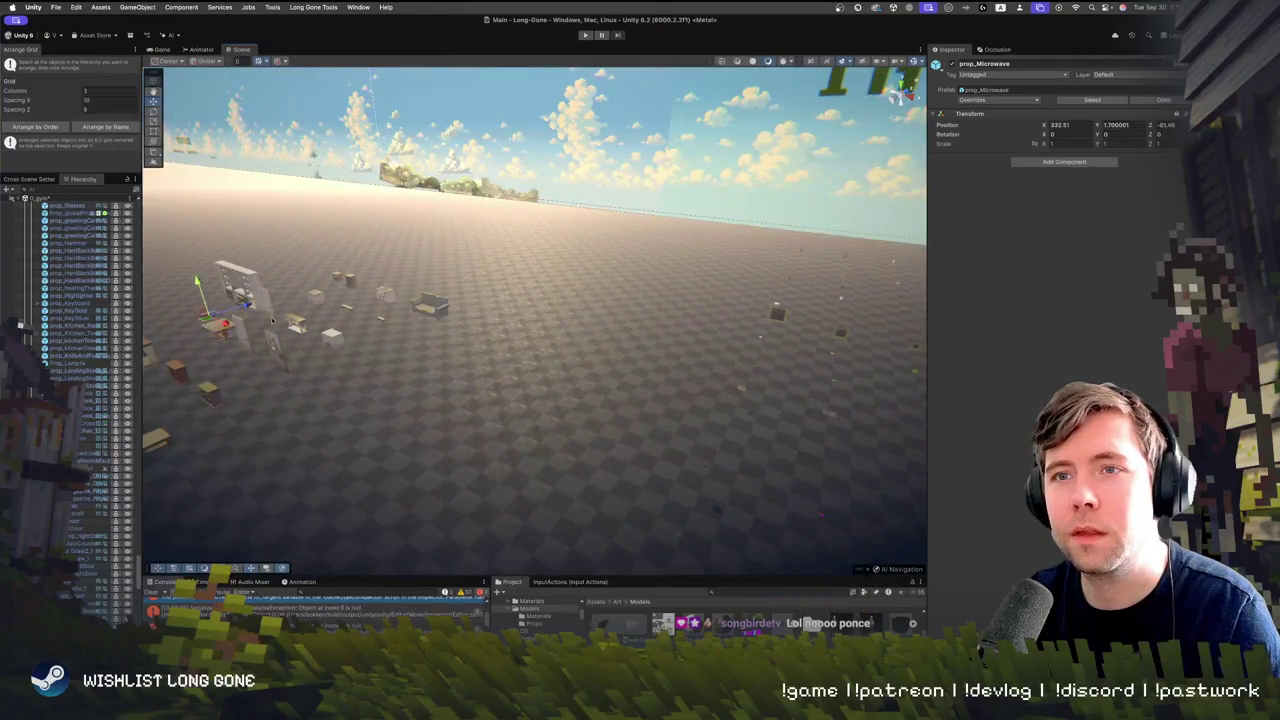
key("ctrl+z")
key("f")
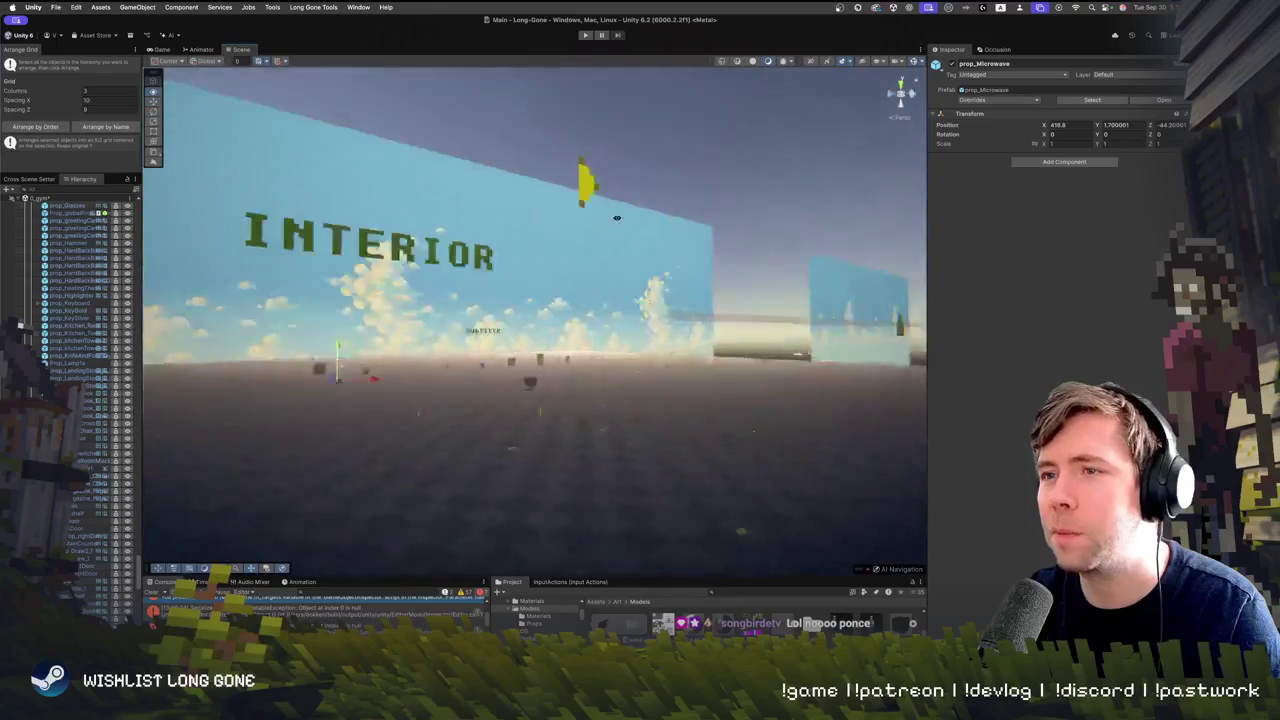
mouse_move(616, 217)
left_mouse_down()
mouse_move(537, 205)
mouse_move(474, 310)
mouse_move(763, 304)
mouse_move(740, 340)
left_mouse_up()
mouse_move(316, 248)
left_mouse_down()
mouse_move(806, 522)
mouse_move(367, 330)
mouse_move(684, 323)
mouse_move(690, 355)
left_mouse_up()
left_click_drag(408, 205, 730, 462)
left_click(321, 145)
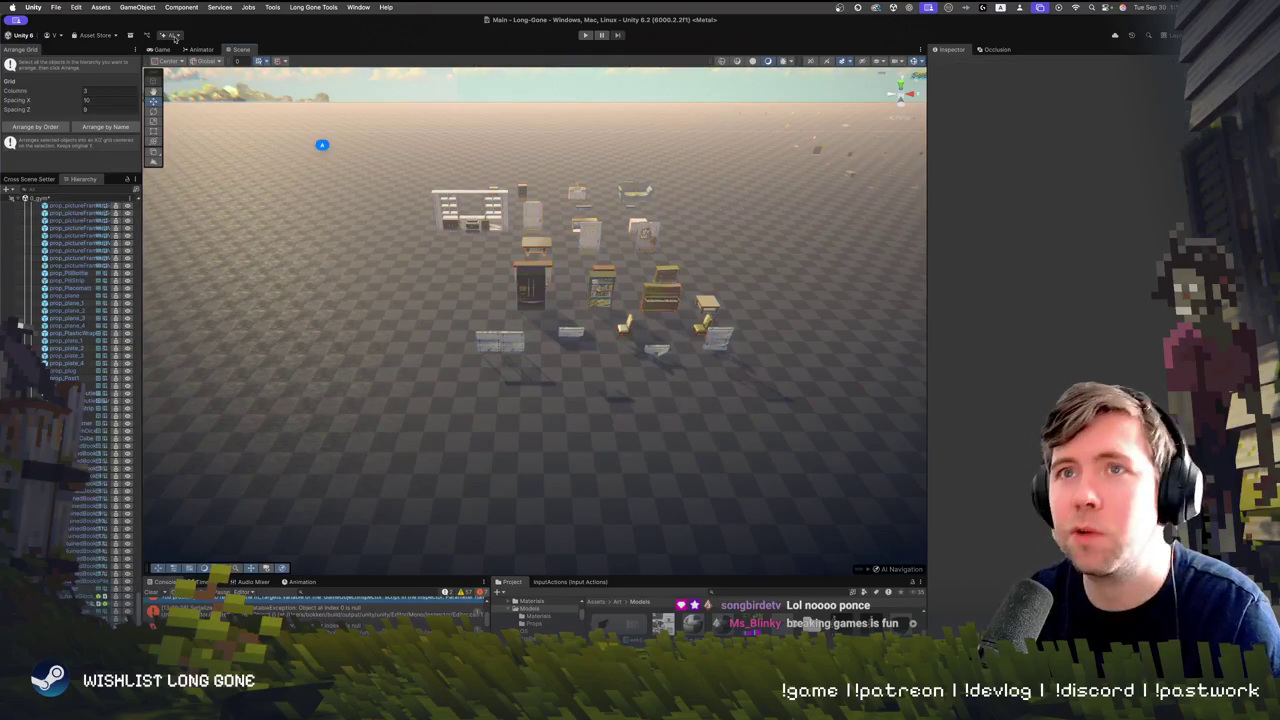
Float the Arrange Grid tool as its own window, enlarge it, and move it down-left
mouse_move(22, 50)
left_mouse_down()
mouse_move(185, 80)
mouse_move(405, 177)
left_mouse_up()
left_click_drag(530, 314, 647, 391)
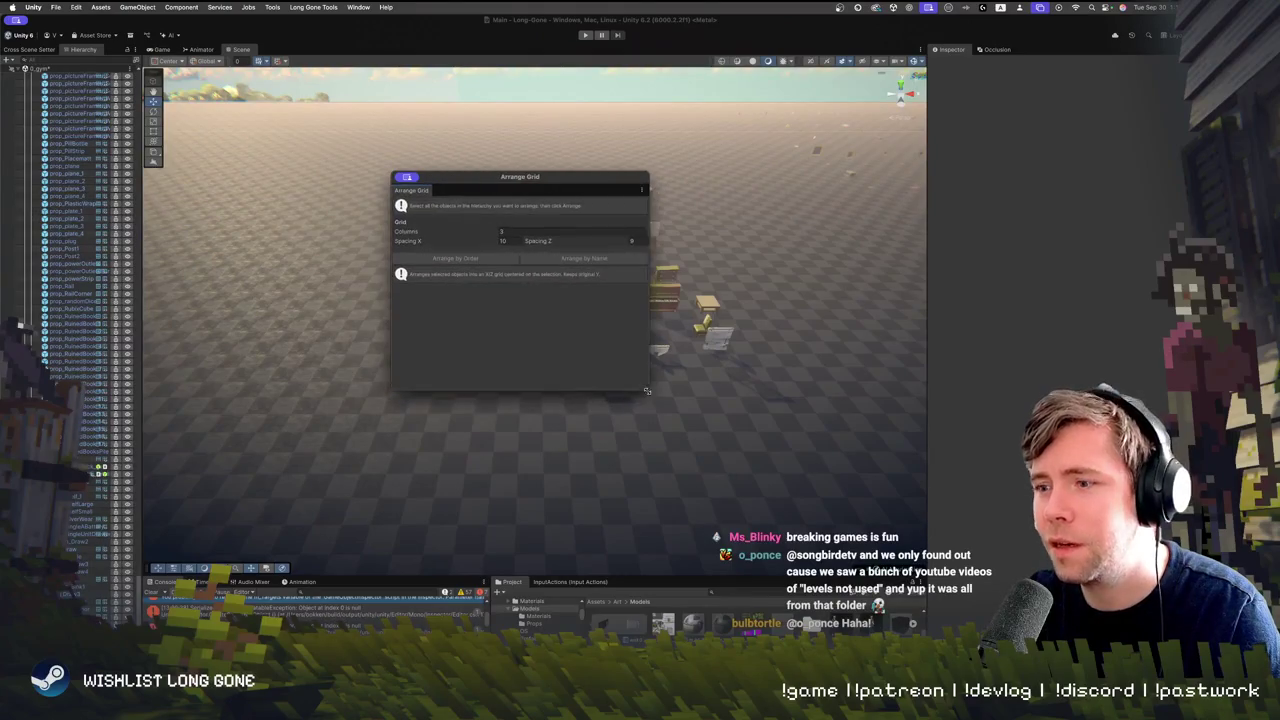
left_click_drag(535, 176, 345, 274)
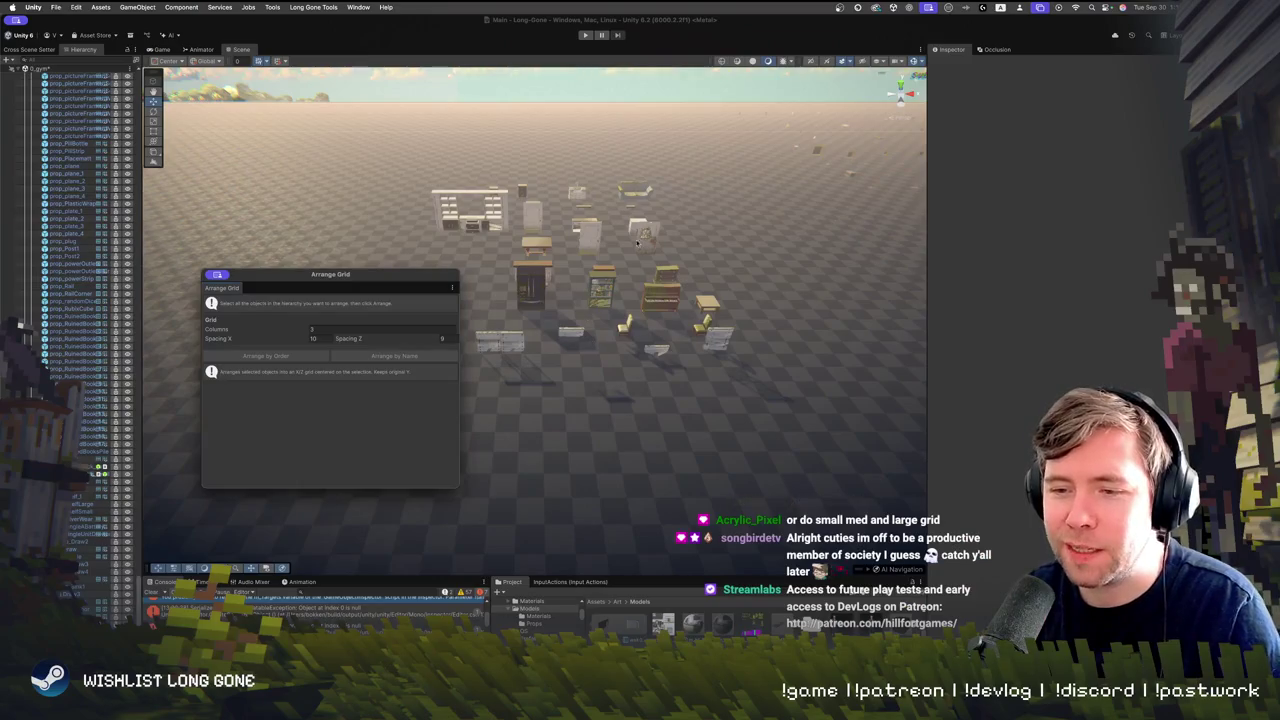
Box-select the prop cluster and view it from directly above
left_click_drag(855, 232, 603, 315)
scroll(603, 315, "down", 3)
mouse_move(307, 168)
left_mouse_down()
mouse_move(622, 472)
mouse_move(672, 497)
left_mouse_up()
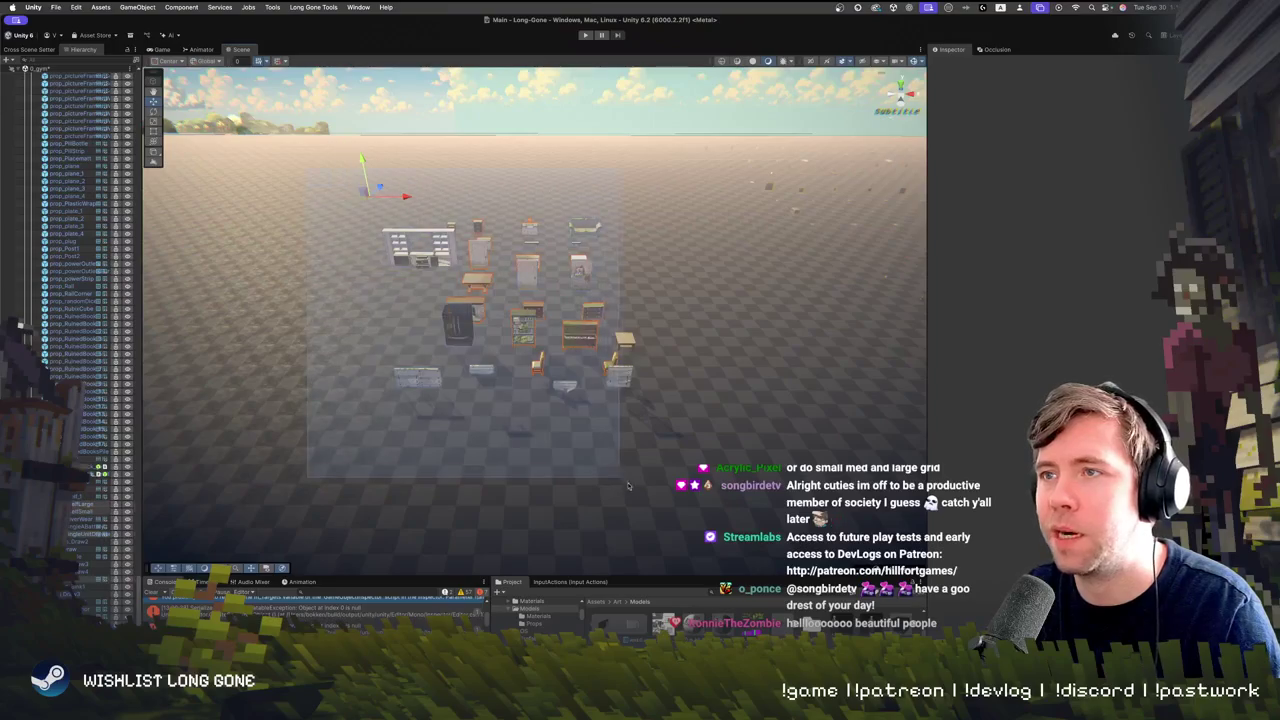
key("f")
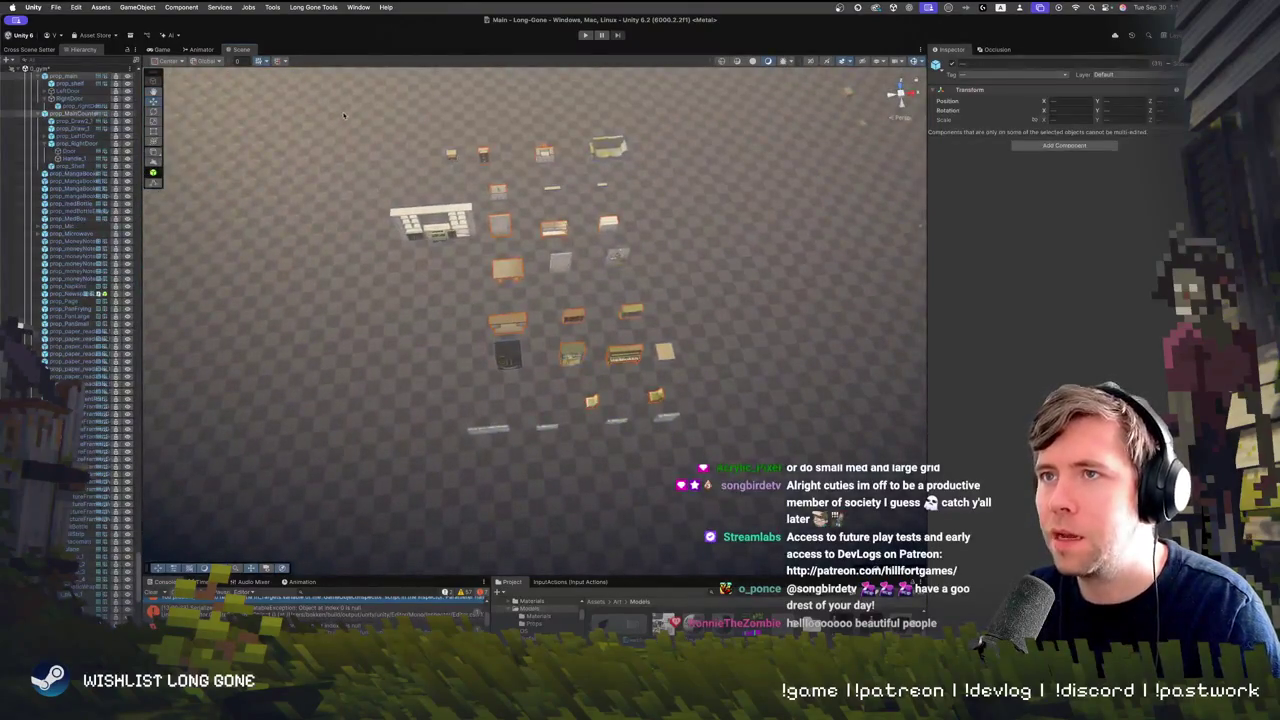
mouse_move(343, 114)
left_mouse_down()
mouse_move(800, 526)
mouse_move(757, 483)
left_mouse_up()
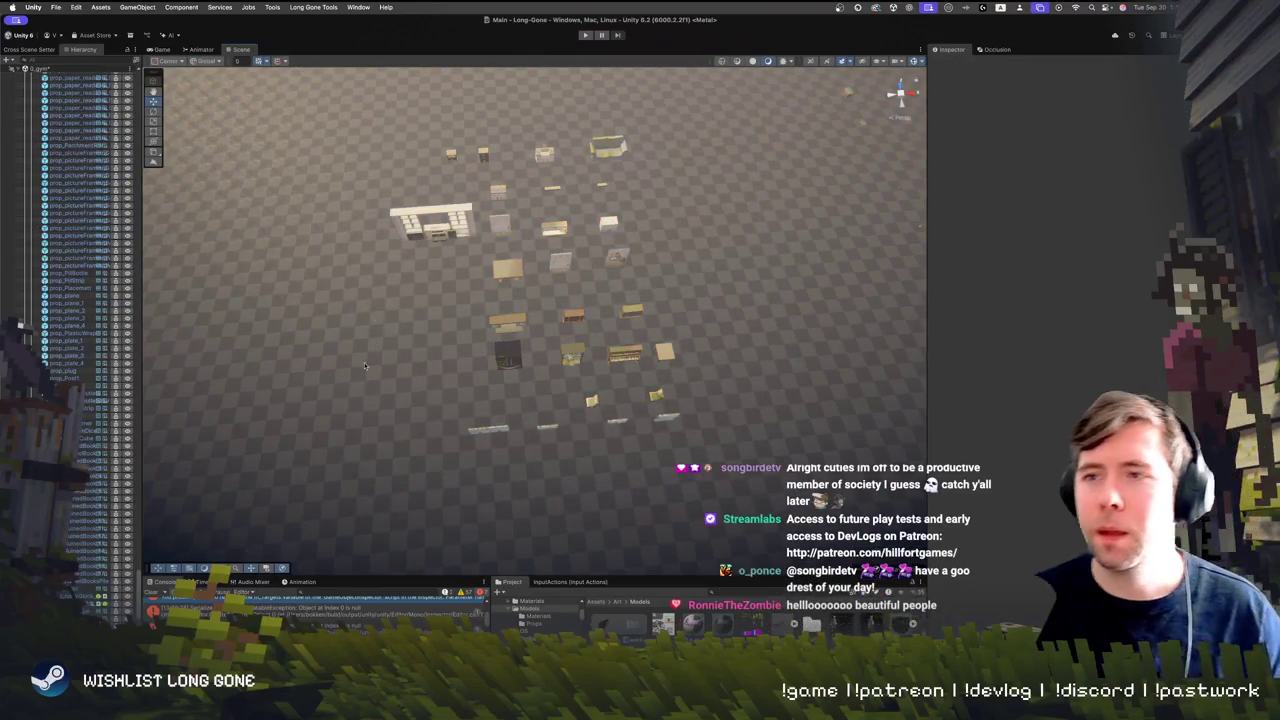
Select the fridge to check its Transform, orbit around it, then deselect
left_click(507, 355)
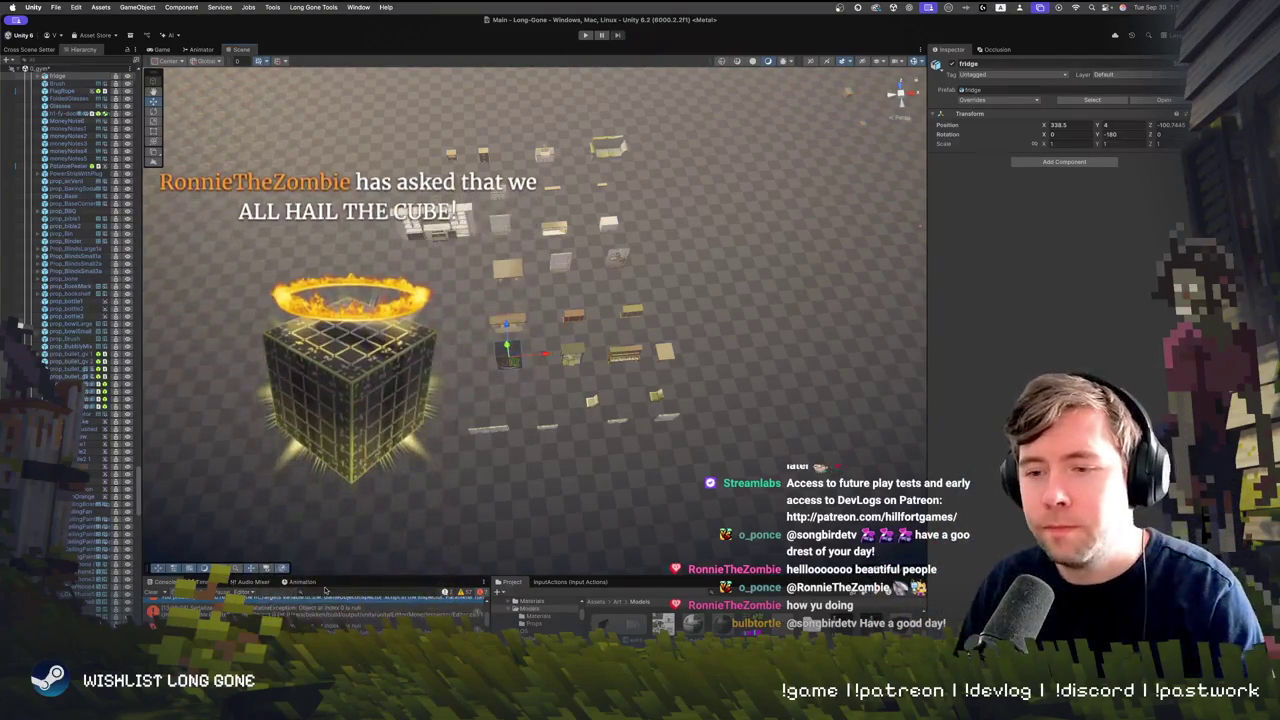
left_click_drag(547, 316, 532, 263, "alt")
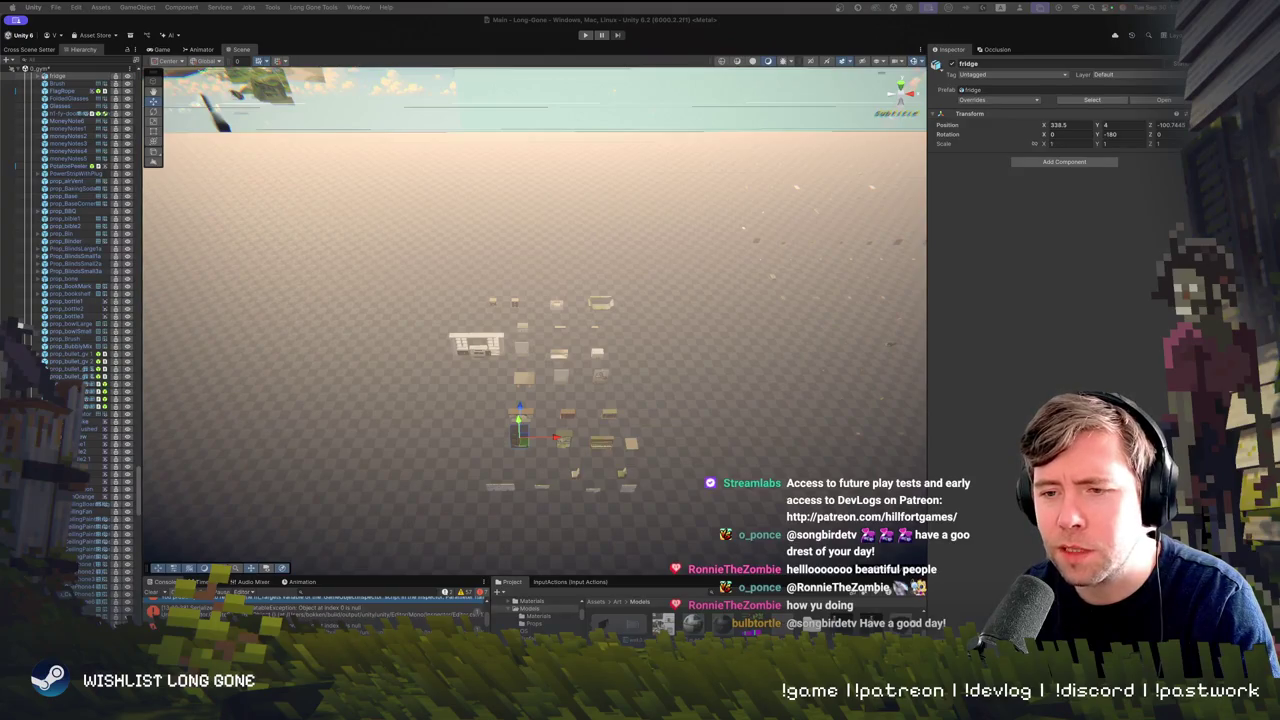
mouse_move(268, 508)
left_mouse_down()
mouse_move(437, 476)
mouse_move(413, 256)
mouse_move(632, 514)
mouse_move(690, 560)
left_mouse_up()
left_click(413, 256)
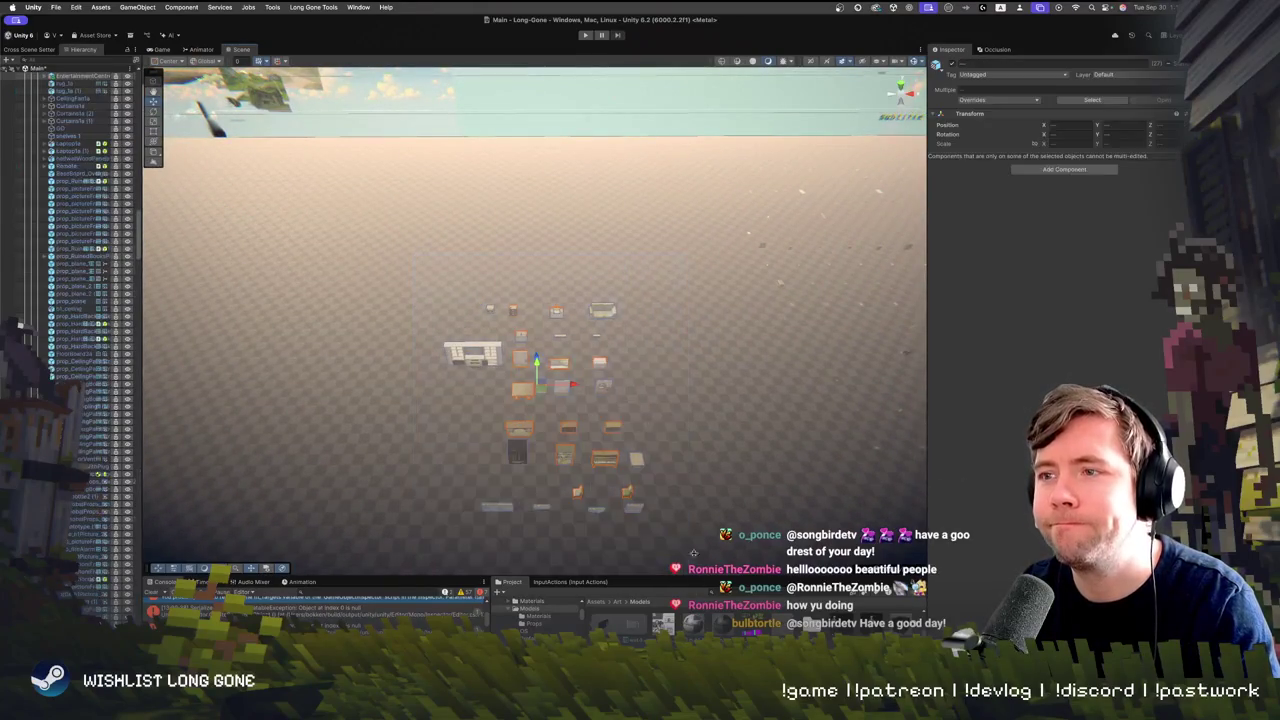
Frame the selected props and open Long Gone Tools > Gym > Gym Gridder
key("f")
scroll(334, 217, "down", 1)
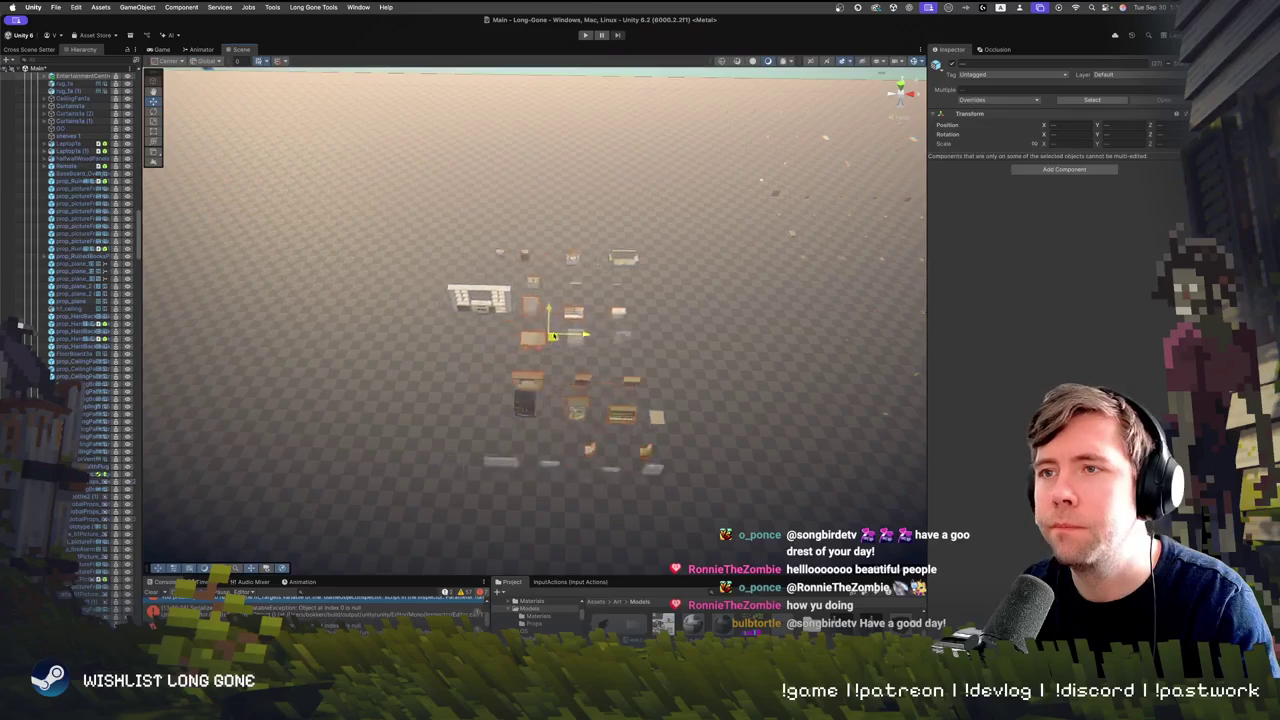
left_click(181, 7)
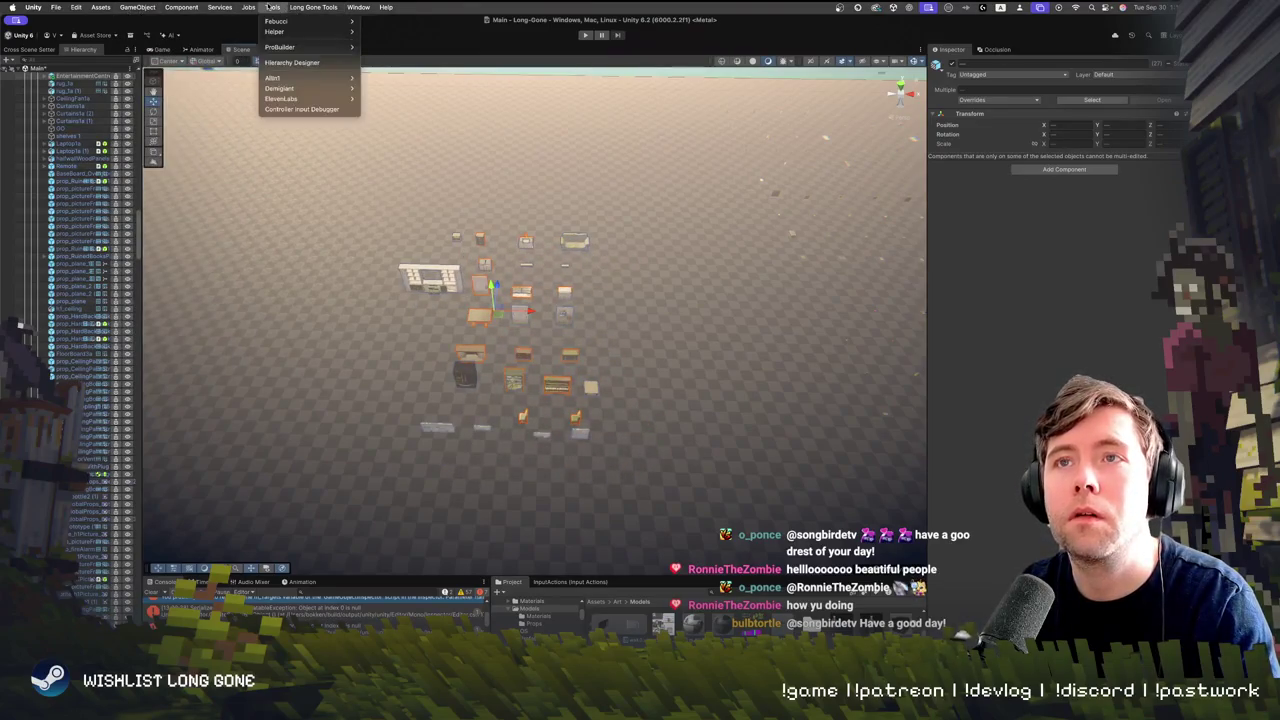
mouse_move(290, 47)
mouse_move(313, 7)
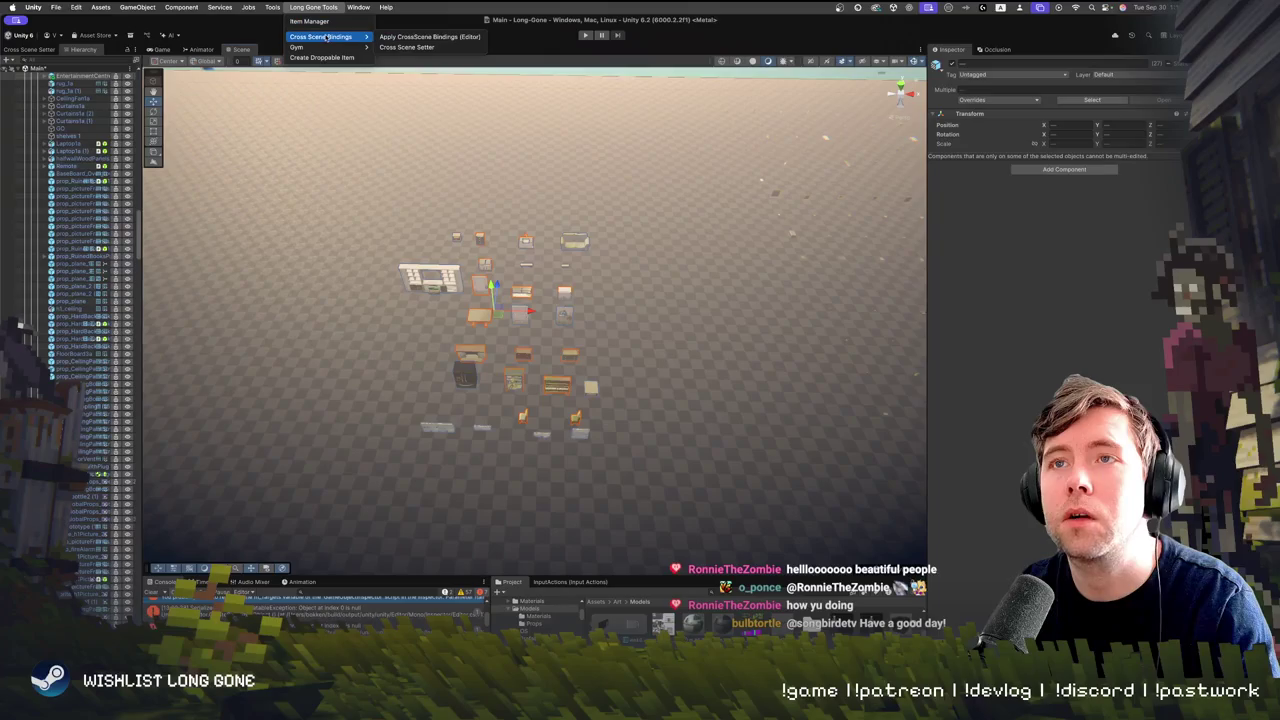
mouse_move(340, 47)
left_click(399, 47)
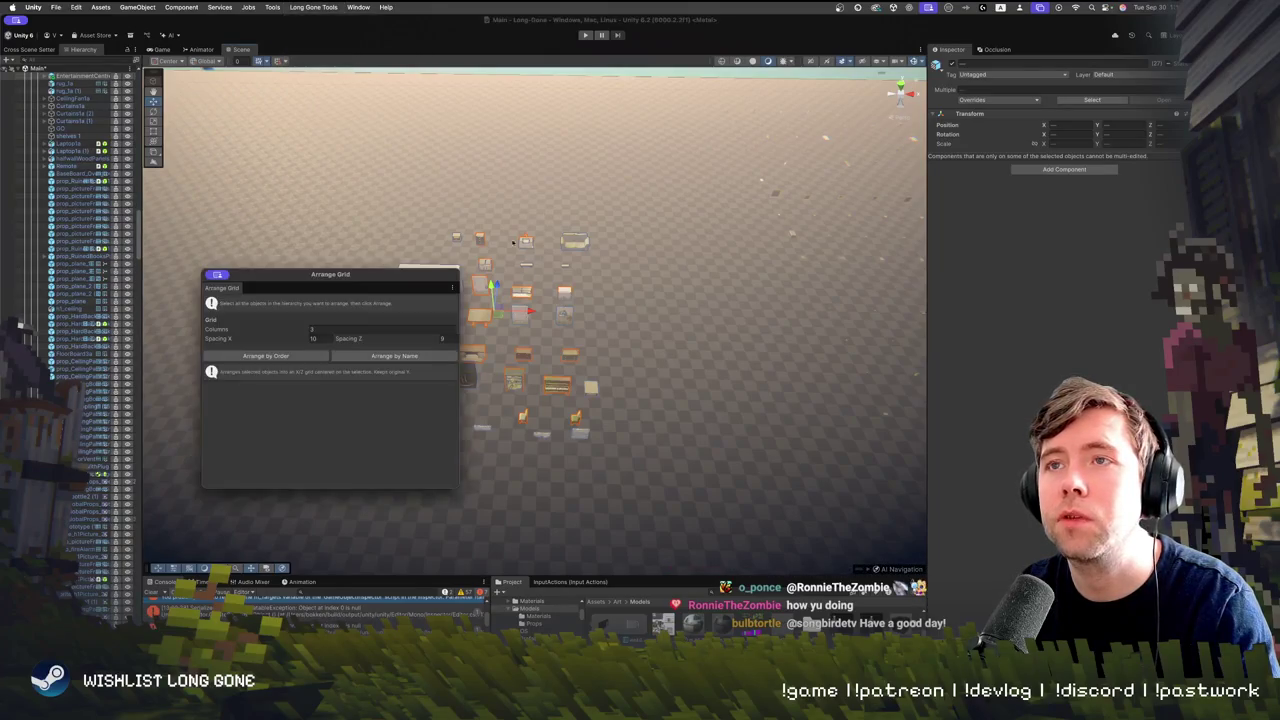
left_click_drag(328, 280, 223, 254)
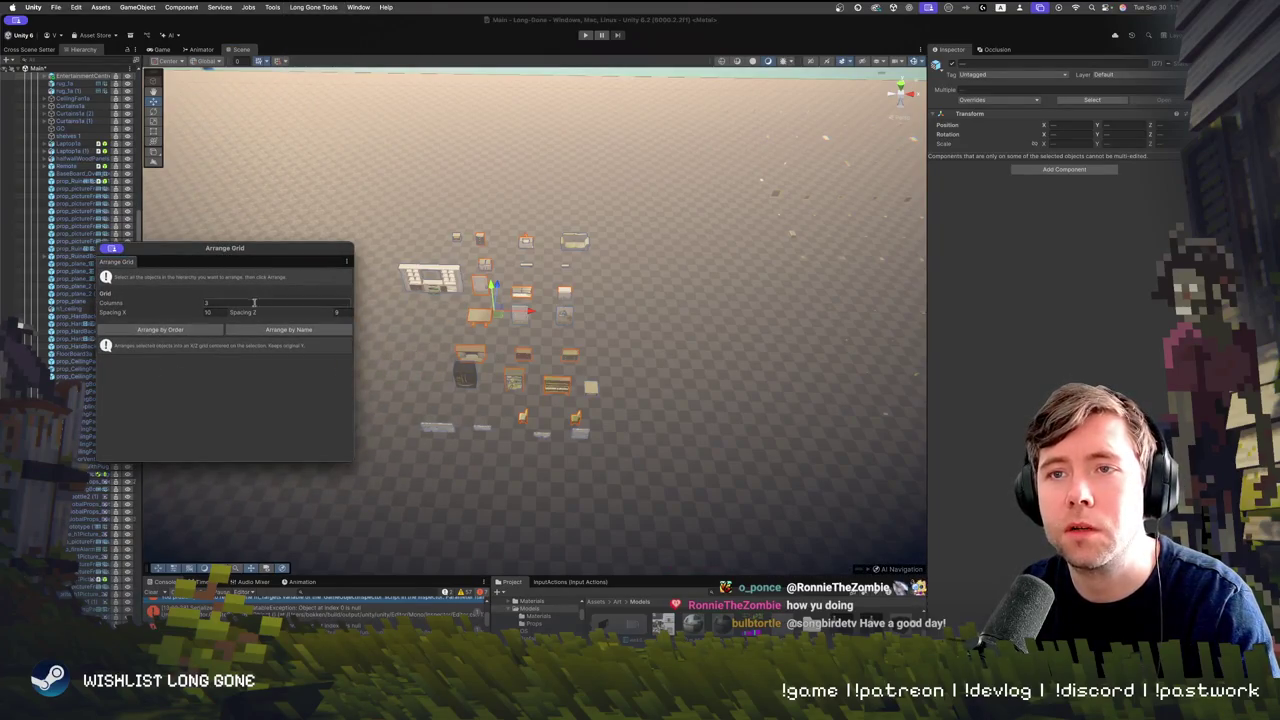
Arrange the props into a grid by order, then rearrange with adjusted Columns
left_click(176, 333)
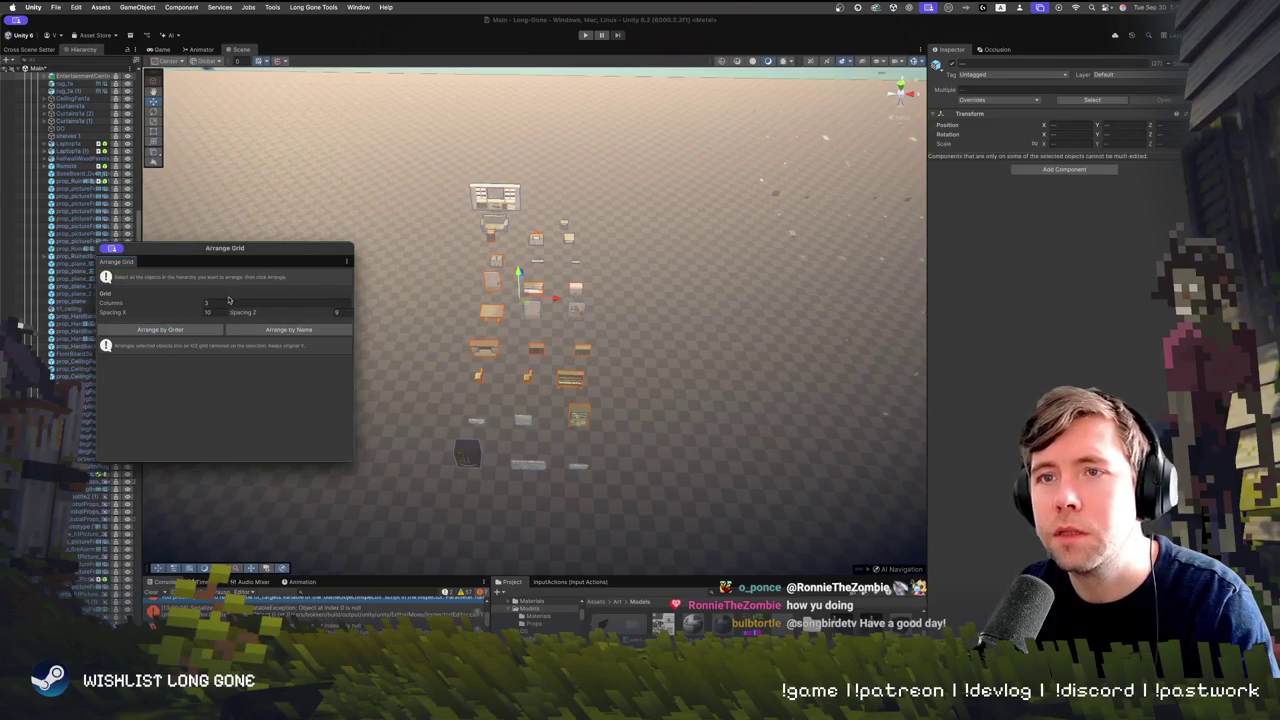
left_click(160, 330)
mouse_move(500, 300)
left_mouse_down()
mouse_move(564, 233)
mouse_move(563, 209)
mouse_move(770, 210)
mouse_move(512, 247)
mouse_move(489, 322)
left_mouse_up()
mouse_move(646, 265)
left_mouse_down()
mouse_move(703, 235)
mouse_move(580, 274)
mouse_move(576, 187)
left_mouse_up()
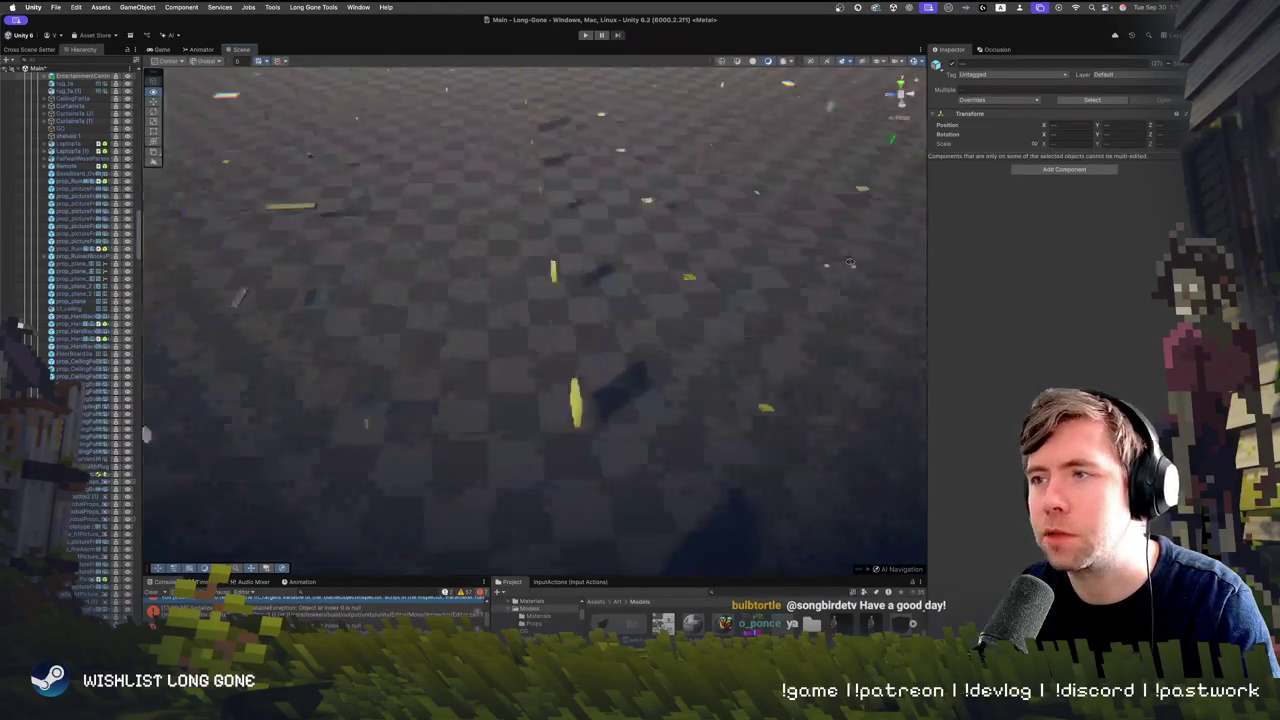
Box-select the picture-frame props, then pick out the wooden and gold frames
left_click_drag(849, 262, 838, 282)
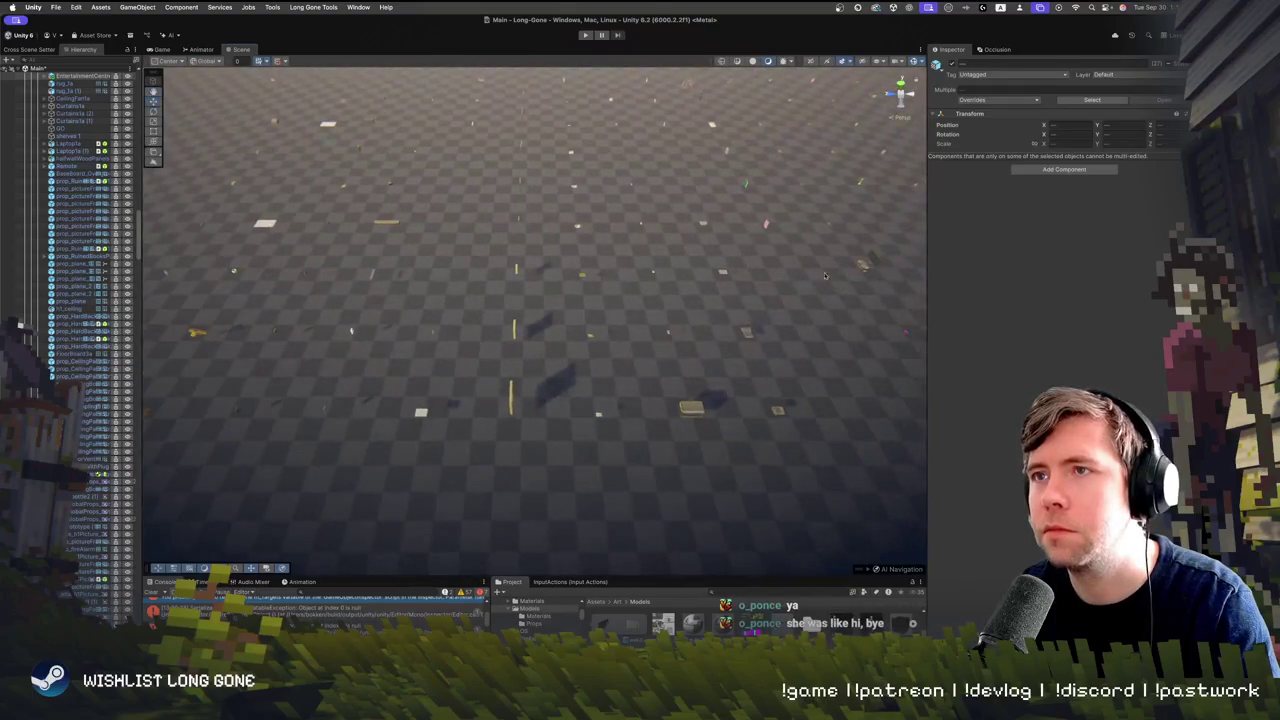
left_click_drag(488, 85, 560, 396)
mouse_move(555, 472)
left_mouse_down()
mouse_move(520, 360)
mouse_move(464, 258)
mouse_move(600, 540)
left_mouse_up()
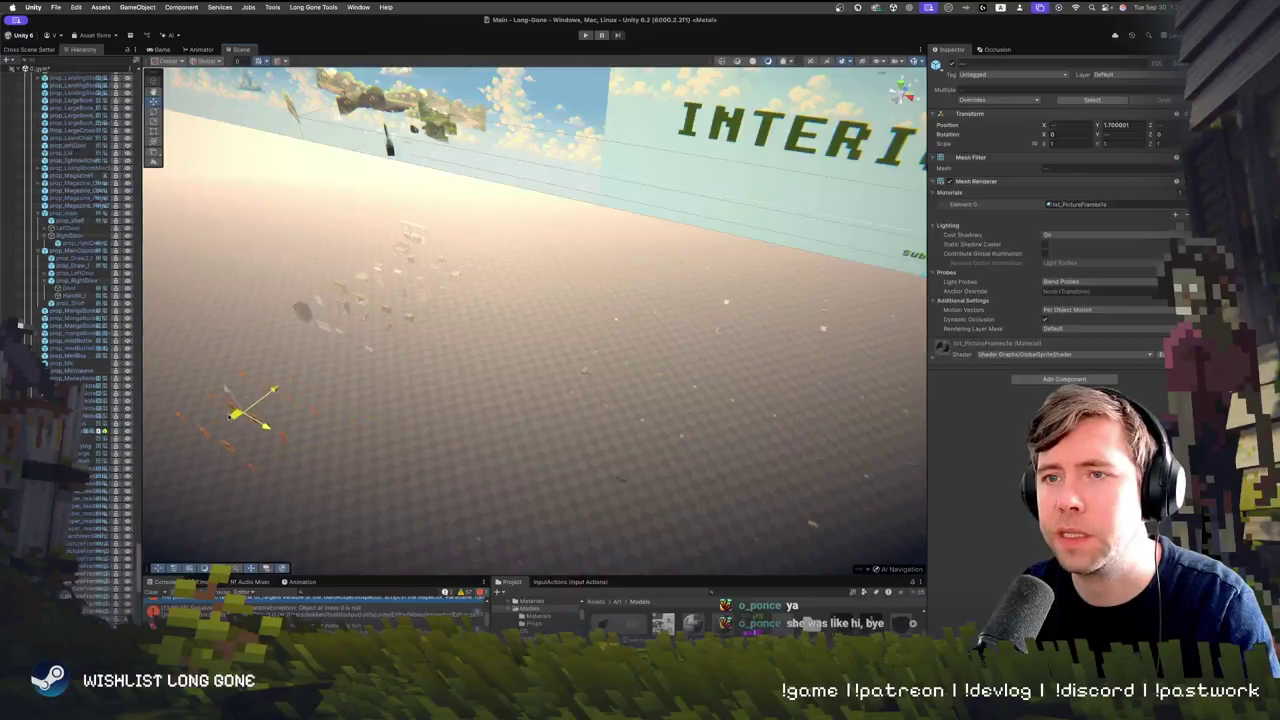
mouse_move(351, 387)
left_mouse_down()
mouse_move(418, 394)
mouse_move(380, 288)
mouse_move(358, 336)
left_mouse_up()
left_click(358, 338)
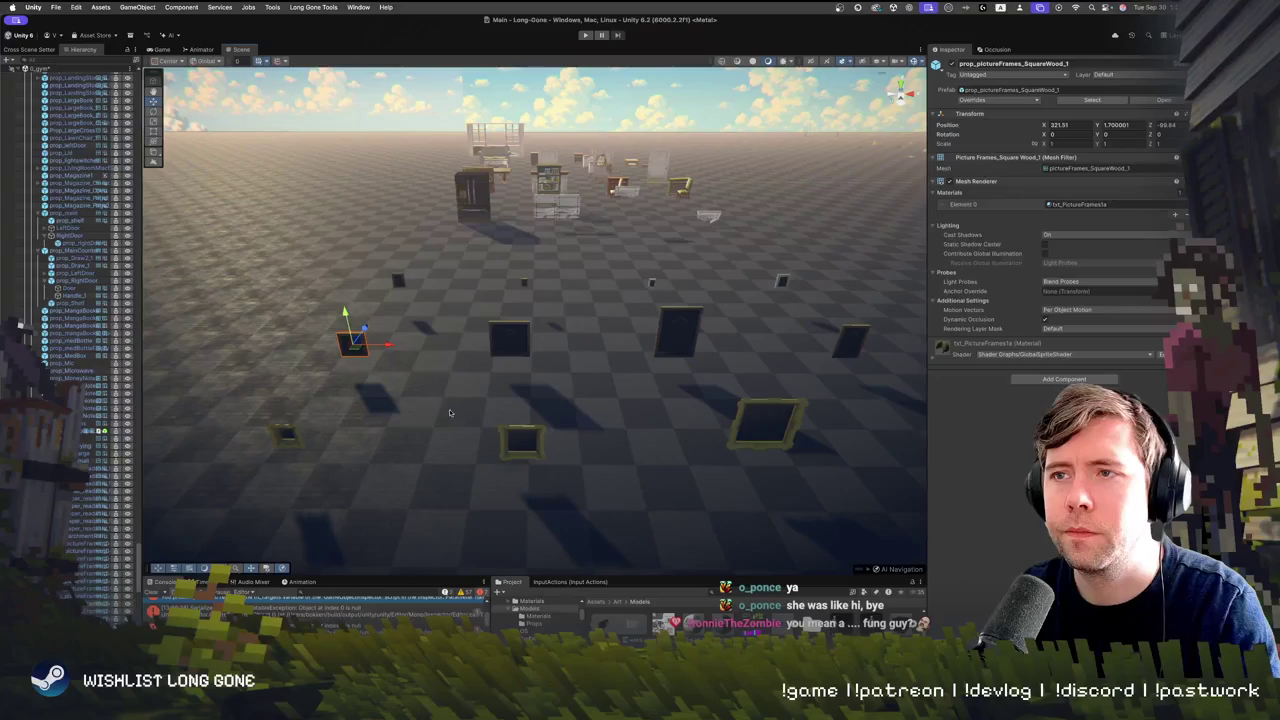
left_click(533, 451, "shift")
left_click_drag(533, 451, 698, 405)
left_click_drag(607, 403, 501, 391)
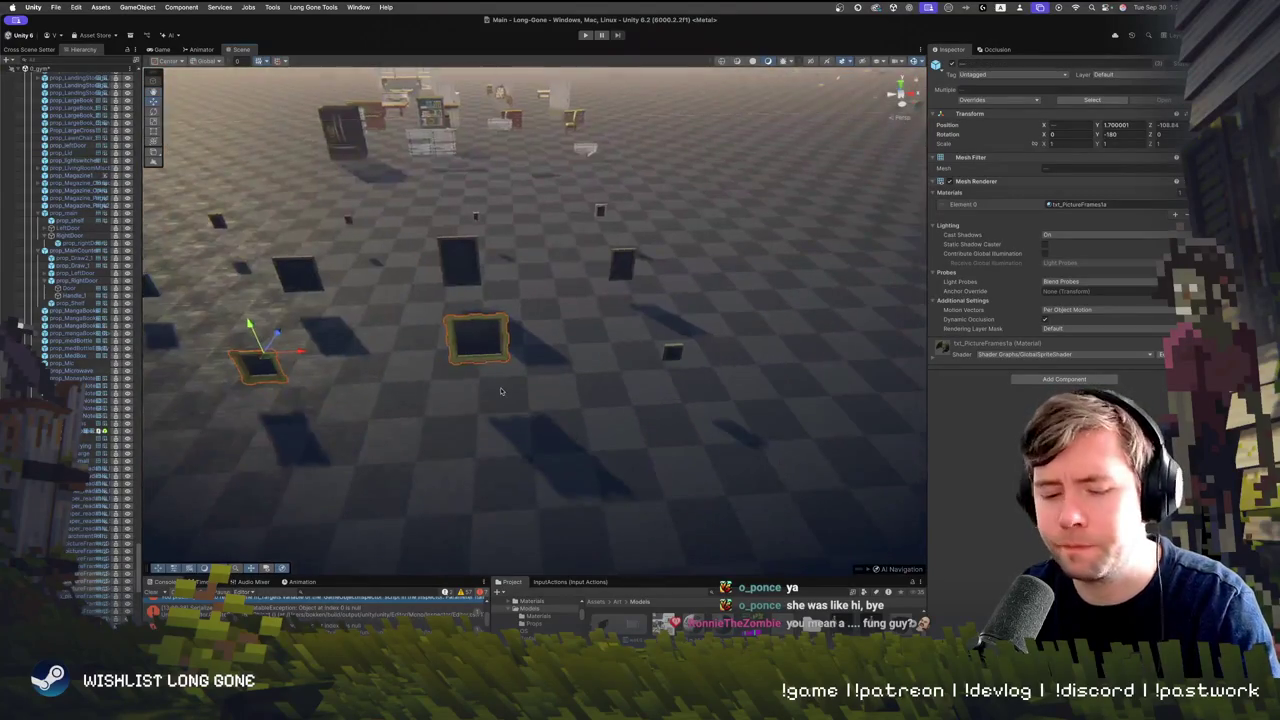
Rotate the gold frame and turn several selected frames around 180 degrees
left_click_drag(262, 372, 490, 271)
left_click_drag(360, 216, 751, 554)
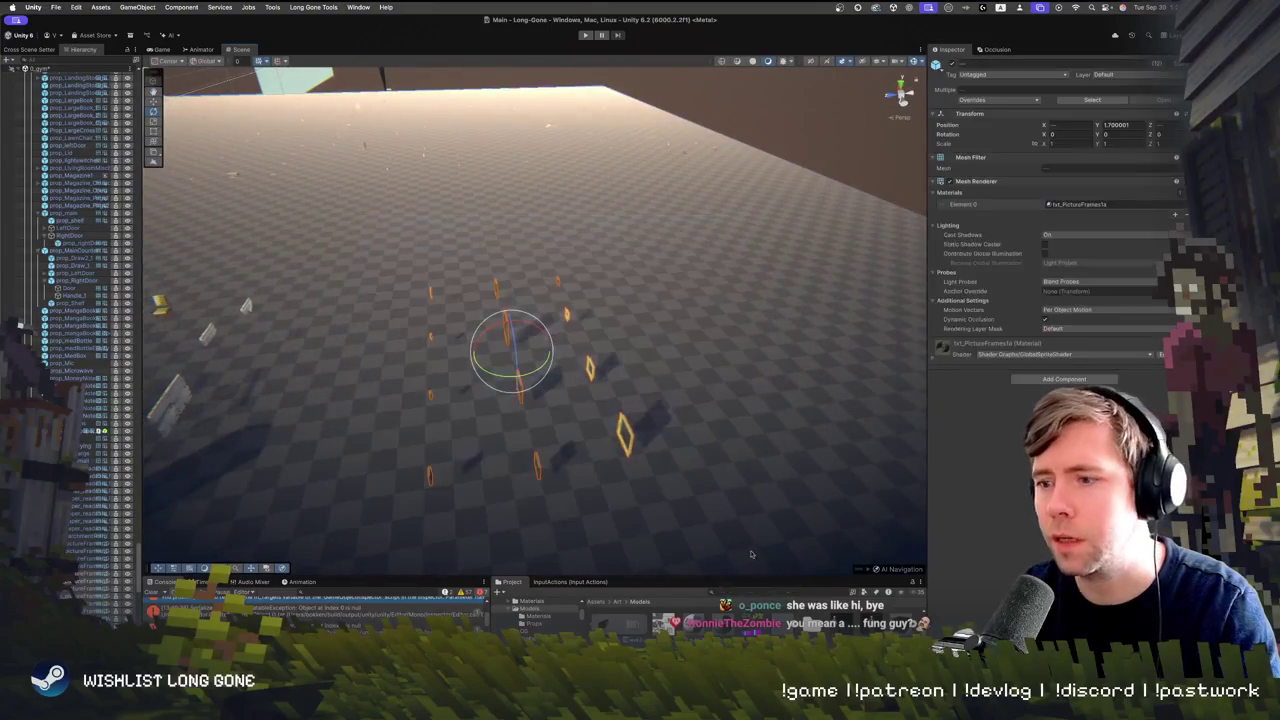
left_click_drag(527, 374, 775, 387)
left_click(893, 196)
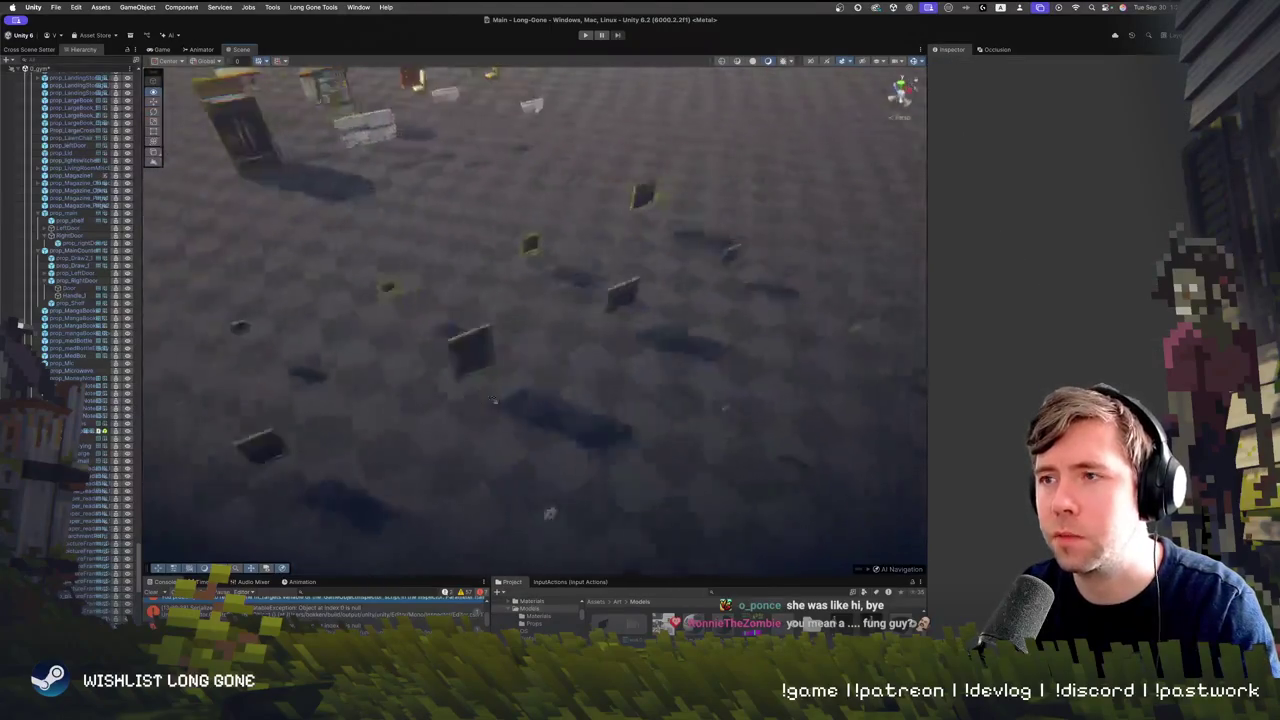
Fly the camera forward over the props and clear the Console's error messages
key("w")
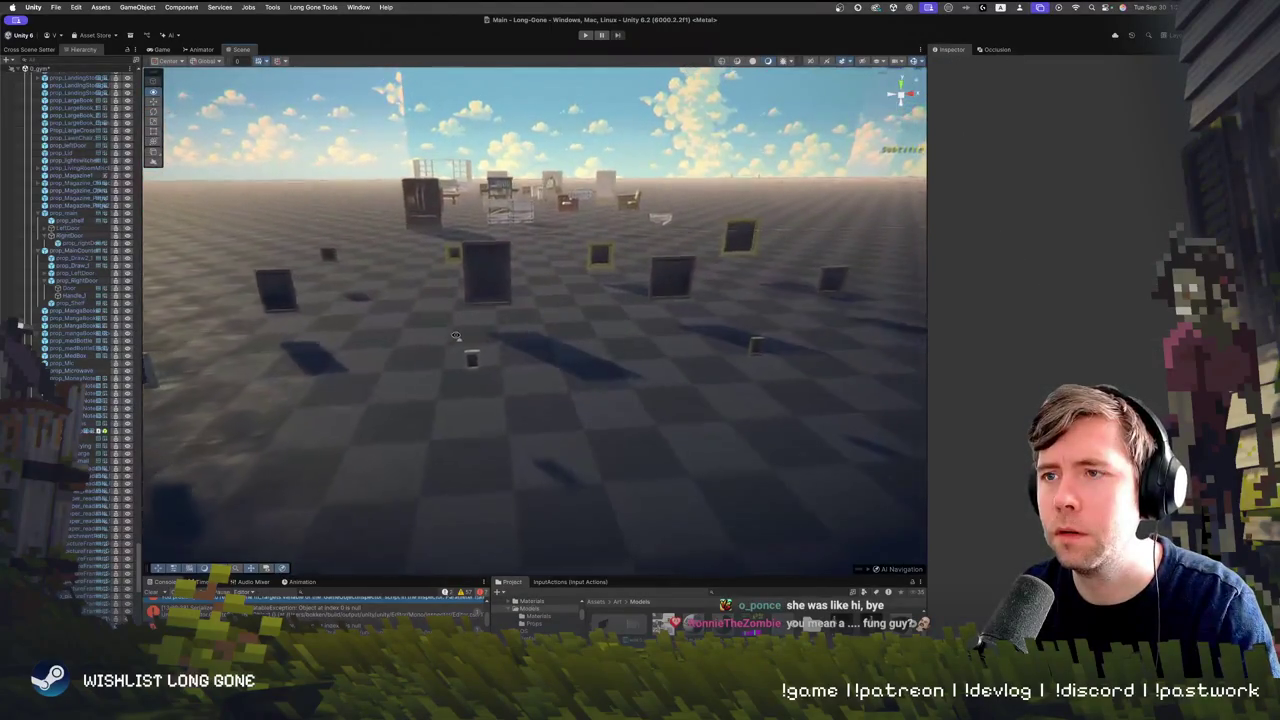
key("s")
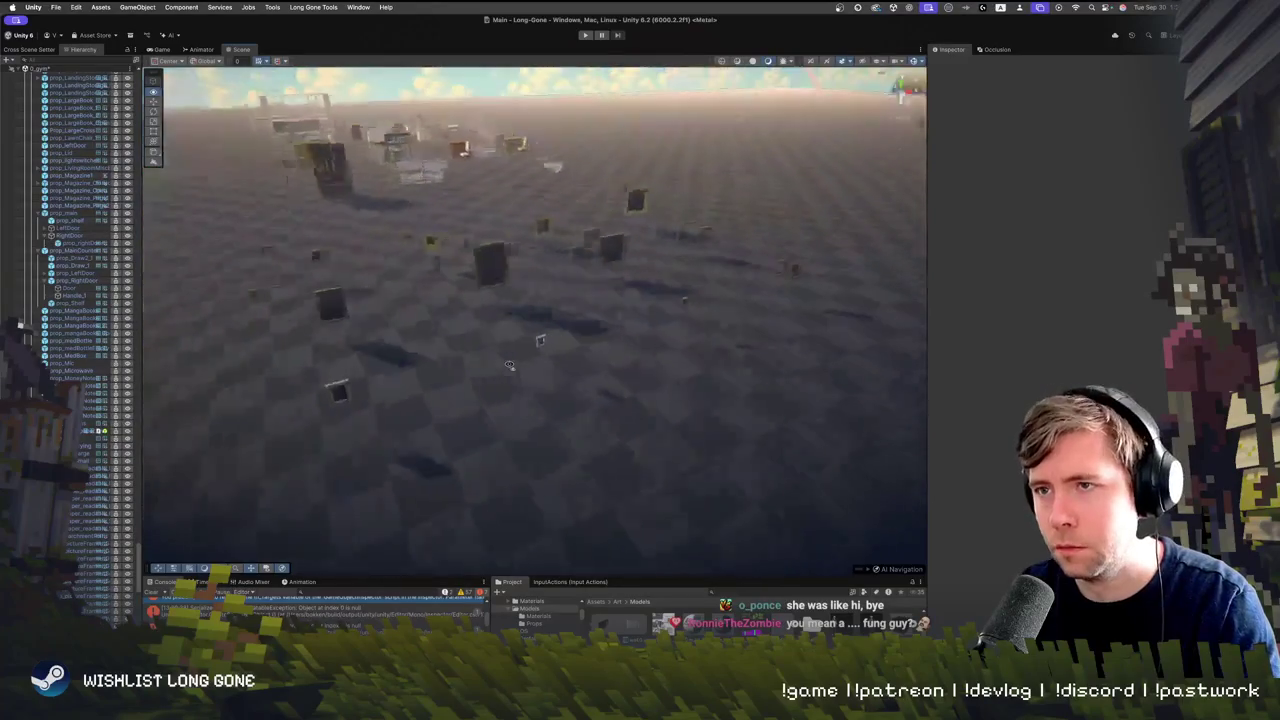
key("w")
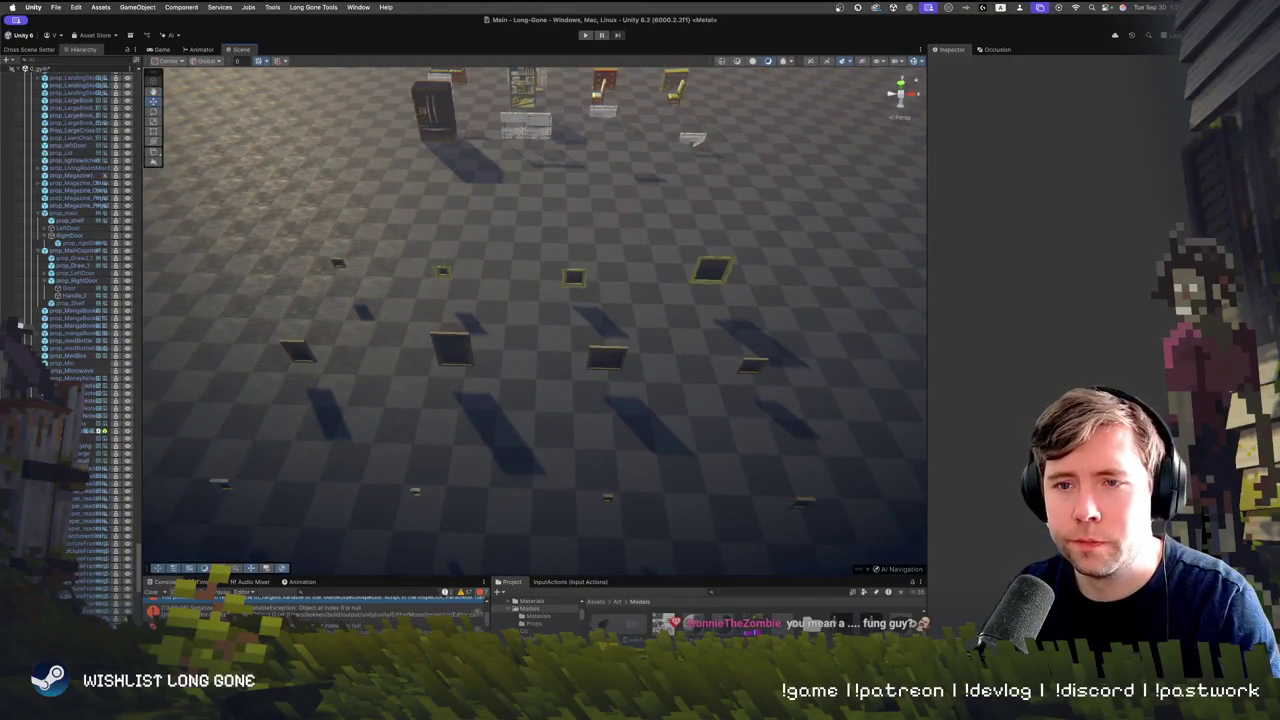
left_click(153, 592)
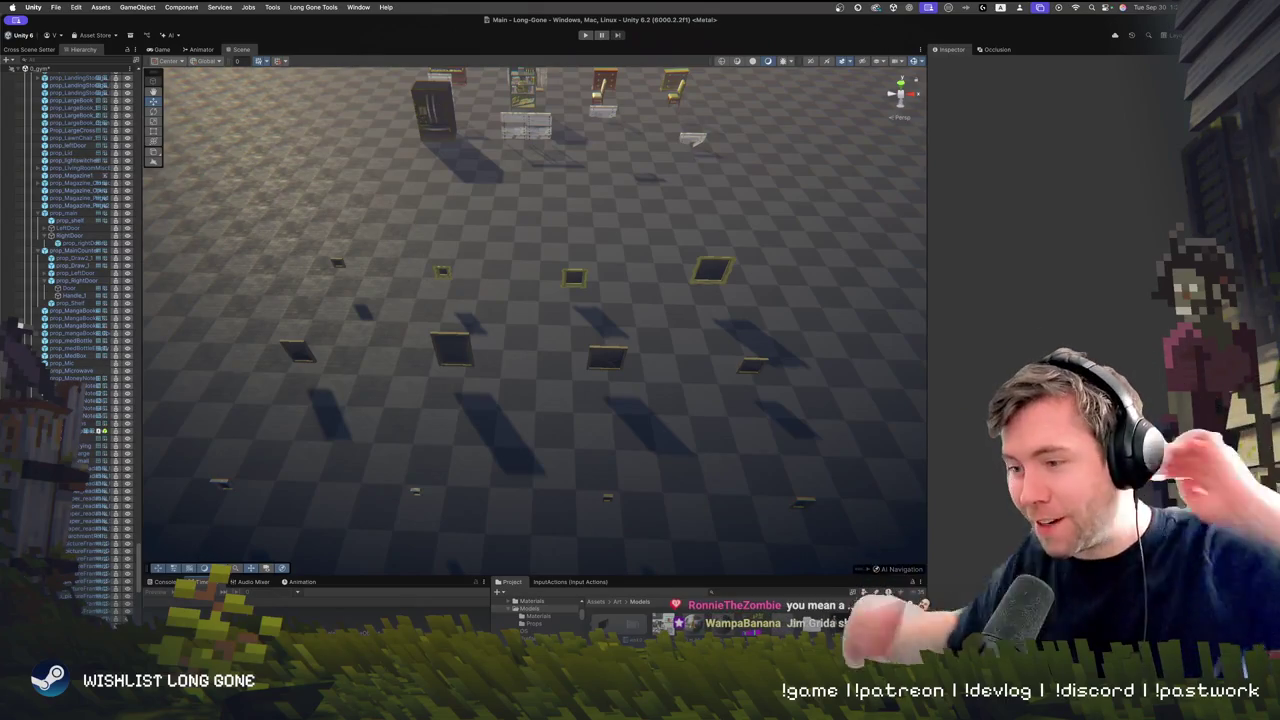
mouse_move(540, 300)
left_mouse_down()
mouse_move(540, 330)
mouse_move(535, 227)
mouse_move(481, 172)
mouse_move(644, 245)
mouse_move(582, 263)
left_mouse_up()
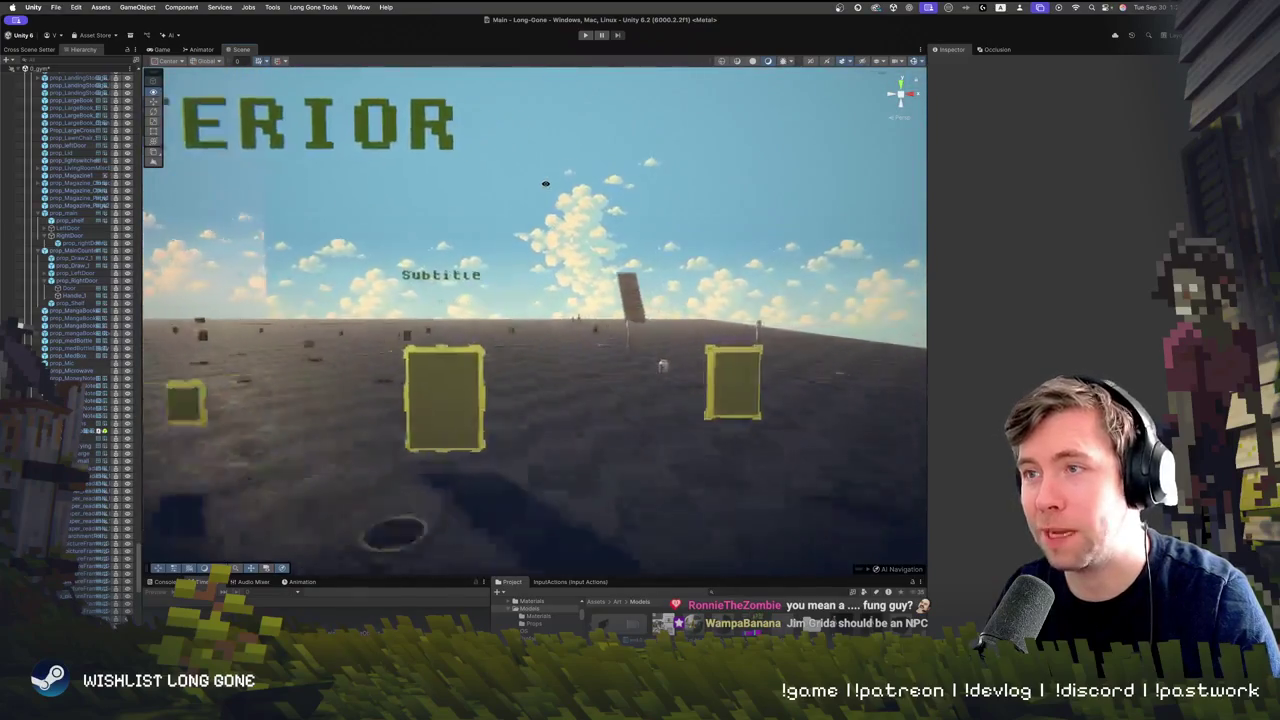
mouse_move(533, 179)
left_mouse_down()
mouse_move(560, 246)
mouse_move(548, 127)
mouse_move(831, 191)
mouse_move(505, 173)
mouse_move(420, 190)
mouse_move(400, 250)
left_mouse_up()
left_click_drag(606, 258, 619, 267)
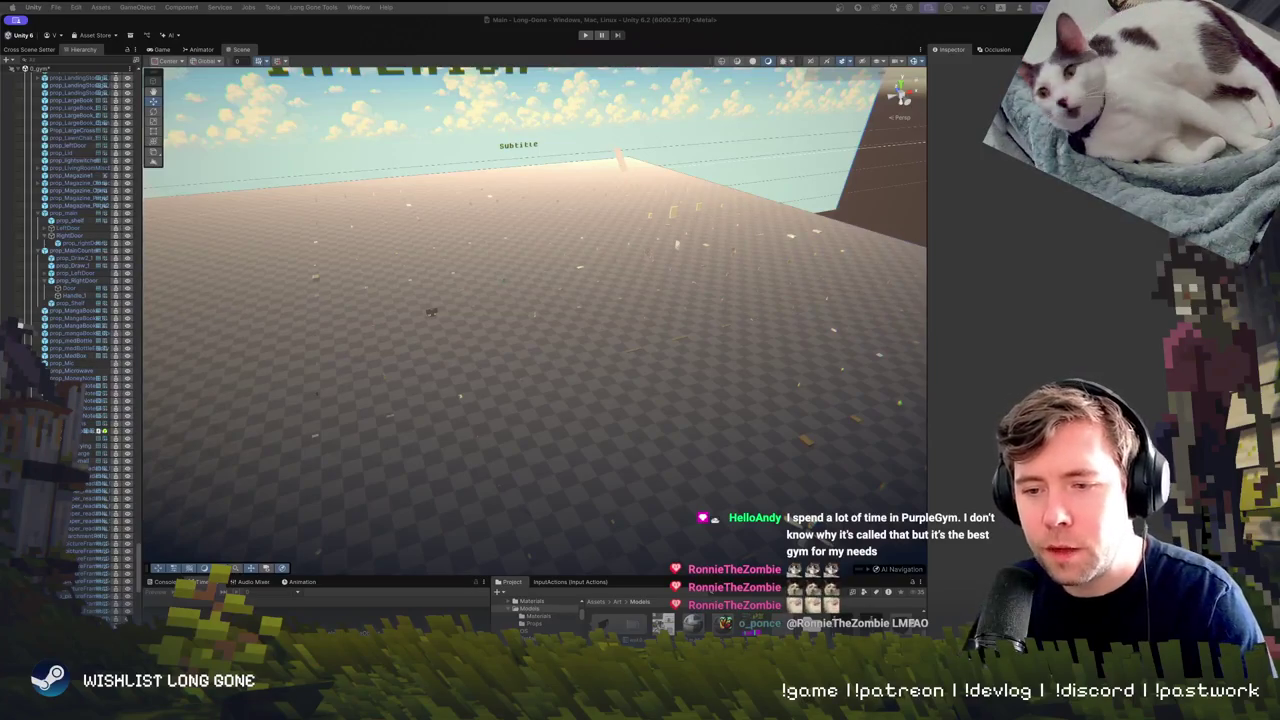
Turn toward the INTERIOR sign and box-select the monitor and keyboard props
mouse_move(403, 208)
left_mouse_down()
mouse_move(791, 289)
mouse_move(728, 488)
mouse_move(876, 494)
left_mouse_up()
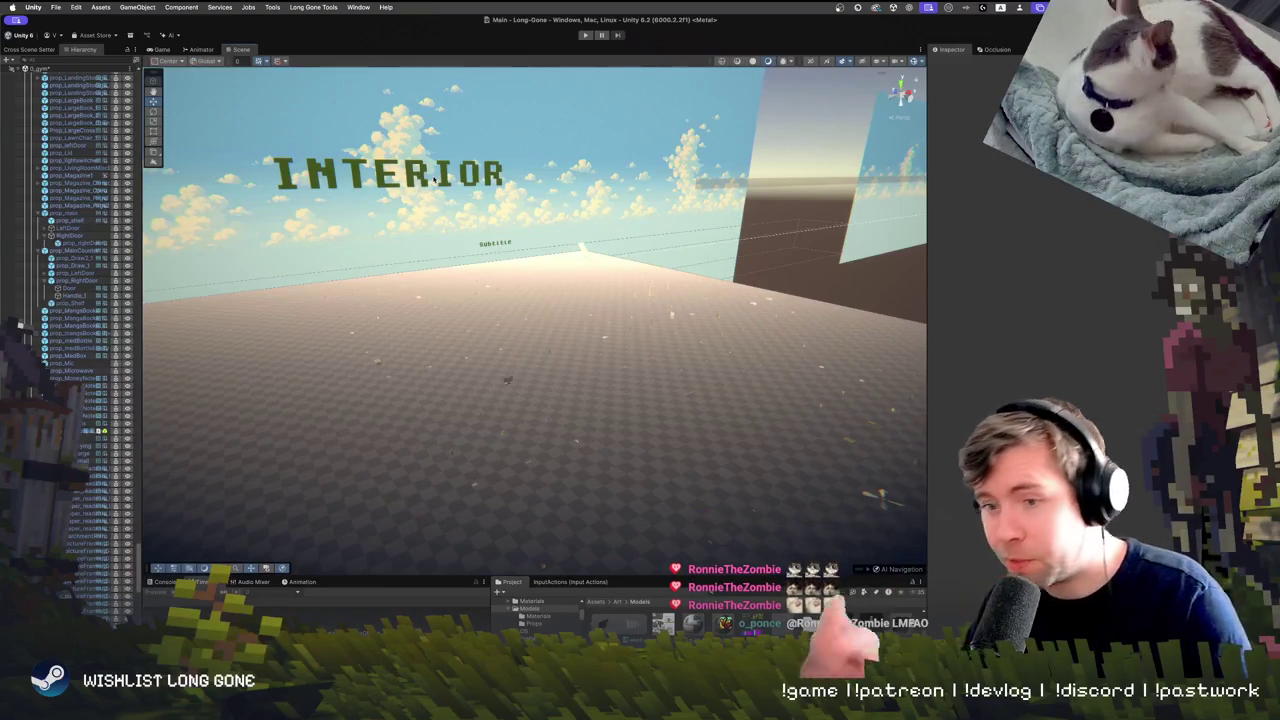
mouse_move(454, 183)
left_mouse_down()
mouse_move(495, 235)
mouse_move(566, 268)
mouse_move(890, 332)
left_mouse_up()
left_click_drag(456, 197, 726, 394)
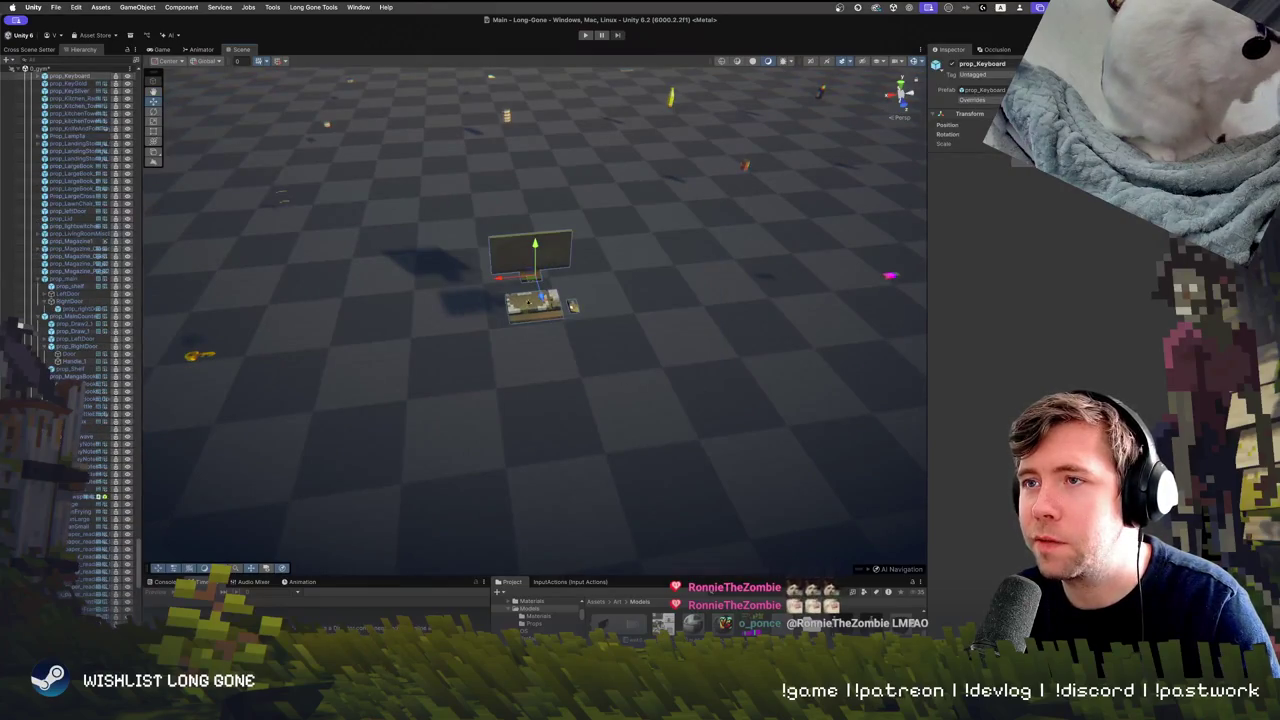
Fly across the ground plane and box-select the cable and its surrounding props
key("h")
mouse_move(870, 101)
left_mouse_down()
mouse_move(813, 101)
mouse_move(827, 386)
left_mouse_up()
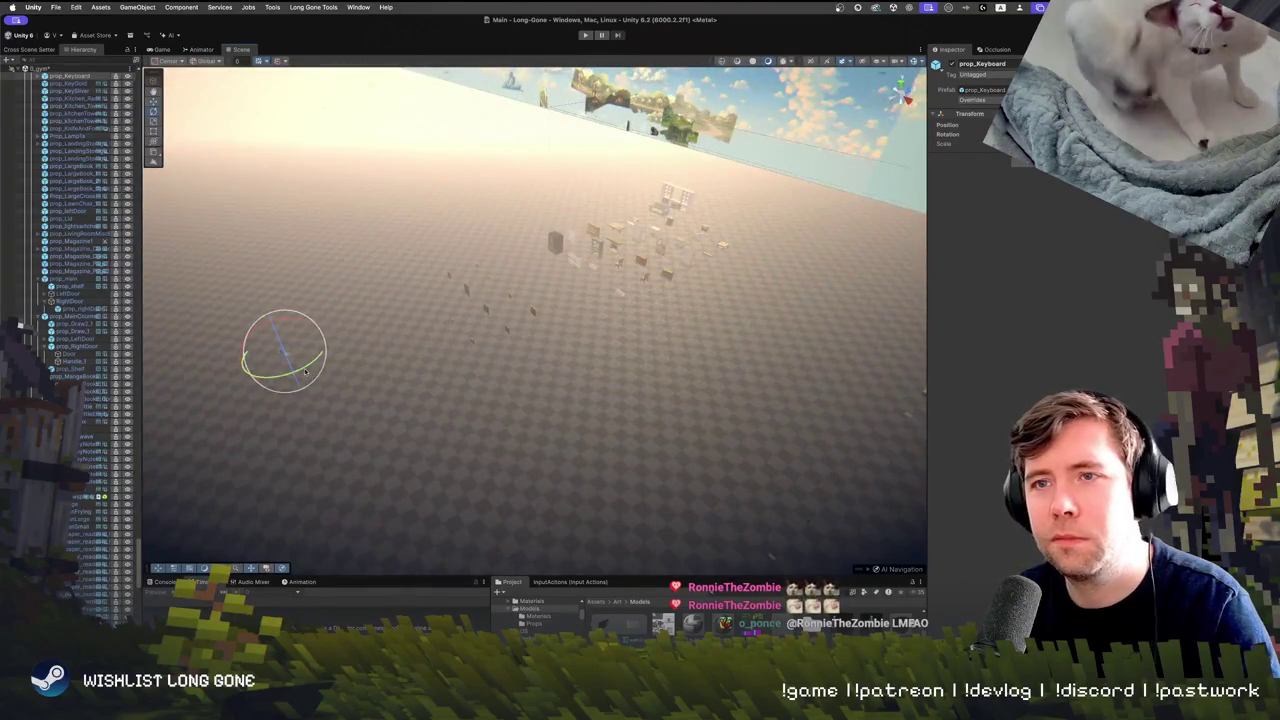
mouse_move(430, 388)
left_mouse_down()
mouse_move(448, 430)
mouse_move(370, 337)
left_mouse_up()
mouse_move(466, 361)
left_mouse_down()
mouse_move(601, 309)
mouse_move(509, 380)
mouse_move(576, 322)
mouse_move(693, 272)
mouse_move(661, 290)
mouse_move(634, 266)
mouse_move(596, 382)
left_mouse_up()
mouse_move(456, 240)
left_mouse_down()
mouse_move(749, 429)
mouse_move(650, 375)
mouse_move(467, 258)
mouse_move(471, 273)
mouse_move(766, 412)
left_mouse_up()
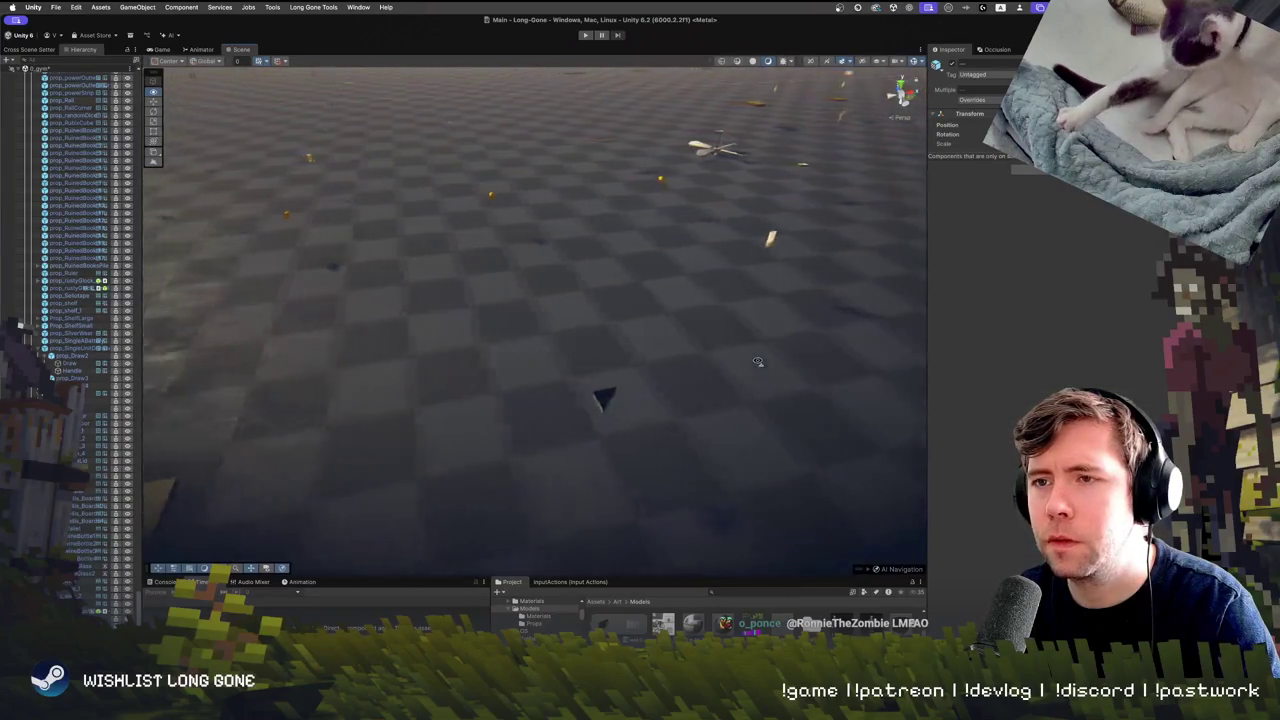
key("d")
left_click_drag(670, 408, 696, 325)
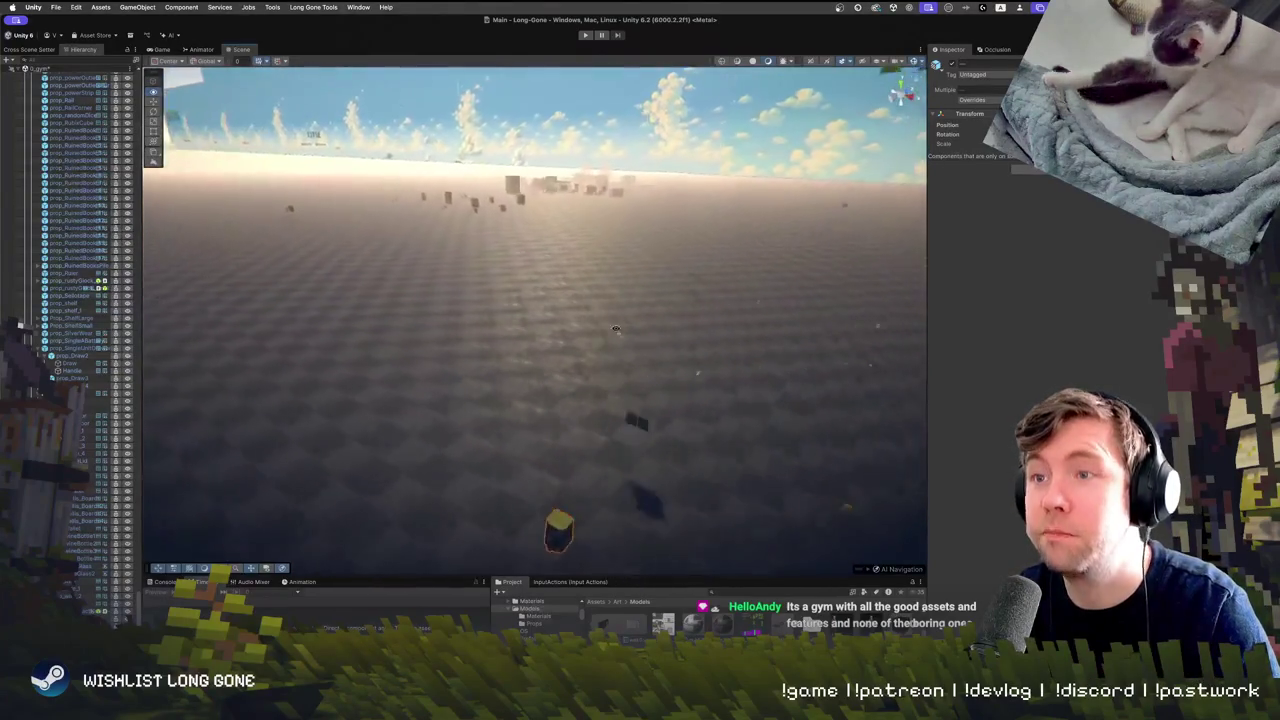
key("f")
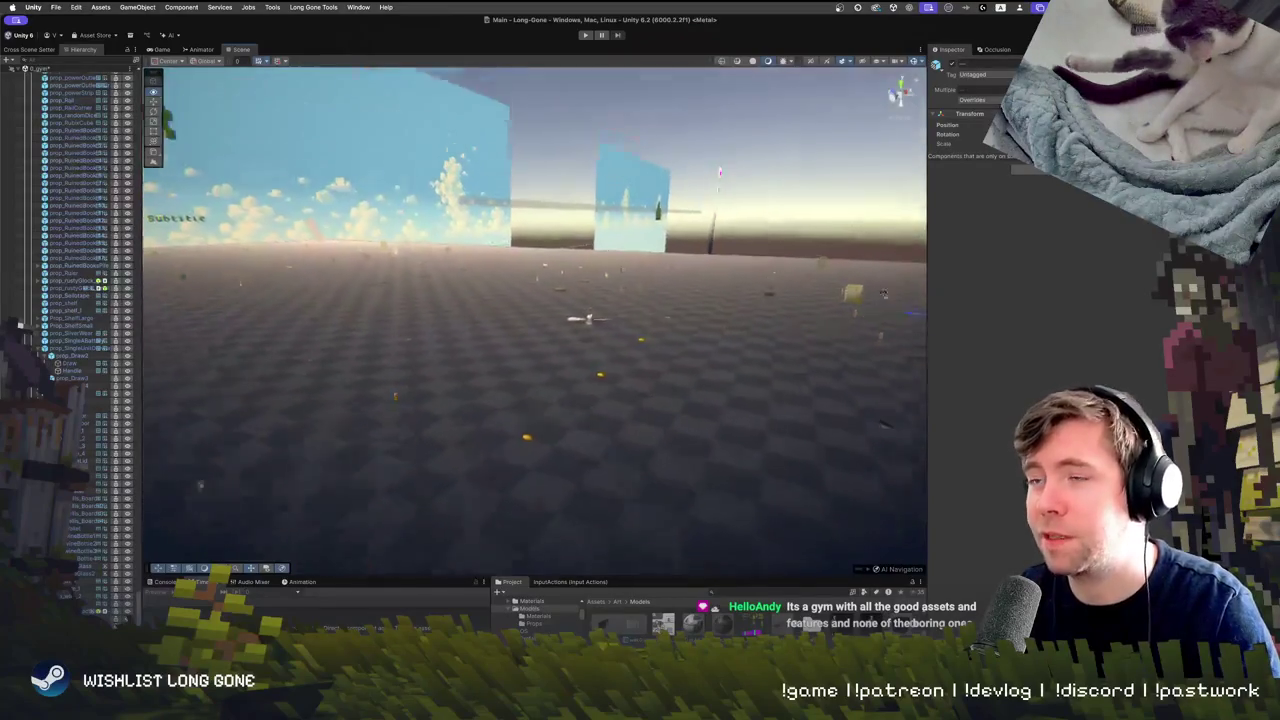
left_click_drag(903, 262, 639, 300)
left_click_drag(660, 349, 712, 347)
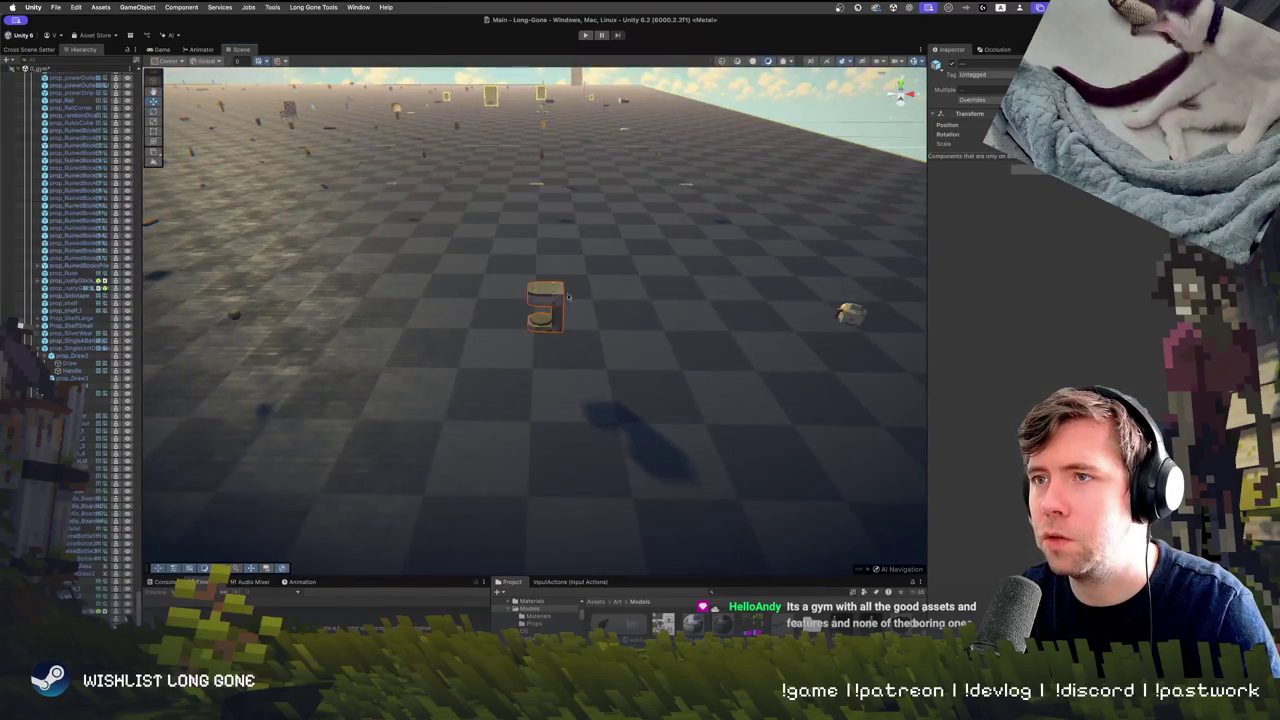
mouse_move(846, 341)
left_mouse_down()
mouse_move(530, 329)
mouse_move(667, 333)
mouse_move(684, 289)
mouse_move(643, 269)
mouse_move(877, 237)
mouse_move(854, 323)
mouse_move(840, 243)
mouse_move(783, 280)
mouse_move(800, 304)
left_mouse_up()
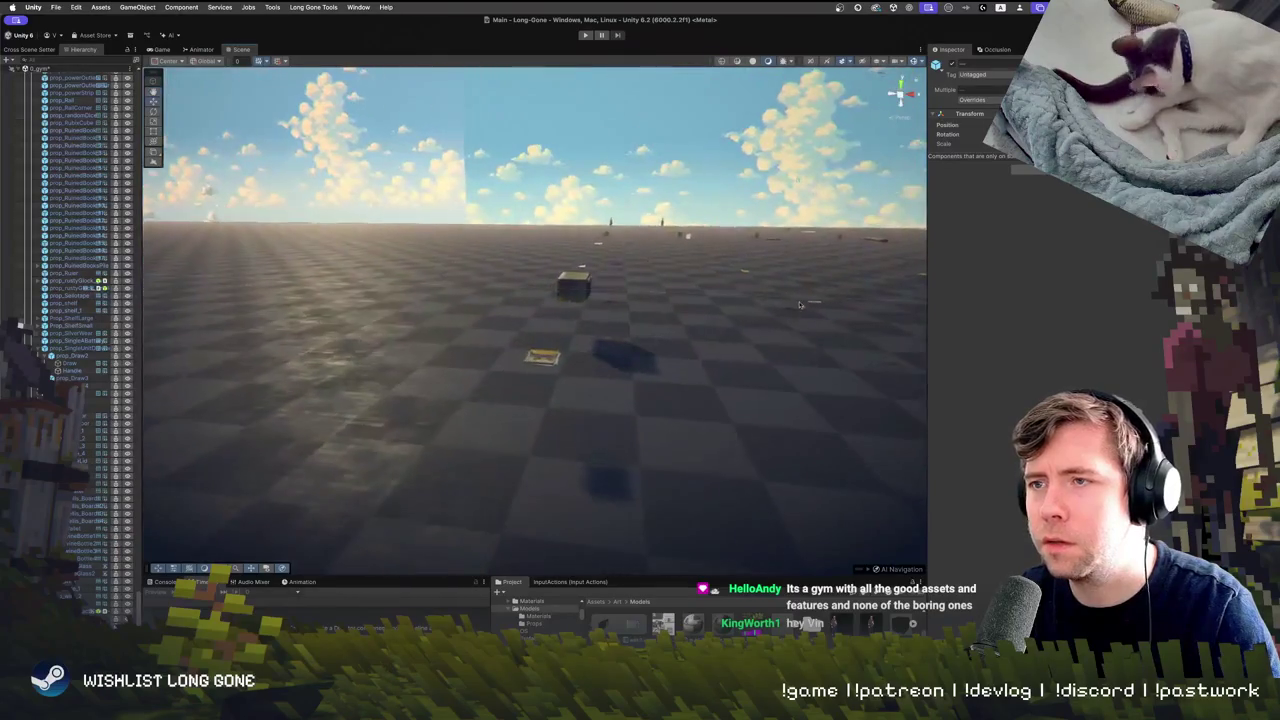
mouse_move(568, 336)
left_mouse_down()
mouse_move(744, 281)
mouse_move(623, 318)
mouse_move(504, 307)
mouse_move(521, 296)
mouse_move(589, 307)
mouse_move(499, 326)
mouse_move(509, 347)
left_mouse_up()
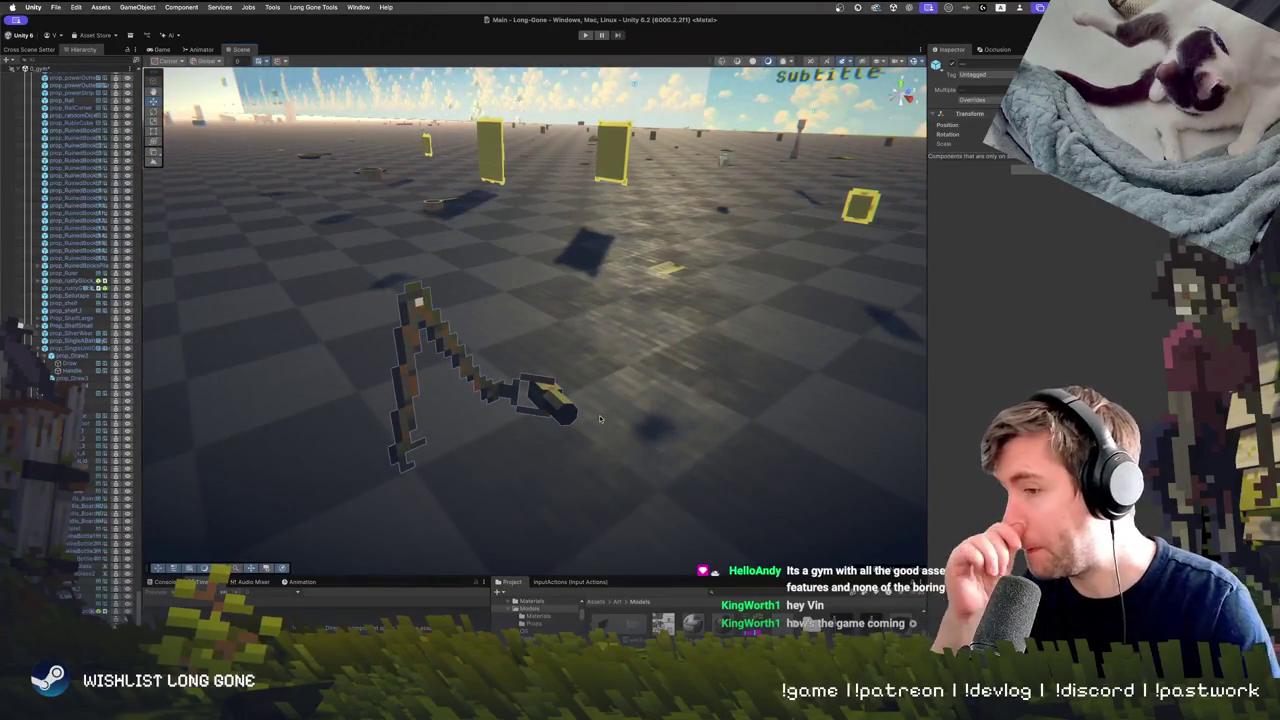
mouse_move(688, 332)
left_mouse_down()
mouse_move(570, 225)
mouse_move(574, 246)
mouse_move(818, 254)
mouse_move(838, 289)
mouse_move(805, 310)
mouse_move(863, 297)
mouse_move(325, 443)
mouse_move(650, 425)
mouse_move(640, 415)
mouse_move(625, 455)
mouse_move(616, 447)
mouse_move(640, 420)
left_mouse_up()
left_click_drag(653, 560, 573, 348)
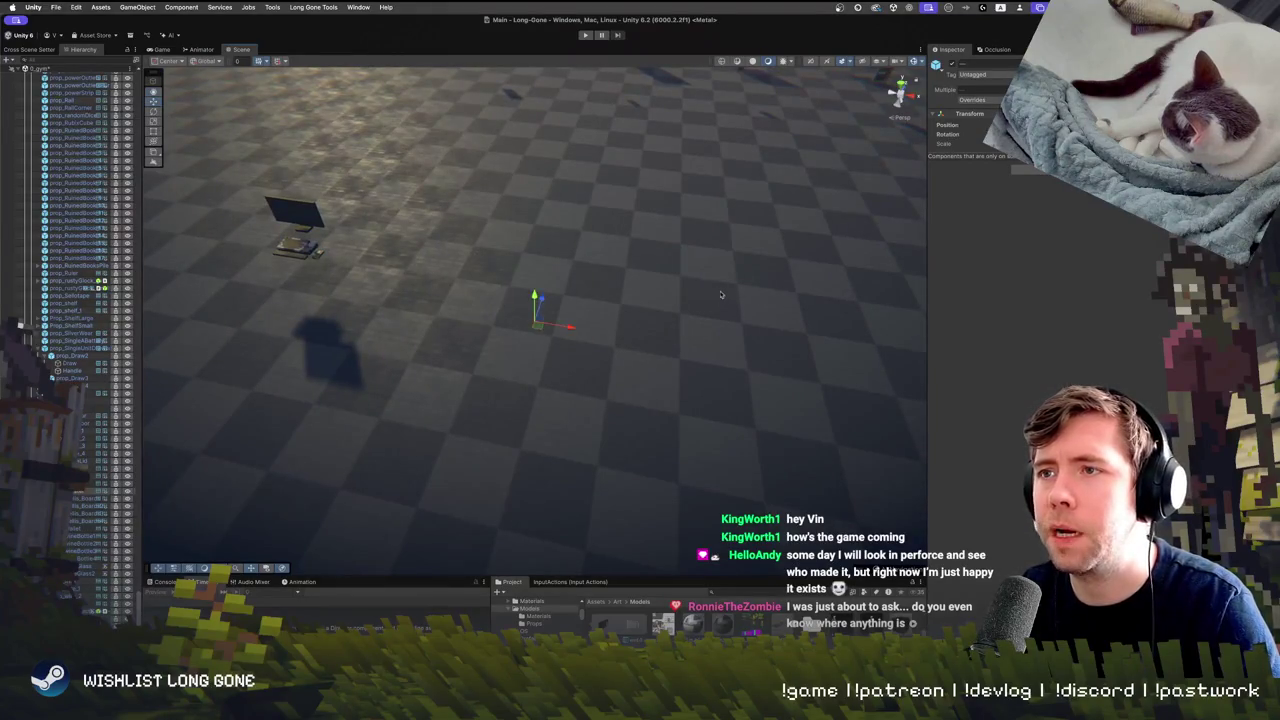
Lay the selected props out in a name-ordered grid with the gym Arrange Grid tool
scroll(720, 294, "down", 10)
scroll(800, 270, "up", 5)
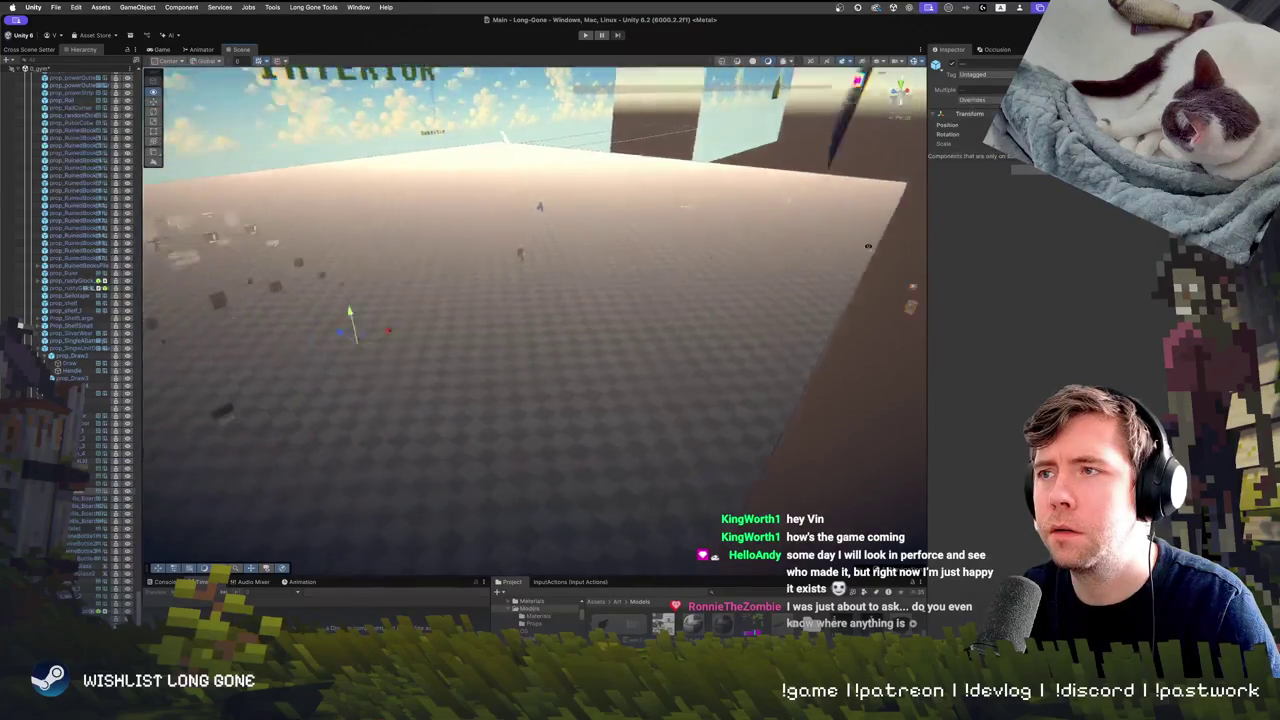
left_click_drag(868, 246, 537, 288)
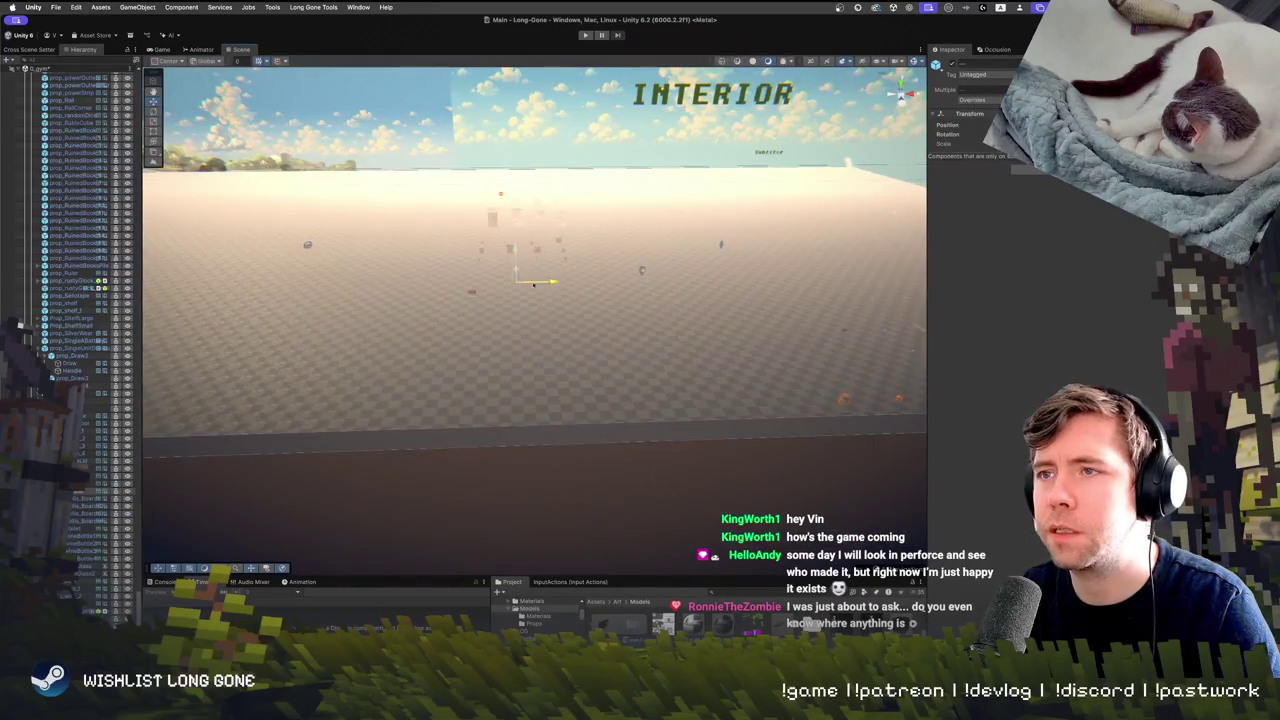
scroll(200, 257, "up", 10)
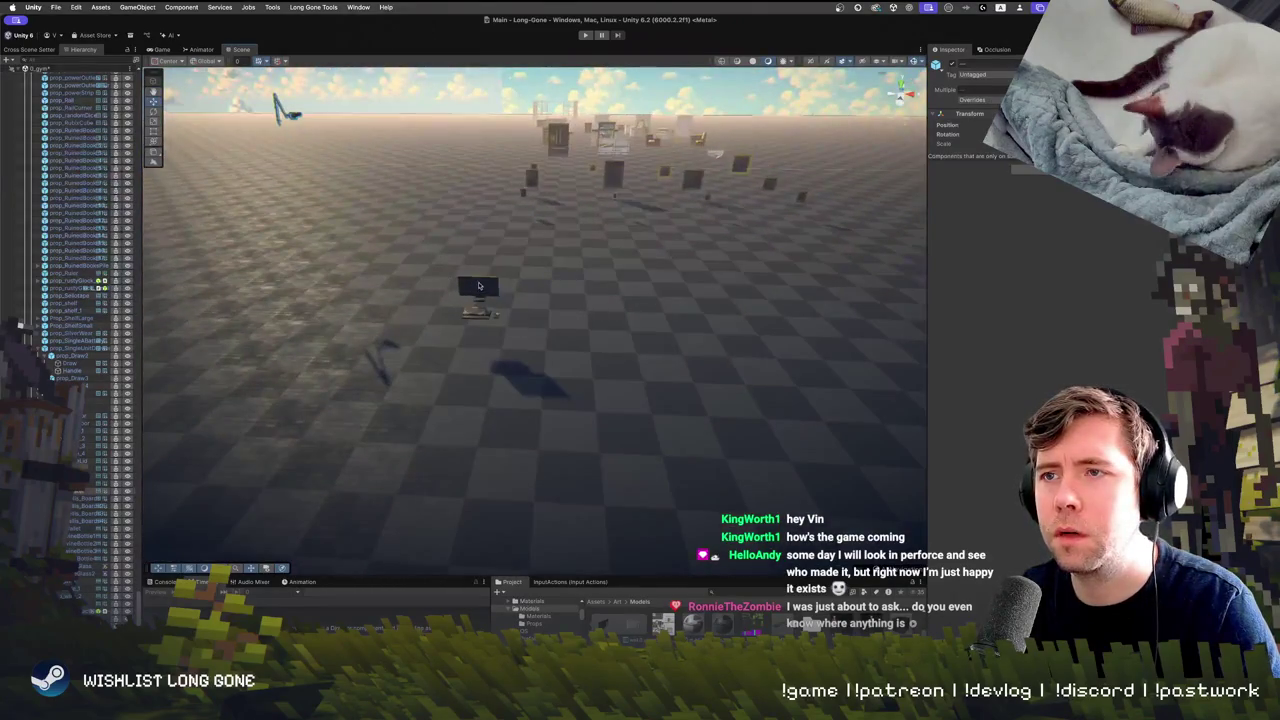
left_click(181, 7)
mouse_move(340, 47)
left_click(398, 47)
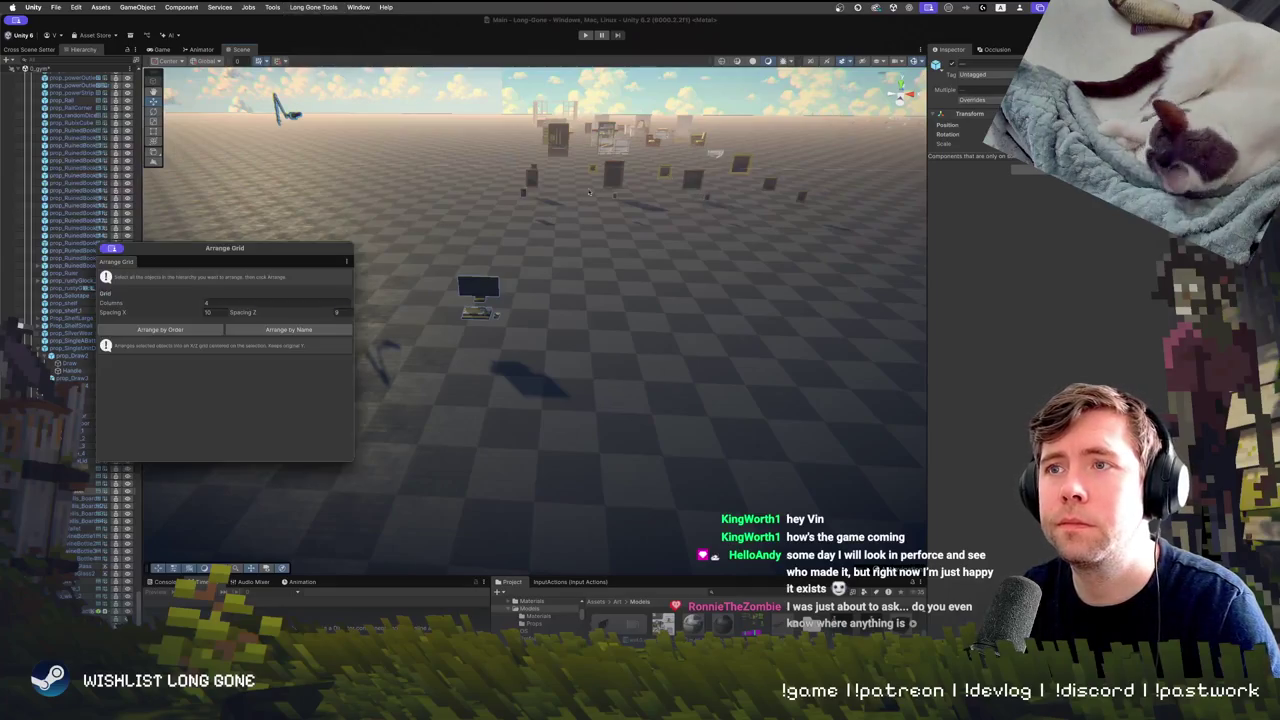
left_click(173, 329)
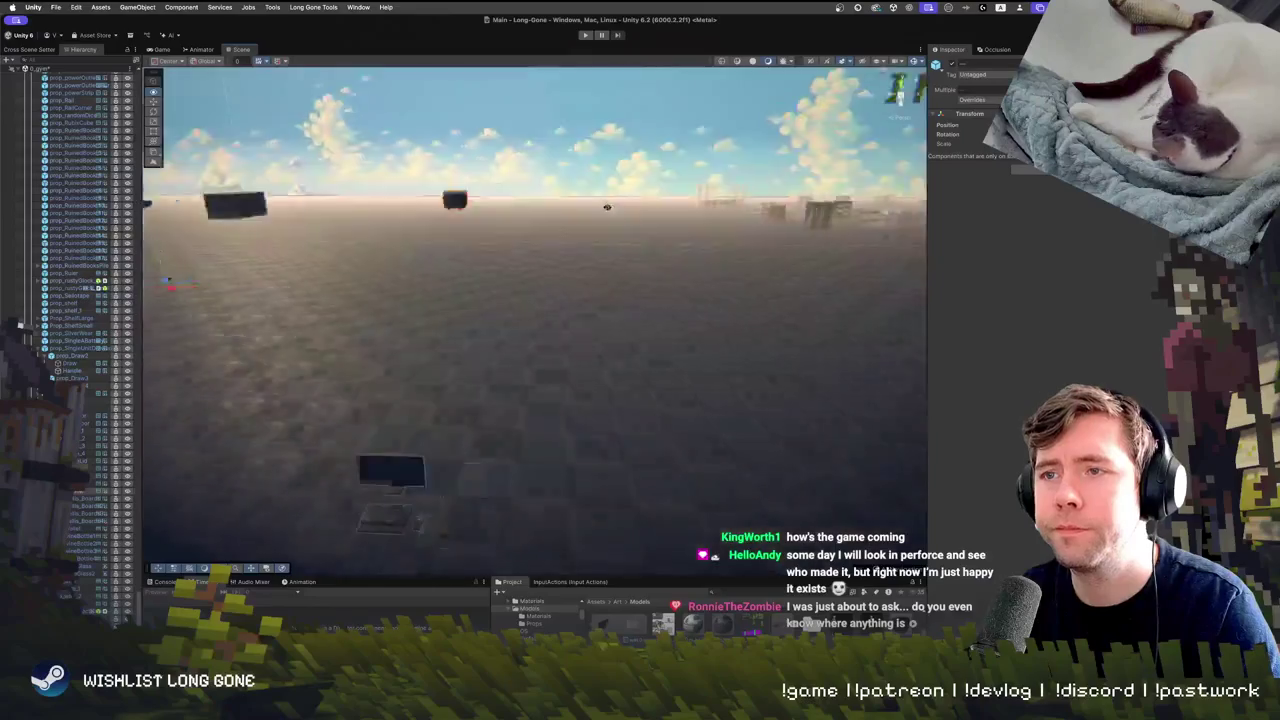
key("f")
Move the arranged props into the distance and raise the prop_Keyboard group higher
mouse_move(445, 274)
left_mouse_down()
mouse_move(731, 206)
mouse_move(727, 146)
mouse_move(640, 276)
left_mouse_up()
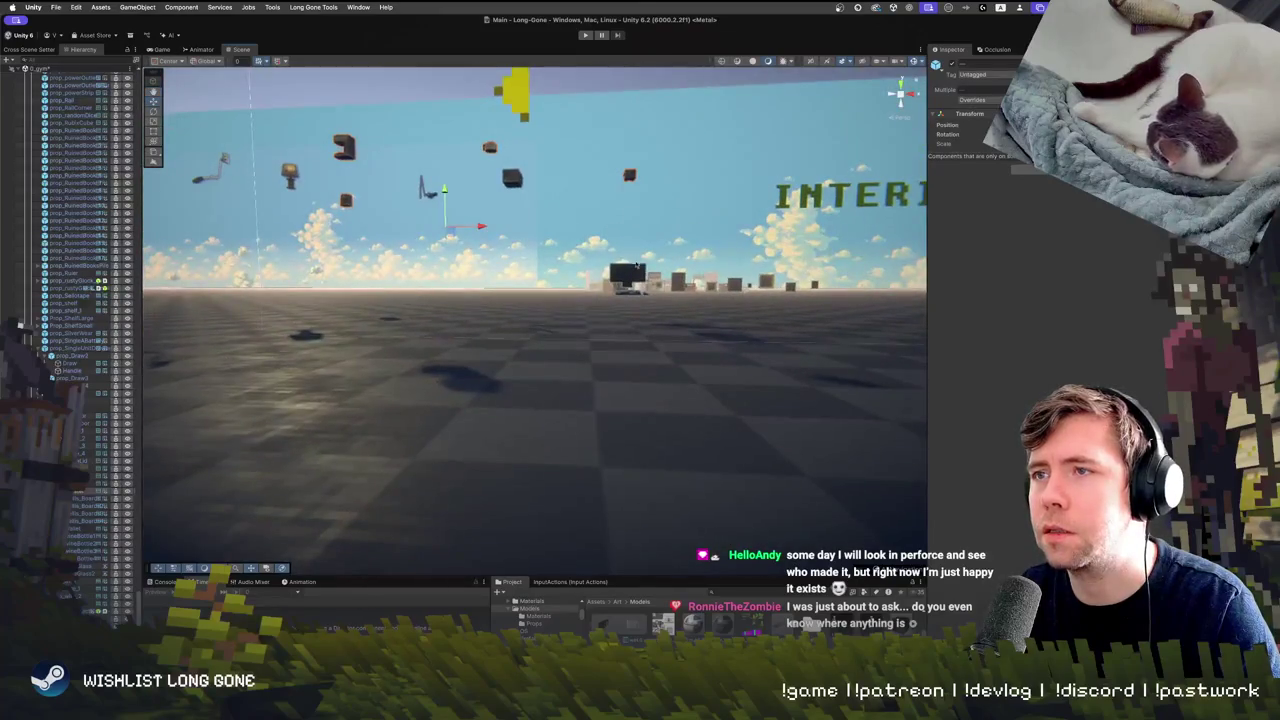
left_click(632, 275)
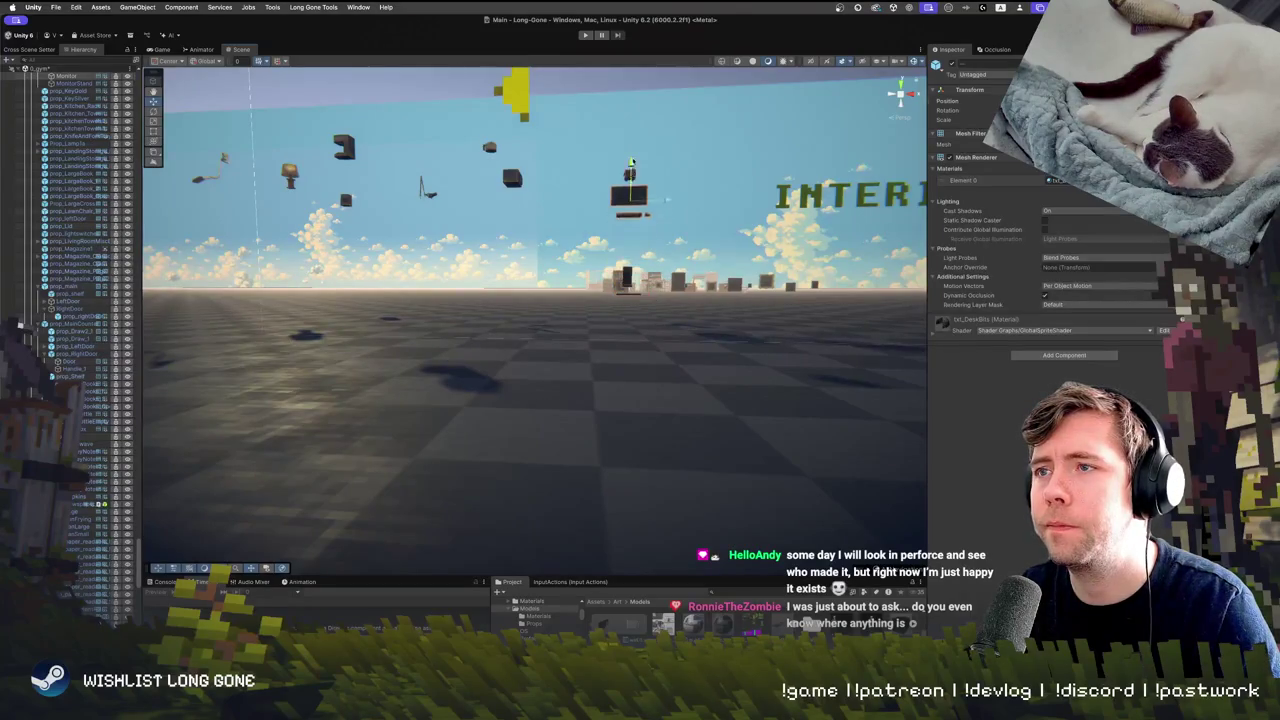
key("f")
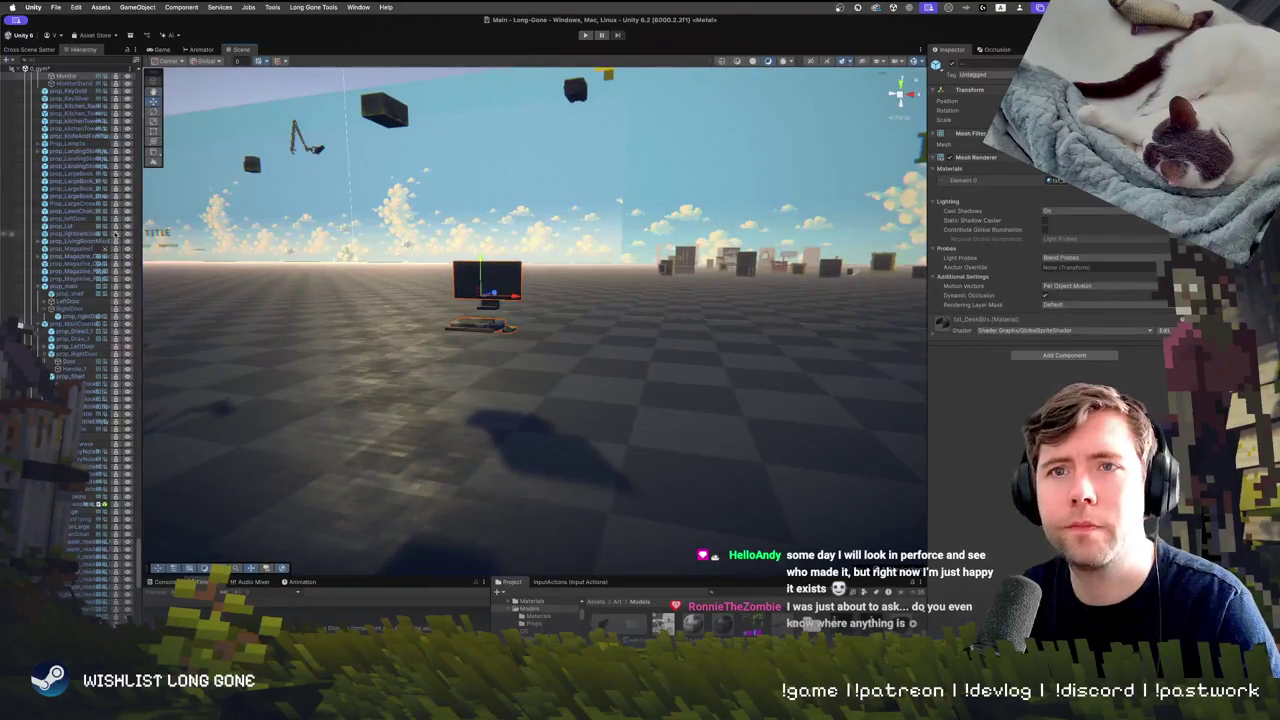
left_click(481, 329)
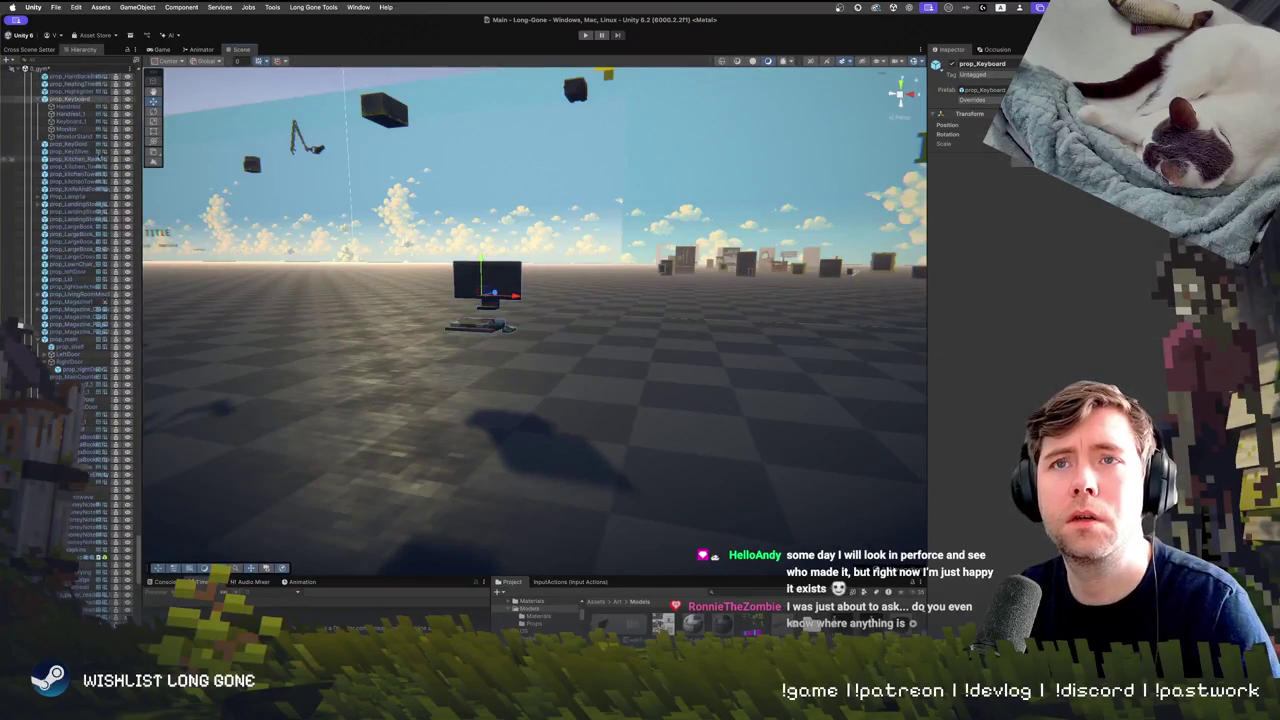
mouse_move(500, 250)
left_mouse_down()
mouse_move(507, 223)
mouse_move(316, 227)
left_mouse_up()
mouse_move(434, 240)
left_mouse_down()
mouse_move(437, 182)
mouse_move(433, 240)
left_mouse_up()
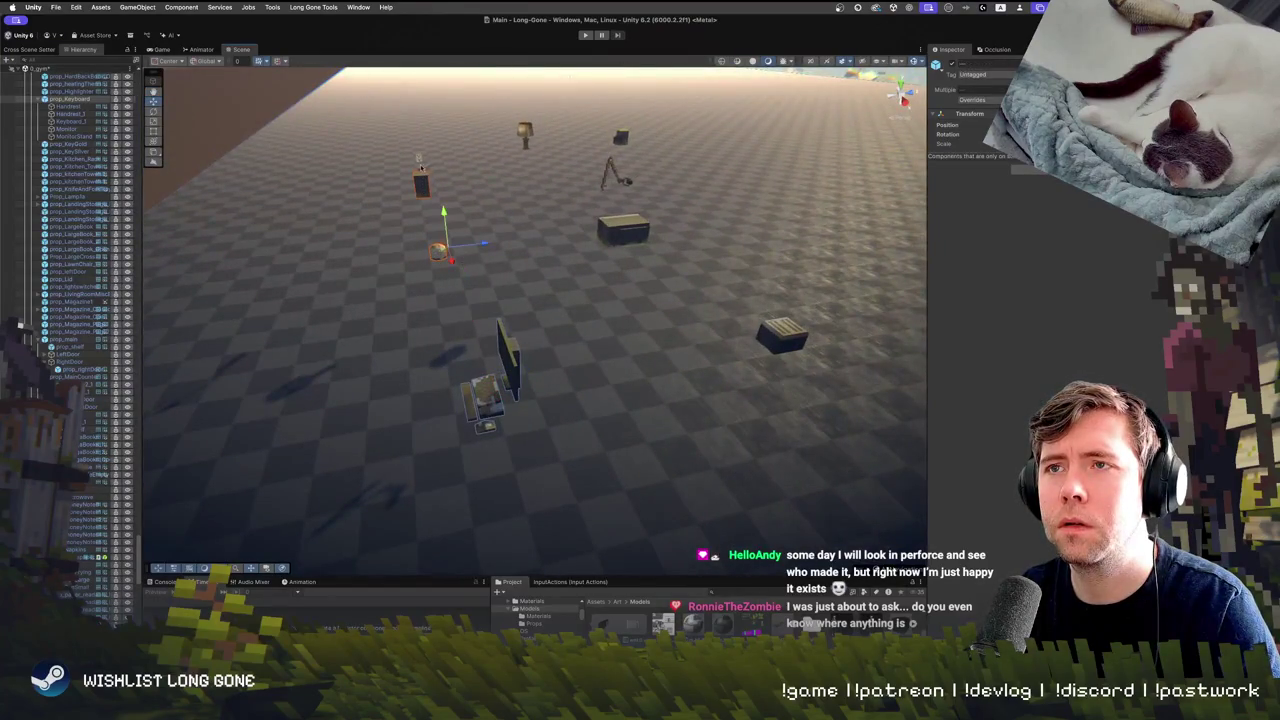
Box-select the scattered floor props and arrange them into a grid by name
scroll(418, 162, "down", 5)
mouse_move(405, 151)
left_mouse_down()
mouse_move(620, 370)
mouse_move(709, 408)
left_mouse_up()
scroll(600, 380, "up", 5)
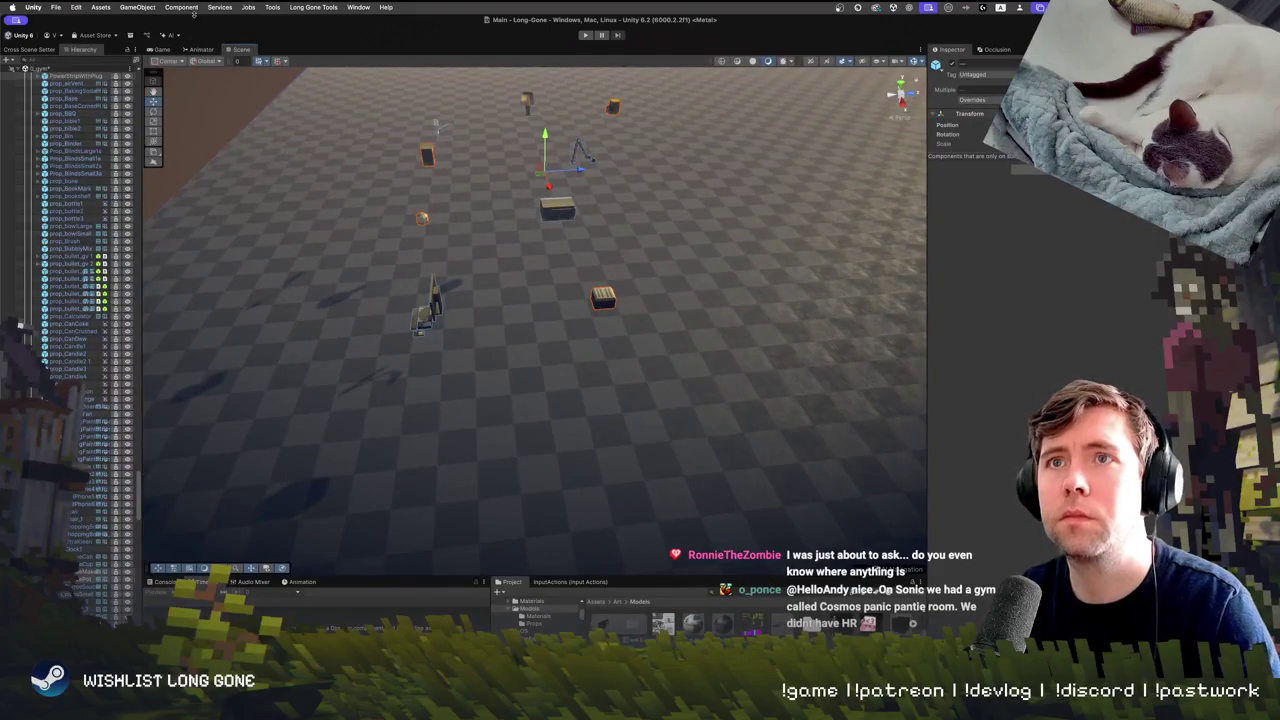
left_click(300, 7)
left_click(397, 47)
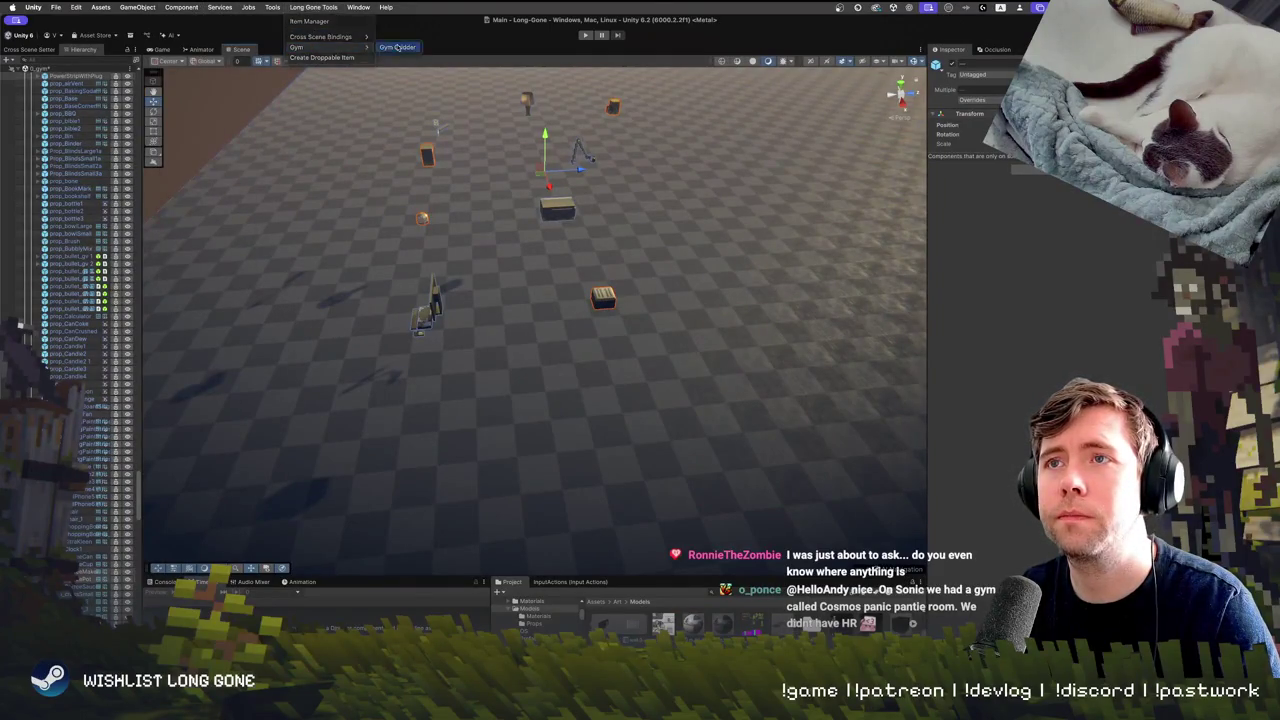
left_click(288, 330)
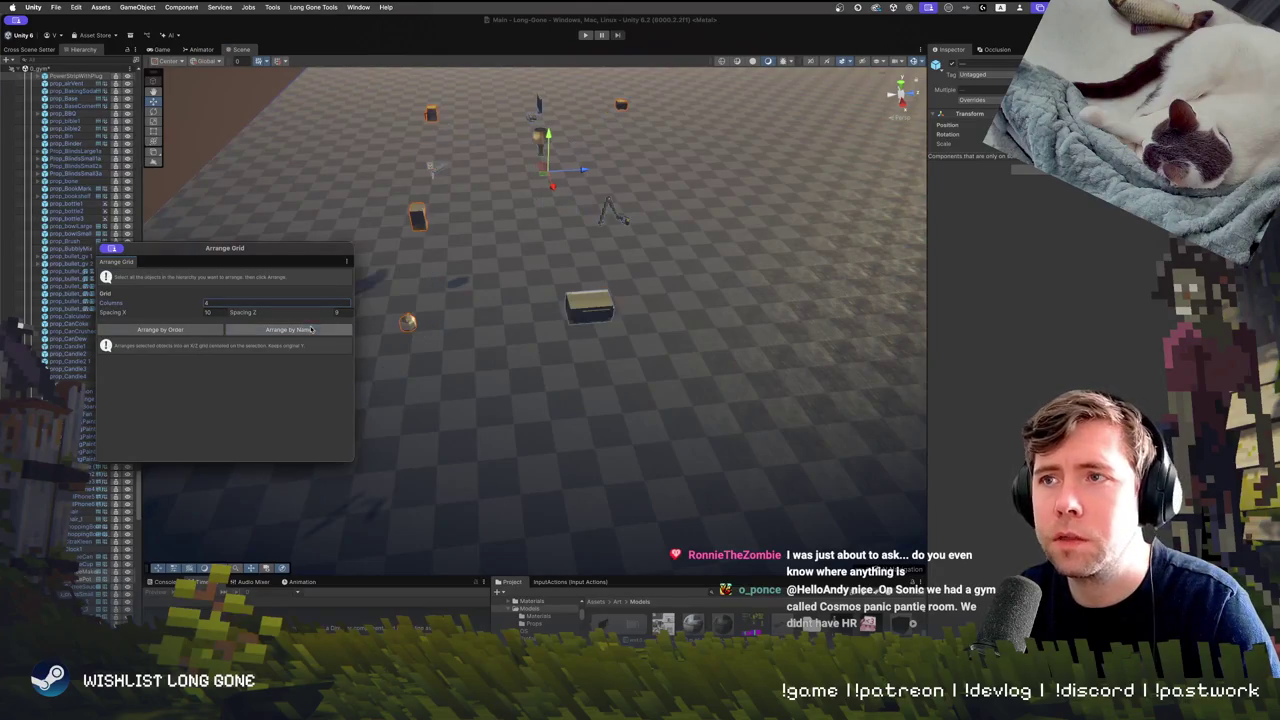
Shift the newly arranged group to the right and box-select several more scattered props
left_click_drag(633, 263, 515, 265)
left_click_drag(453, 325, 453, 290)
left_click_drag(468, 372, 470, 382)
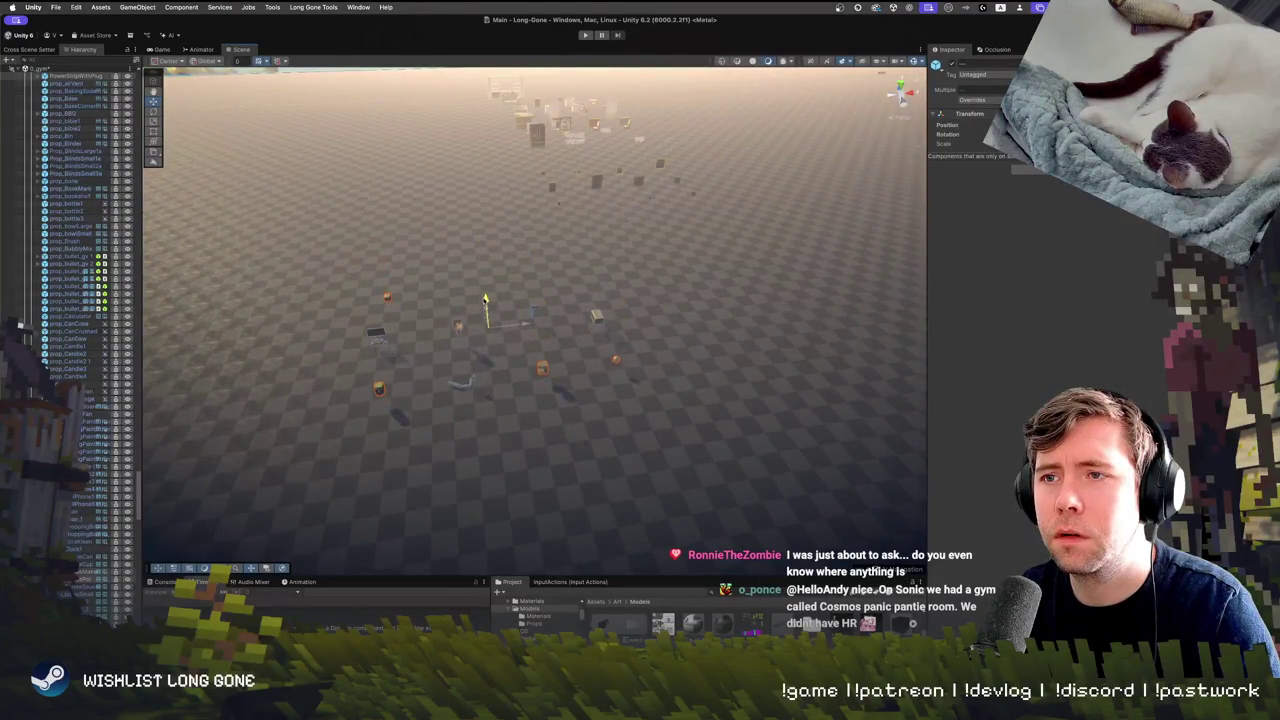
left_click_drag(486, 305, 710, 282)
mouse_move(767, 190)
left_mouse_down()
mouse_move(544, 188)
mouse_move(526, 216)
left_mouse_up()
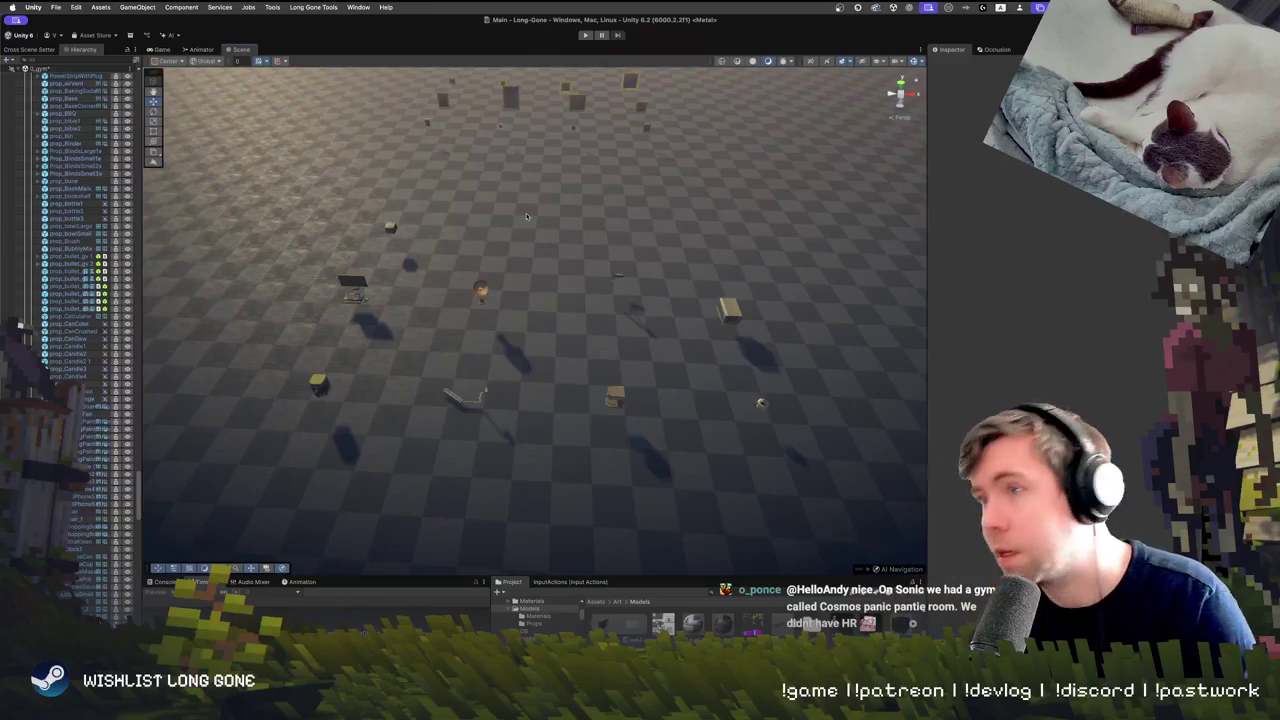
mouse_move(261, 190)
left_mouse_down()
mouse_move(894, 462)
mouse_move(900, 541)
left_mouse_up()
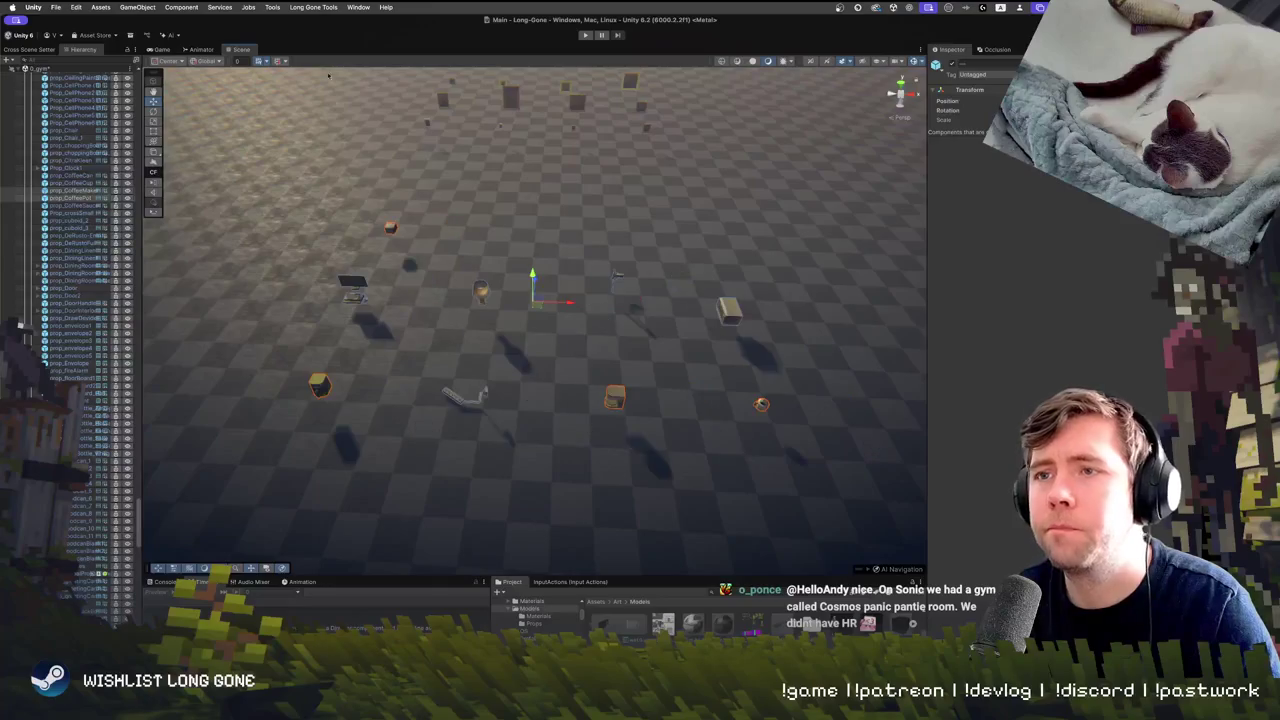
left_click(181, 7)
mouse_move(306, 8)
mouse_move(330, 47)
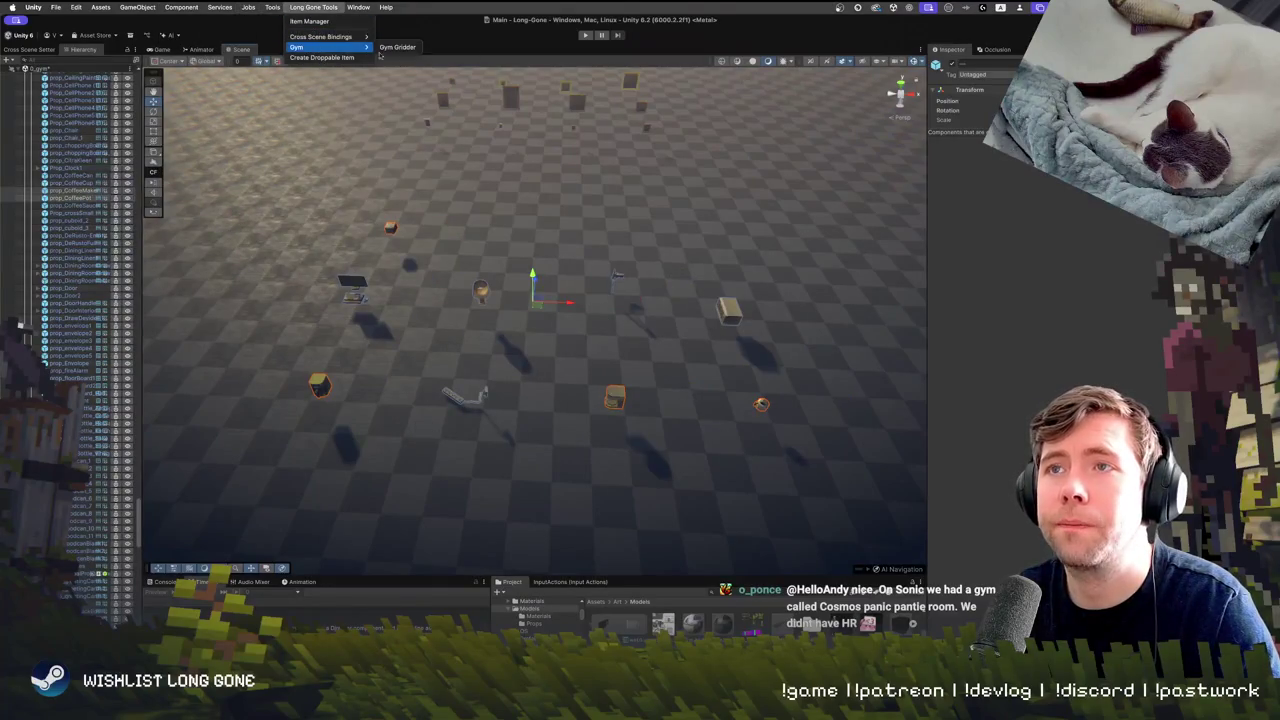
left_click(414, 49)
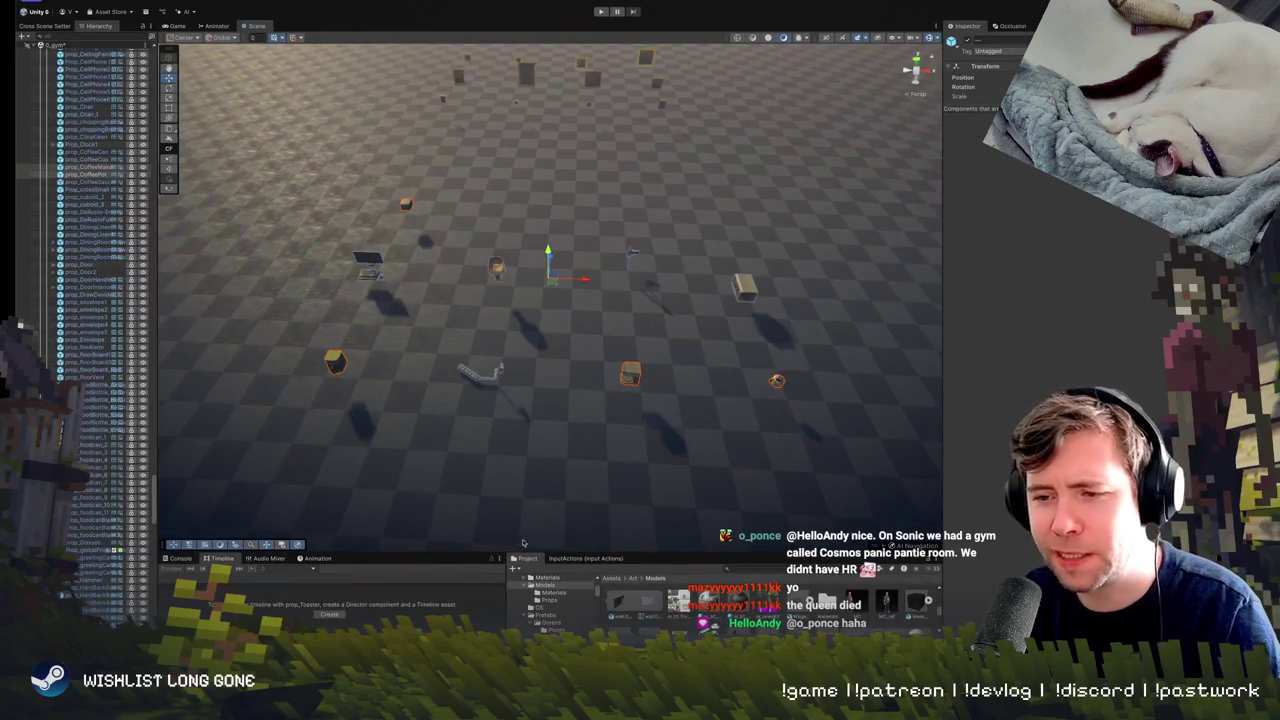
scroll(437, 449, "down", 5)
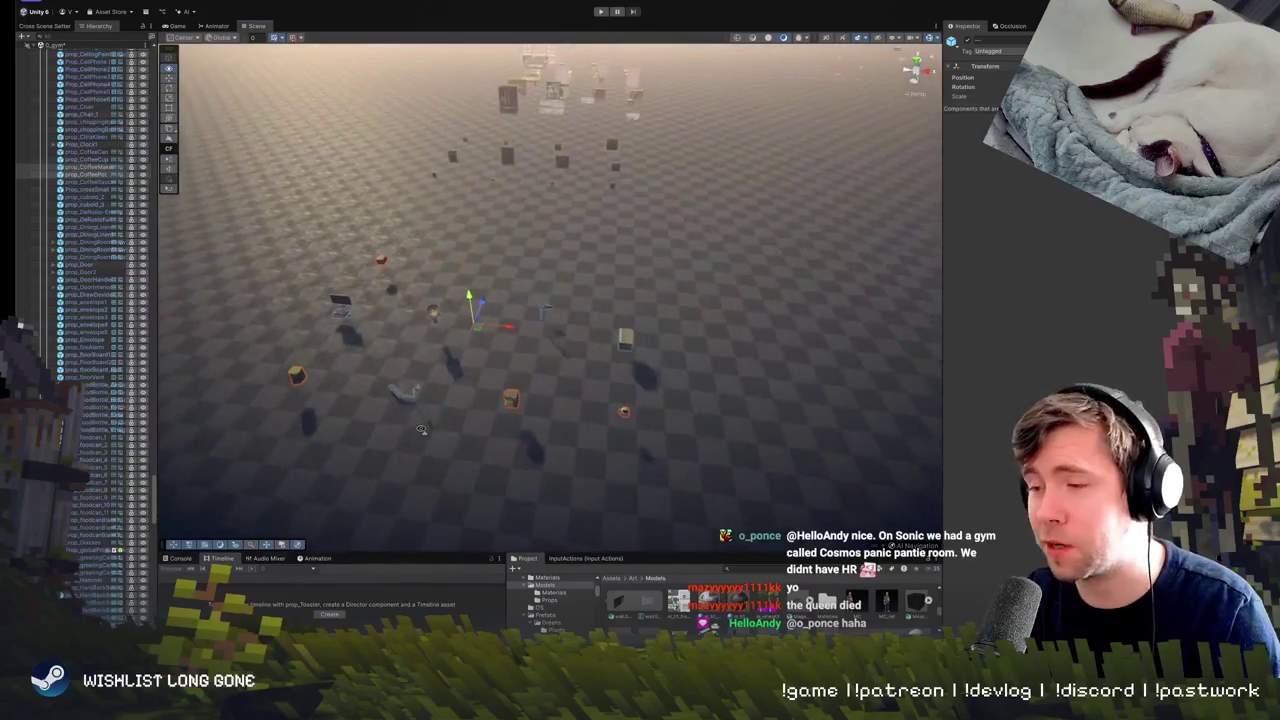
scroll(428, 431, "up", 4)
scroll(428, 431, "down", 3)
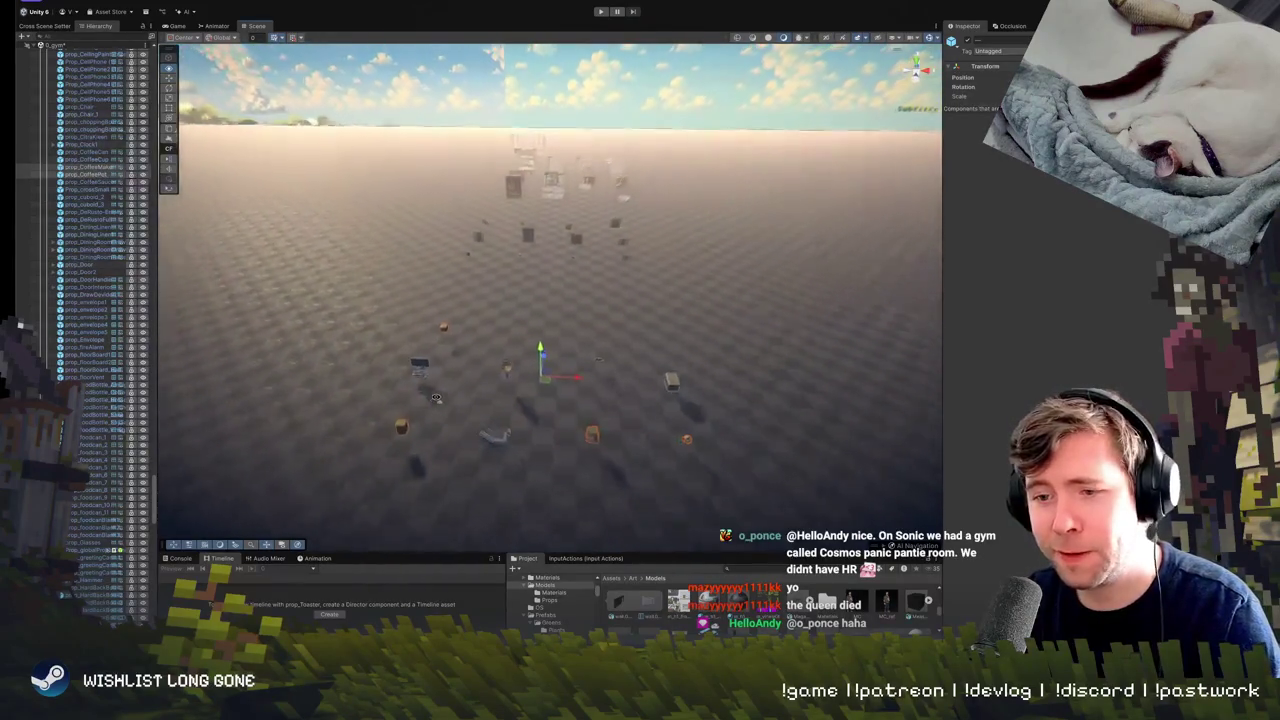
scroll(461, 407, "up", 2)
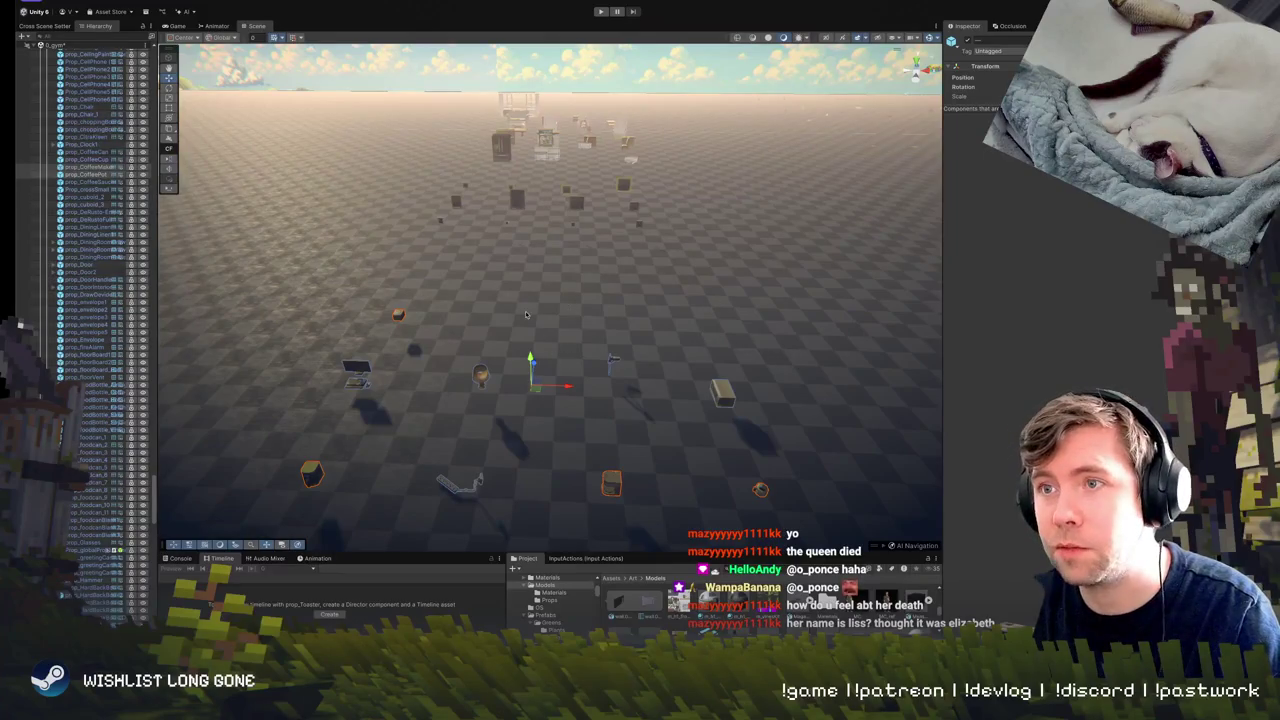
mouse_move(543, 318)
left_mouse_down()
mouse_move(478, 302)
mouse_move(509, 426)
left_mouse_up()
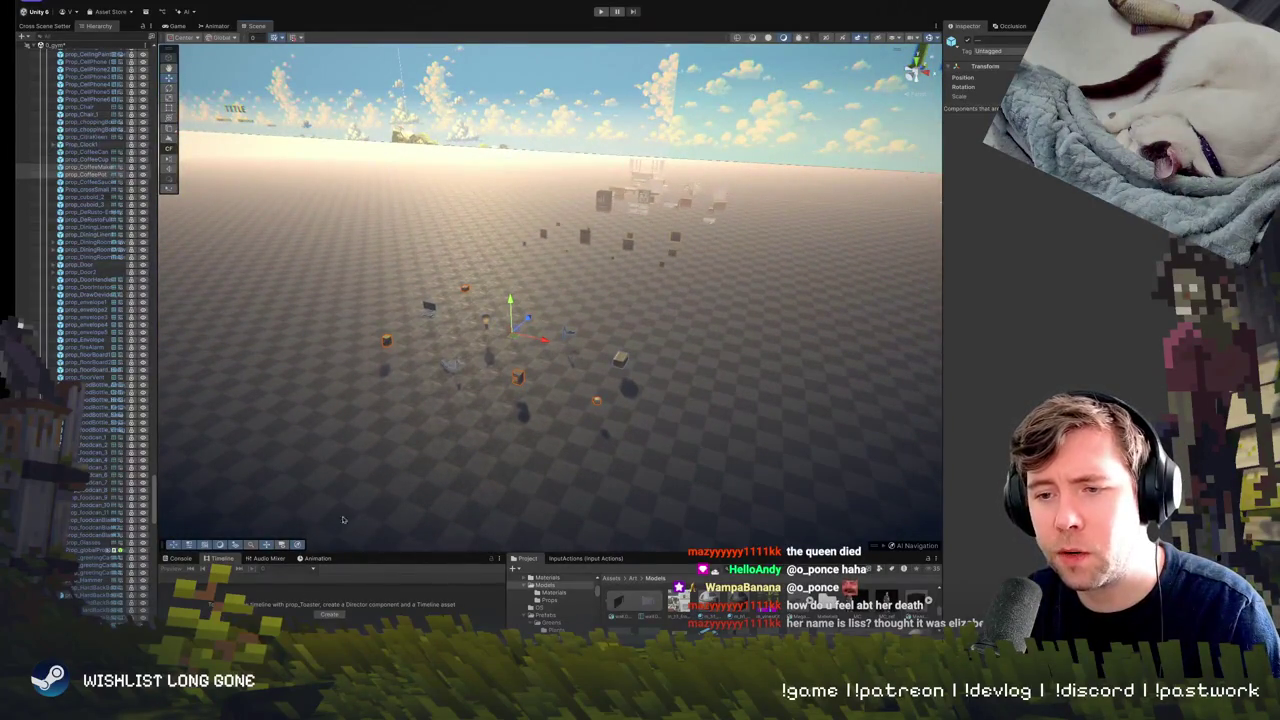
mouse_move(501, 292)
left_mouse_down()
mouse_move(539, 217)
mouse_move(527, 224)
left_mouse_up()
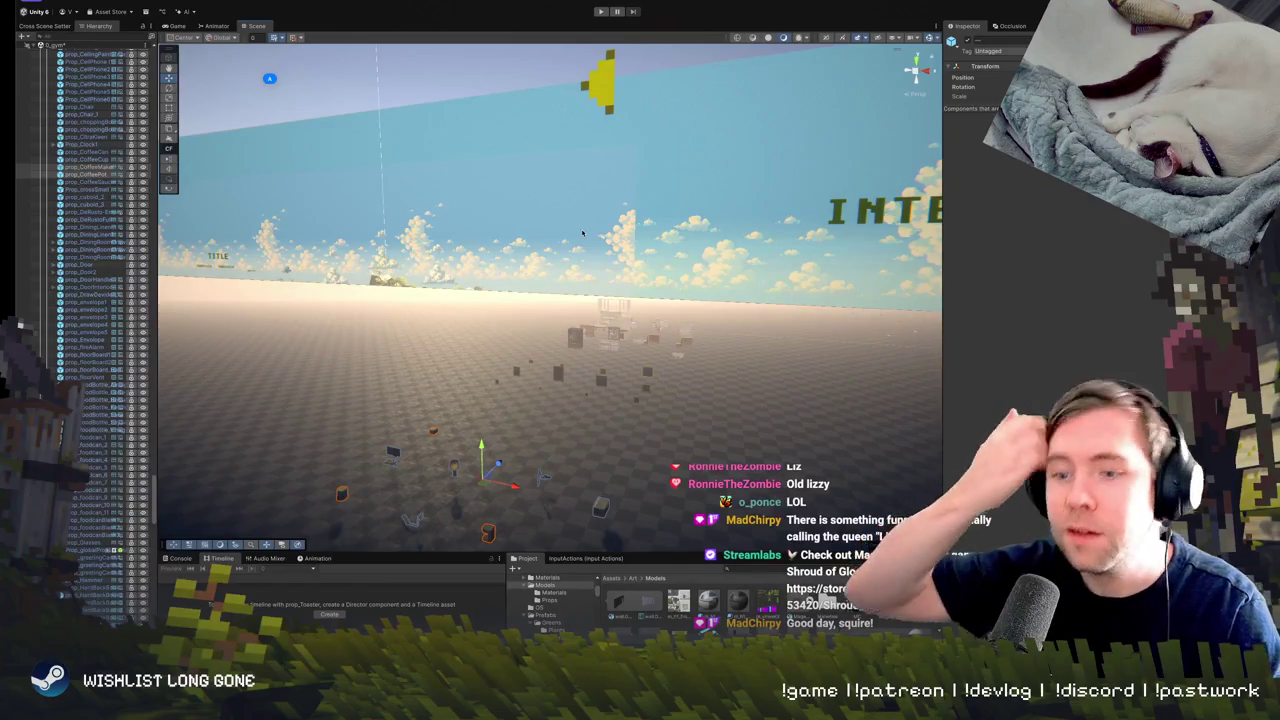
mouse_move(582, 233)
left_mouse_down()
mouse_move(584, 456)
mouse_move(527, 326)
mouse_move(671, 355)
mouse_move(557, 366)
mouse_move(726, 289)
mouse_move(680, 360)
left_mouse_up()
mouse_move(522, 264)
left_mouse_down()
mouse_move(704, 428)
mouse_move(641, 316)
mouse_move(706, 363)
mouse_move(640, 330)
mouse_move(580, 335)
left_mouse_up()
left_click(600, 320)
key("f")
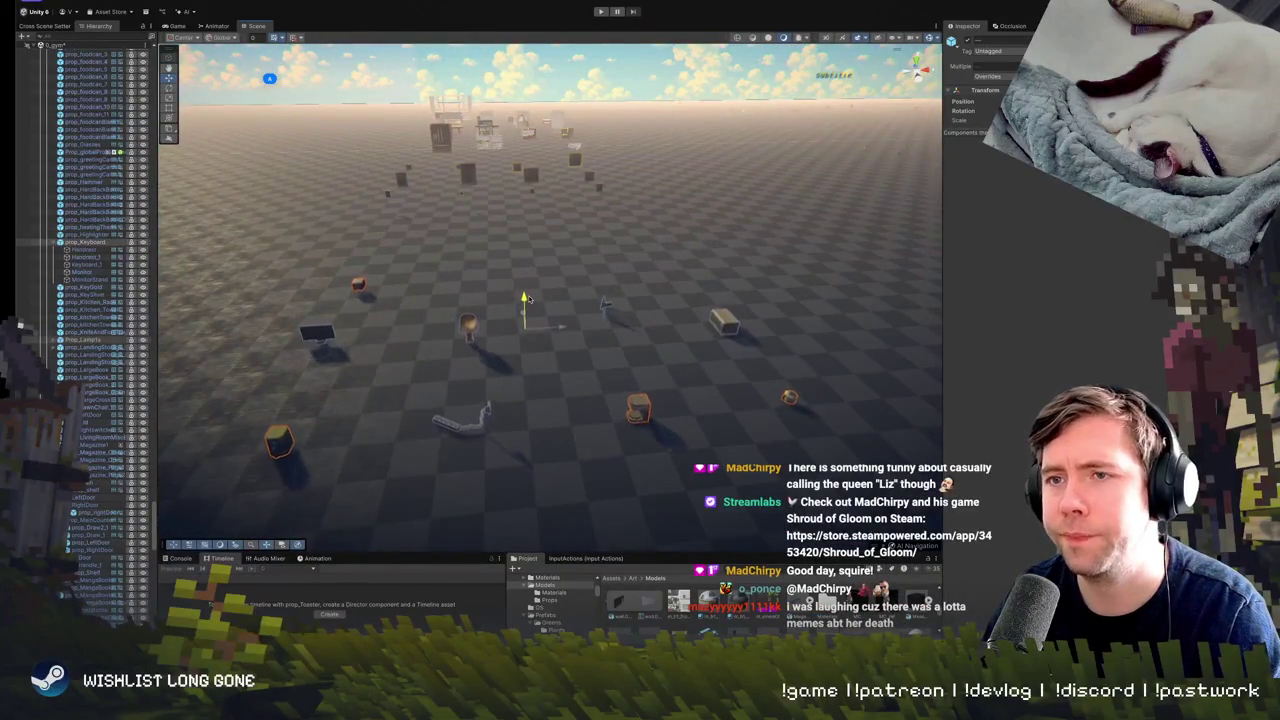
mouse_move(617, 342)
left_mouse_down()
mouse_move(456, 280)
mouse_move(543, 263)
mouse_move(600, 294)
mouse_move(500, 291)
mouse_move(490, 272)
mouse_move(520, 271)
mouse_move(531, 291)
mouse_move(473, 307)
mouse_move(503, 399)
left_mouse_up()
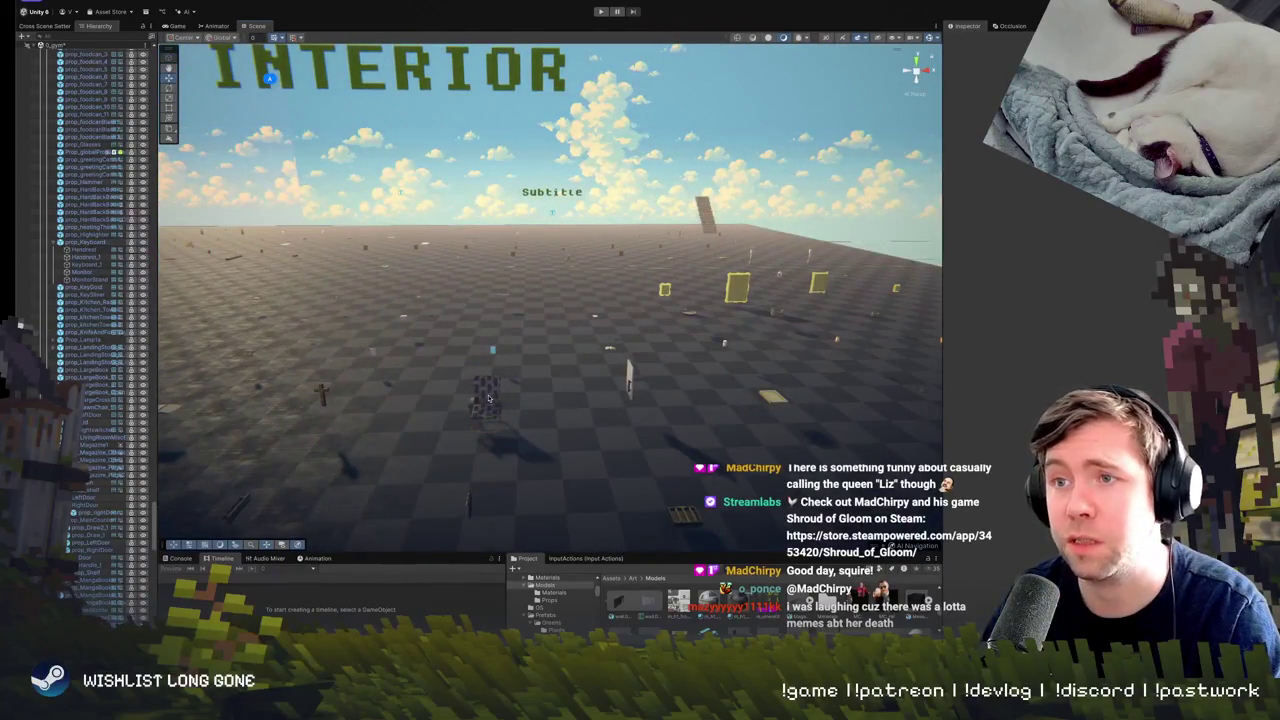
left_click(489, 399)
mouse_move(529, 337)
left_mouse_down()
mouse_move(829, 423)
mouse_move(818, 336)
left_mouse_up()
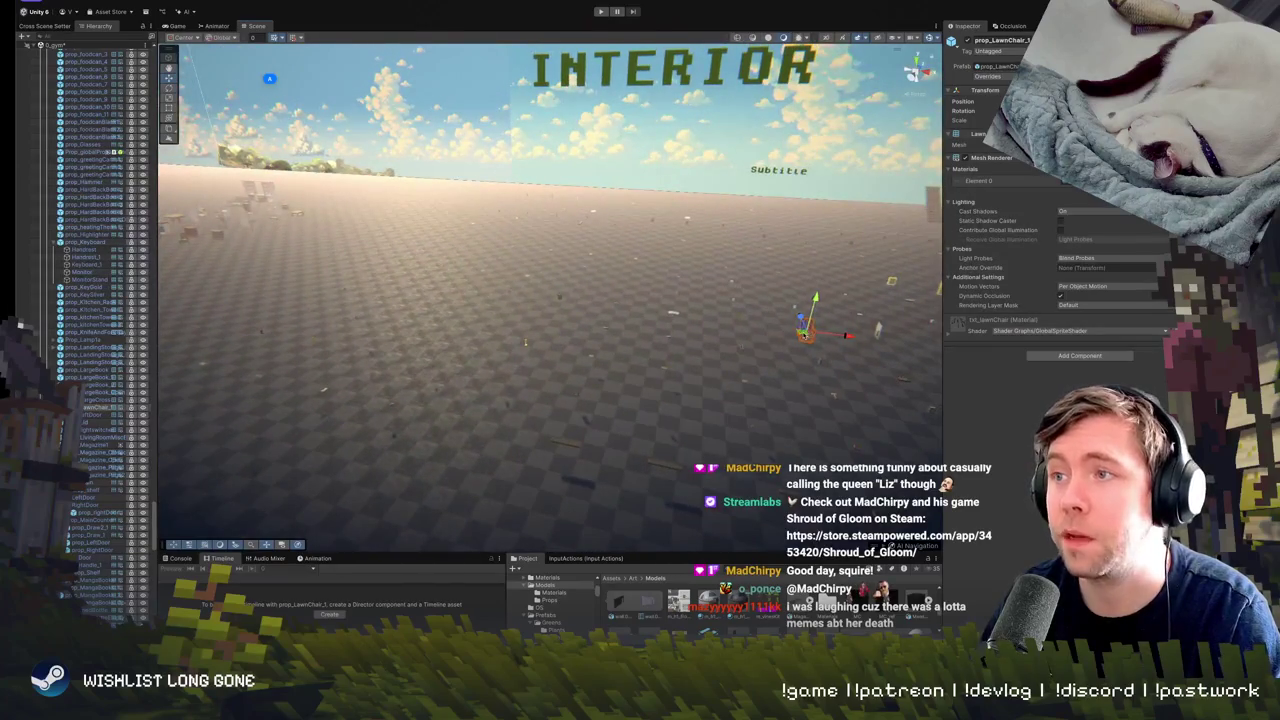
key("f")
scroll(550, 300, "down", 6)
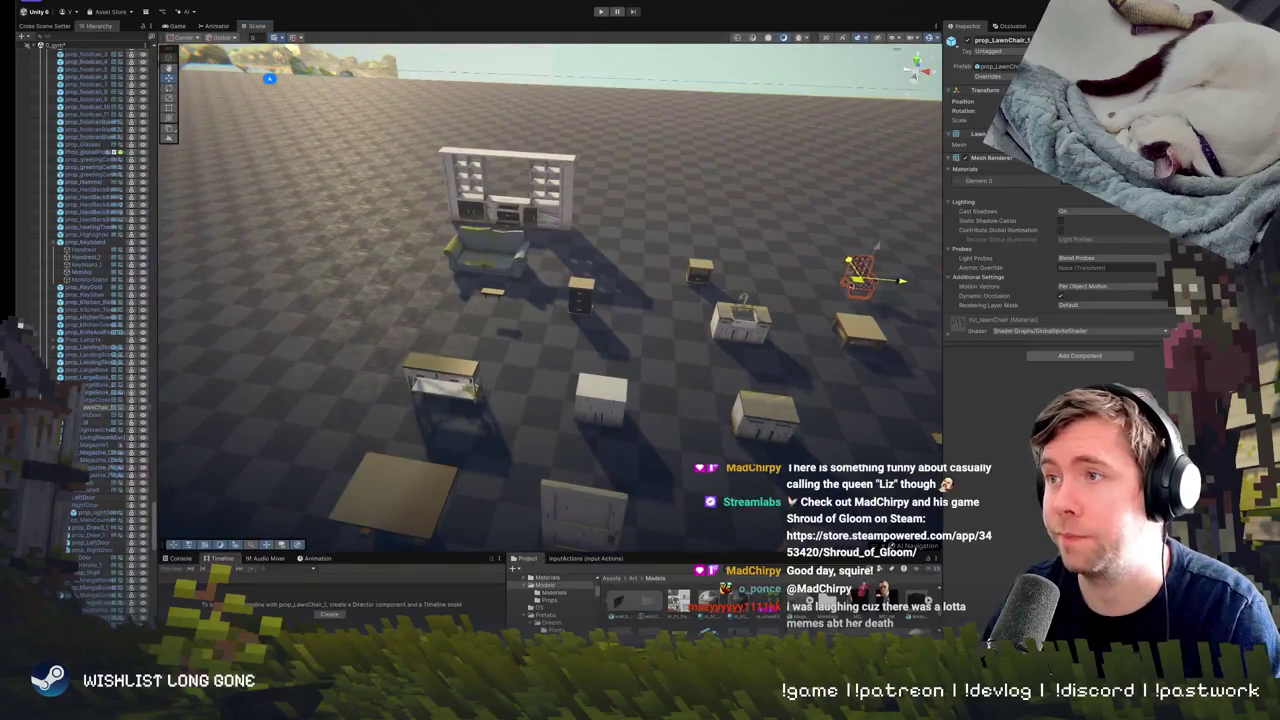
left_click_drag(869, 300, 870, 226)
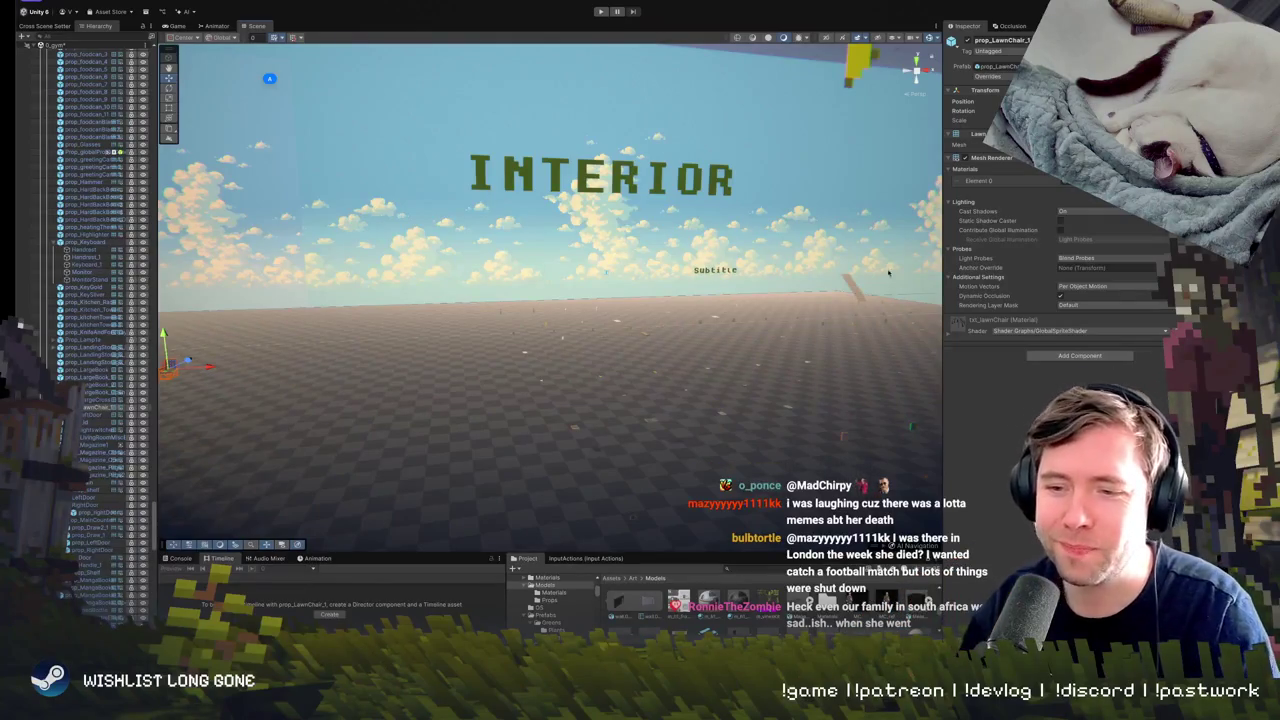
mouse_move(277, 420)
left_mouse_down()
mouse_move(449, 378)
mouse_move(391, 456)
left_mouse_up()
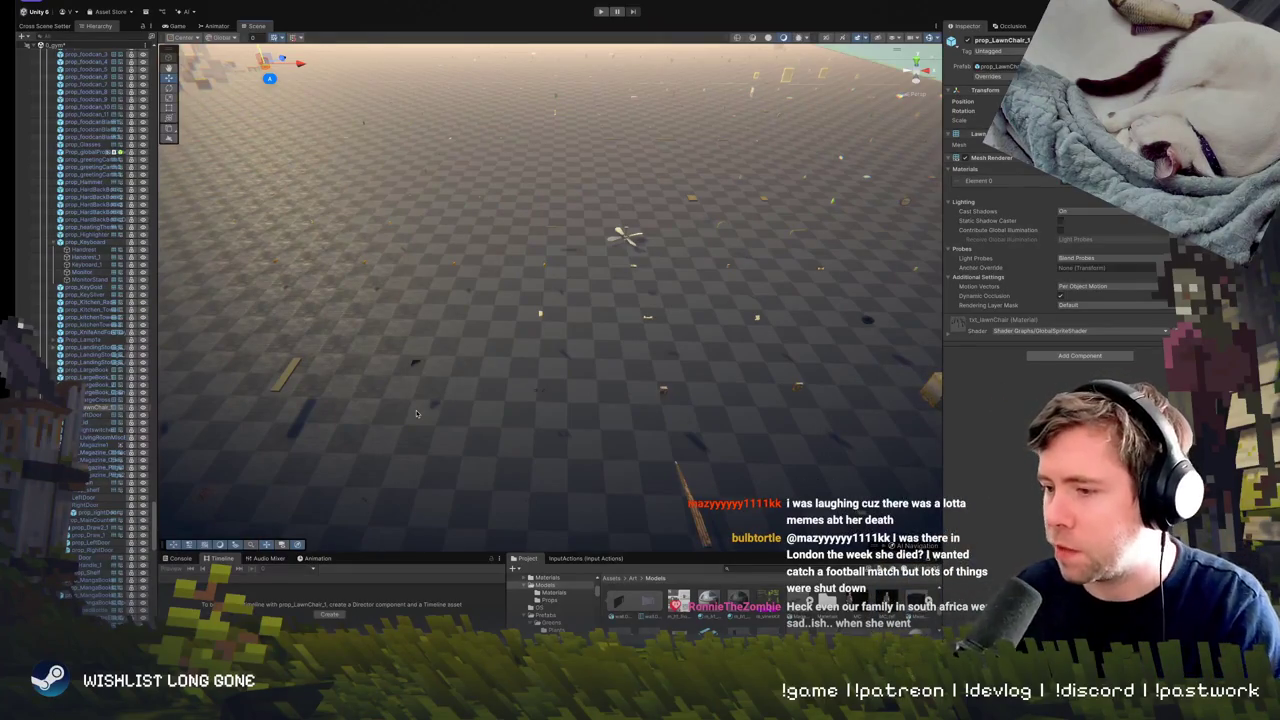
mouse_move(407, 408)
left_mouse_down()
mouse_move(575, 347)
mouse_move(418, 278)
left_mouse_up()
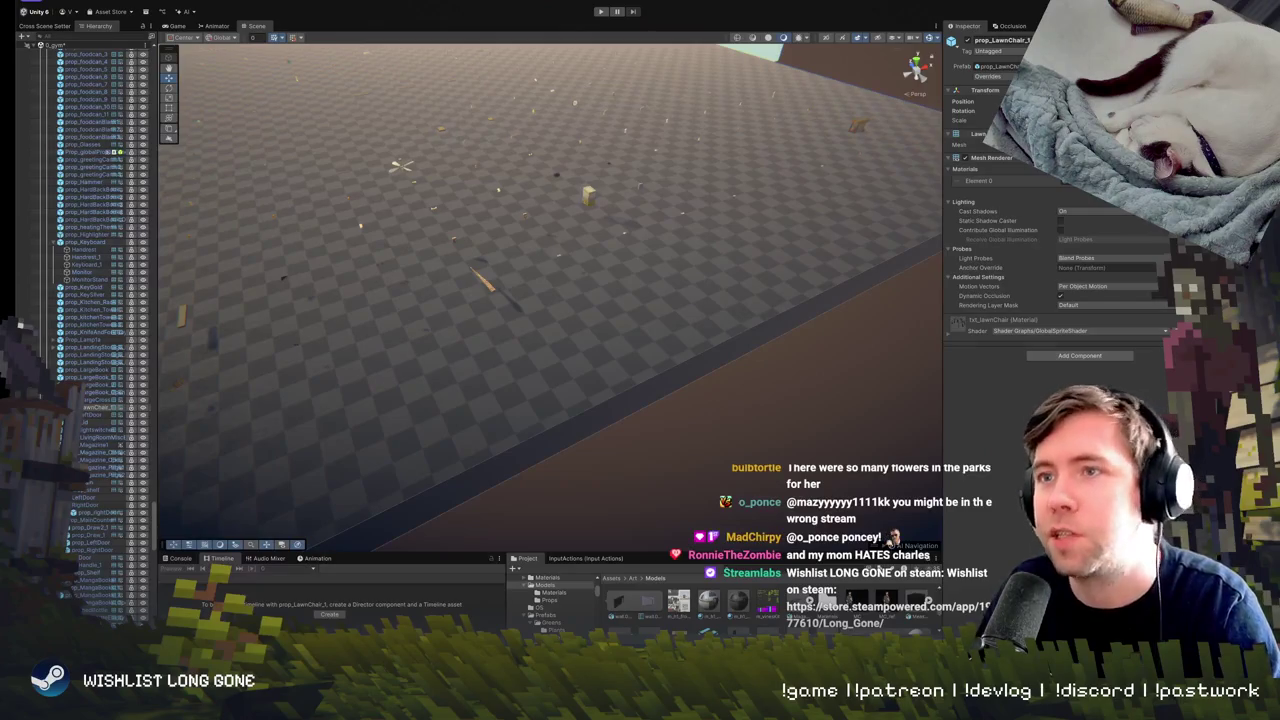
mouse_move(587, 383)
left_mouse_down()
mouse_move(540, 340)
mouse_move(519, 367)
mouse_move(493, 281)
mouse_move(476, 268)
left_mouse_up()
mouse_move(358, 220)
left_mouse_down()
mouse_move(896, 432)
mouse_move(731, 351)
left_mouse_up()
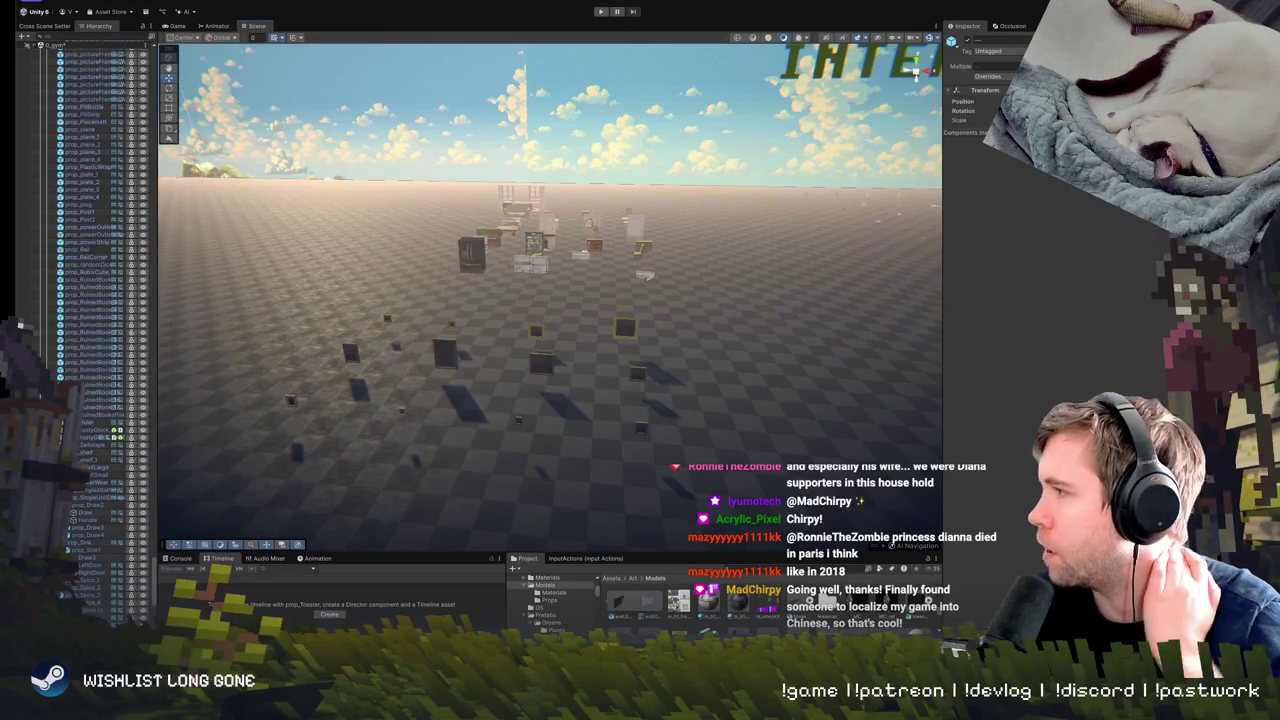
Face the INTERIOR sign and box-select the many scattered interior furniture props
mouse_move(557, 342)
left_mouse_down()
mouse_move(729, 309)
mouse_move(690, 389)
mouse_move(511, 252)
mouse_move(546, 202)
mouse_move(629, 176)
left_mouse_up()
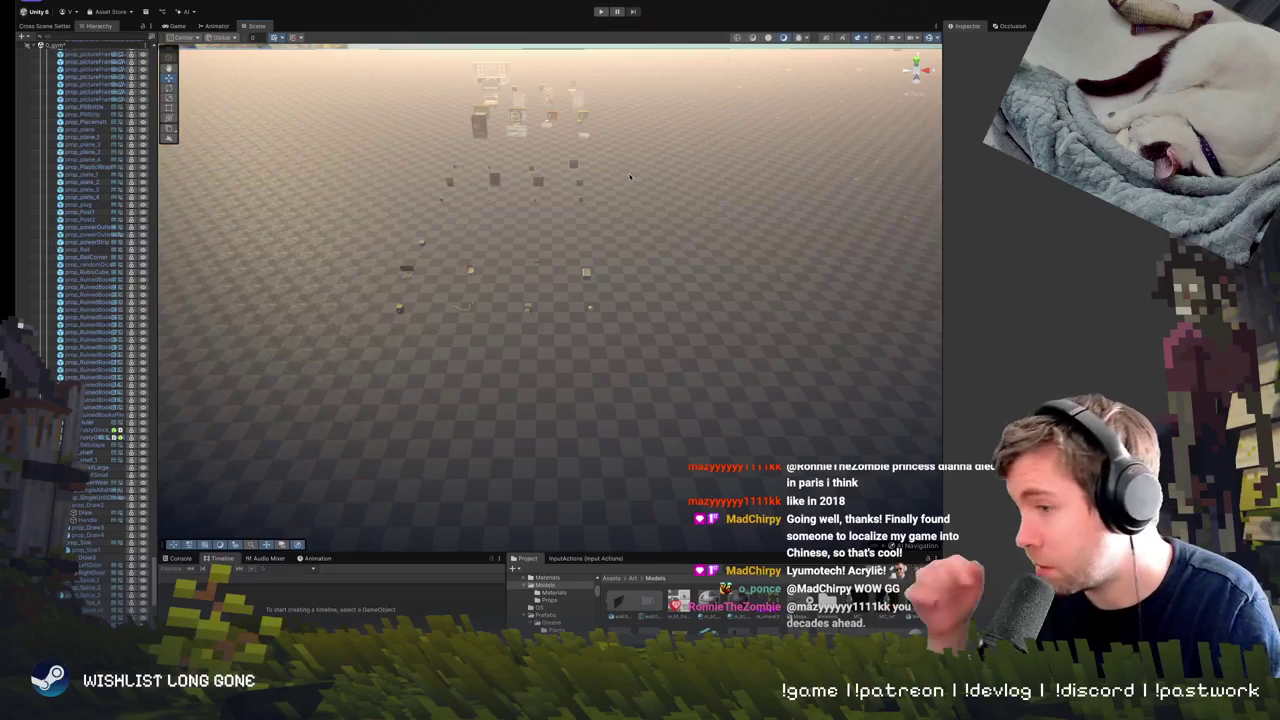
mouse_move(633, 192)
left_mouse_down()
mouse_move(627, 135)
mouse_move(642, 180)
mouse_move(636, 140)
mouse_move(630, 222)
left_mouse_up()
mouse_move(418, 216)
left_mouse_down()
mouse_move(710, 410)
mouse_move(772, 468)
left_mouse_up()
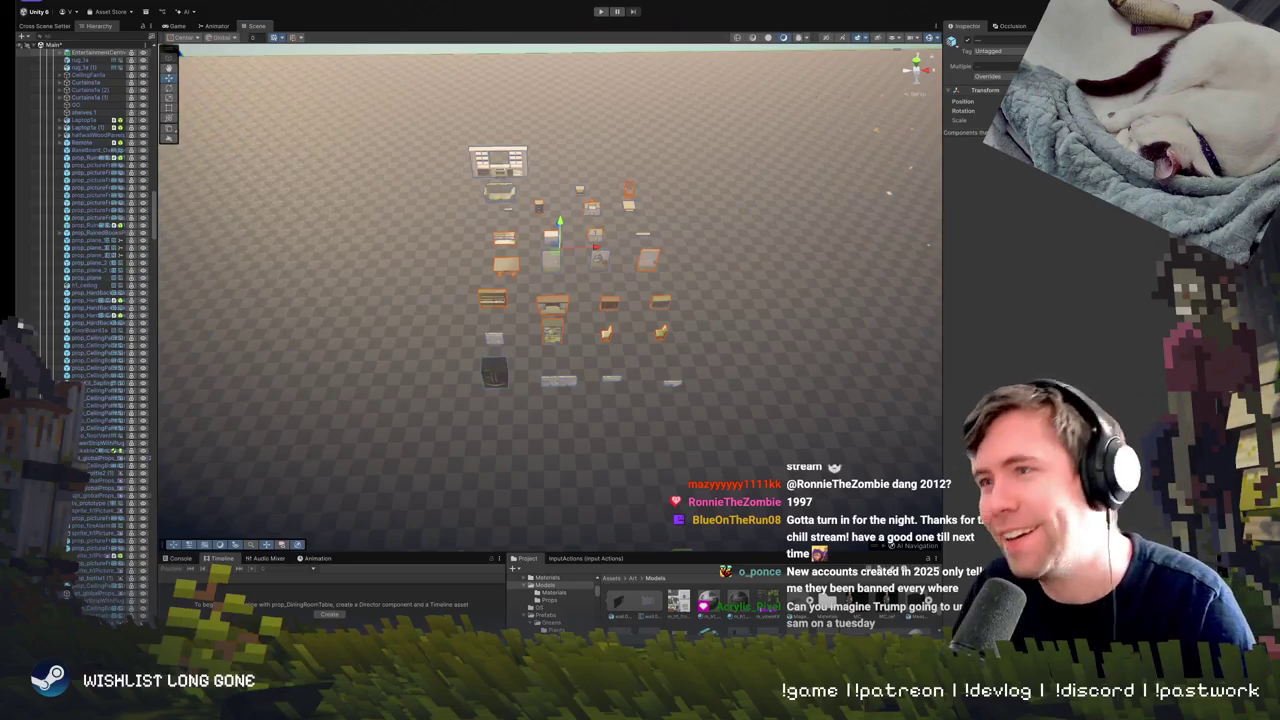
Show the Console's red terrain-material error and pull the view back toward the horizon
left_click(180, 558)
mouse_move(550, 398)
left_mouse_down()
mouse_move(565, 362)
mouse_move(598, 430)
mouse_move(671, 229)
mouse_move(605, 277)
mouse_move(399, 255)
mouse_move(388, 271)
left_mouse_up()
scroll(605, 277, "down", 3)
scroll(566, 276, "down", 3)
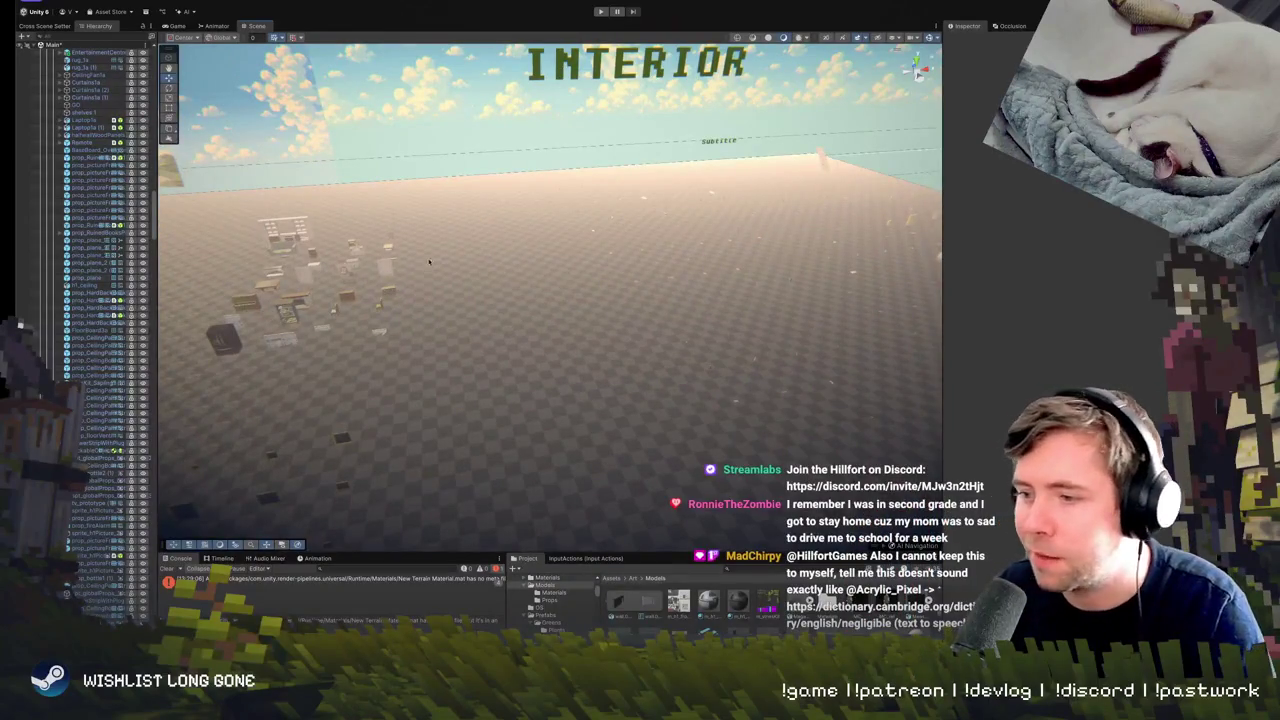
Box-select the two candle props among the scattered floor items
mouse_move(442, 249)
left_mouse_down()
mouse_move(439, 232)
mouse_move(507, 206)
mouse_move(411, 265)
mouse_move(535, 297)
mouse_move(521, 340)
mouse_move(429, 314)
left_mouse_up()
mouse_move(486, 266)
left_mouse_down()
mouse_move(614, 329)
mouse_move(704, 407)
mouse_move(508, 387)
left_mouse_up()
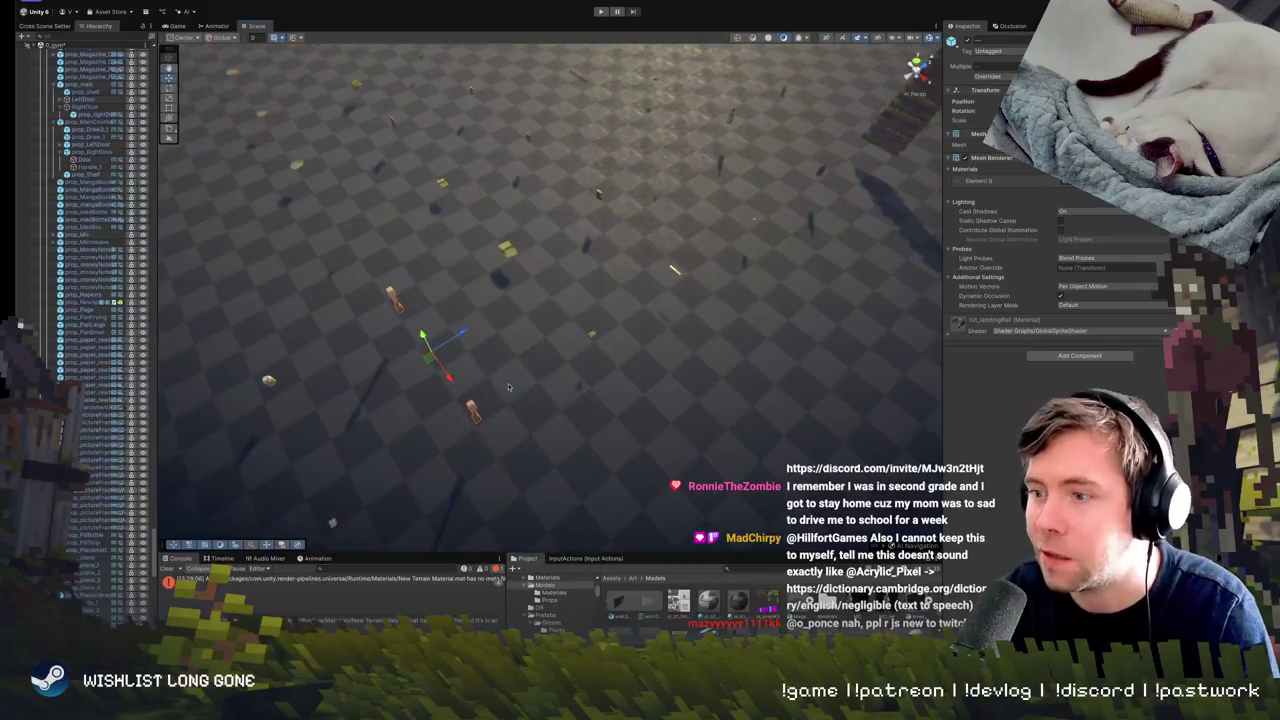
left_click_drag(446, 361, 544, 289)
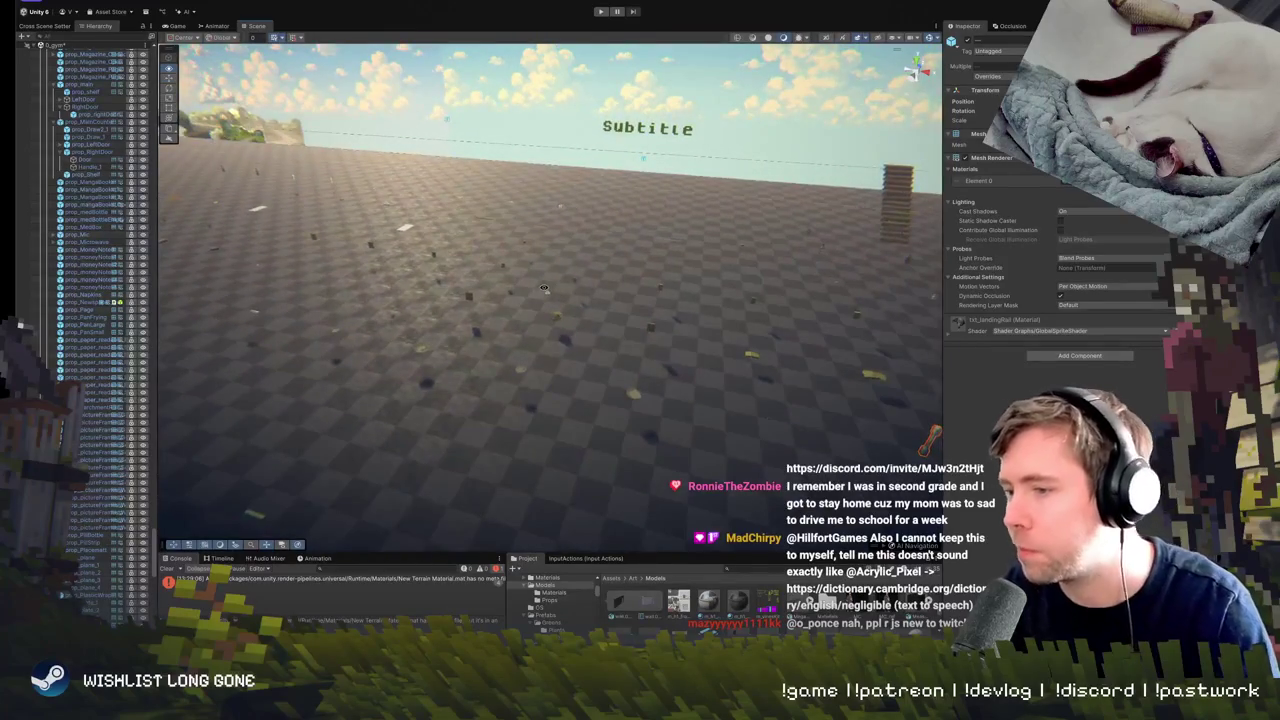